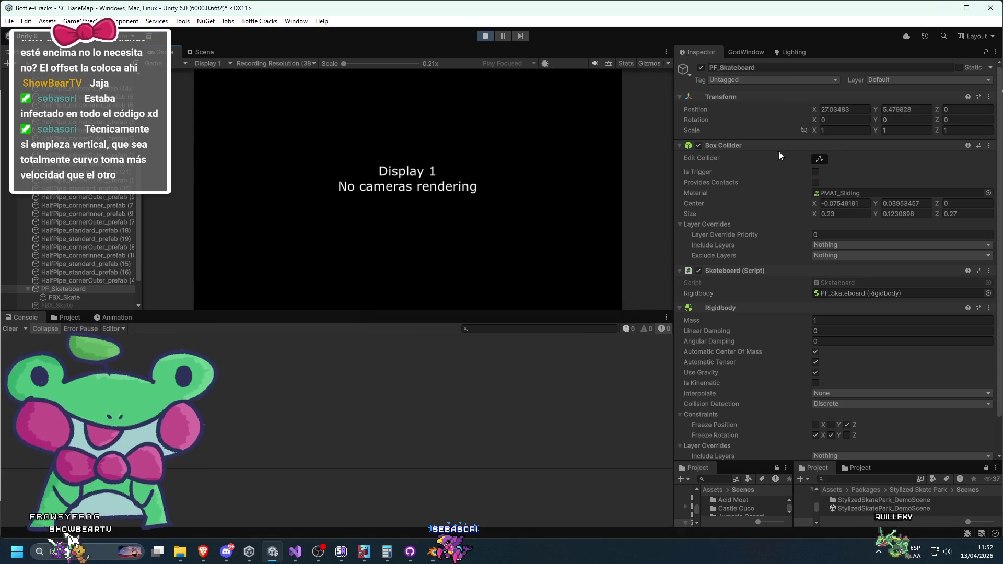
Step: Playtest the Castle Cuco level with persistent managers loaded, then stop Play mode
click(791, 52)
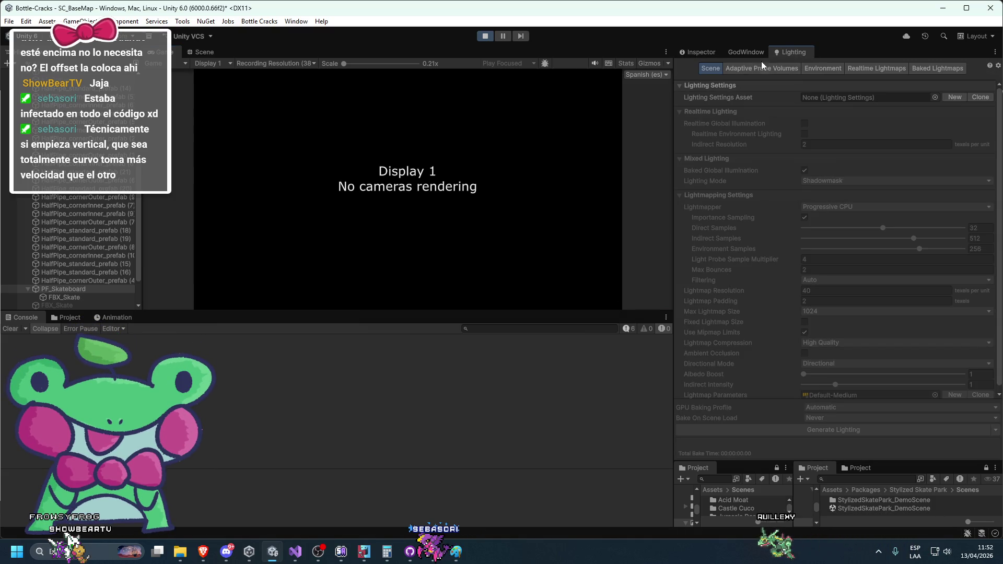
click(747, 52)
click(794, 74)
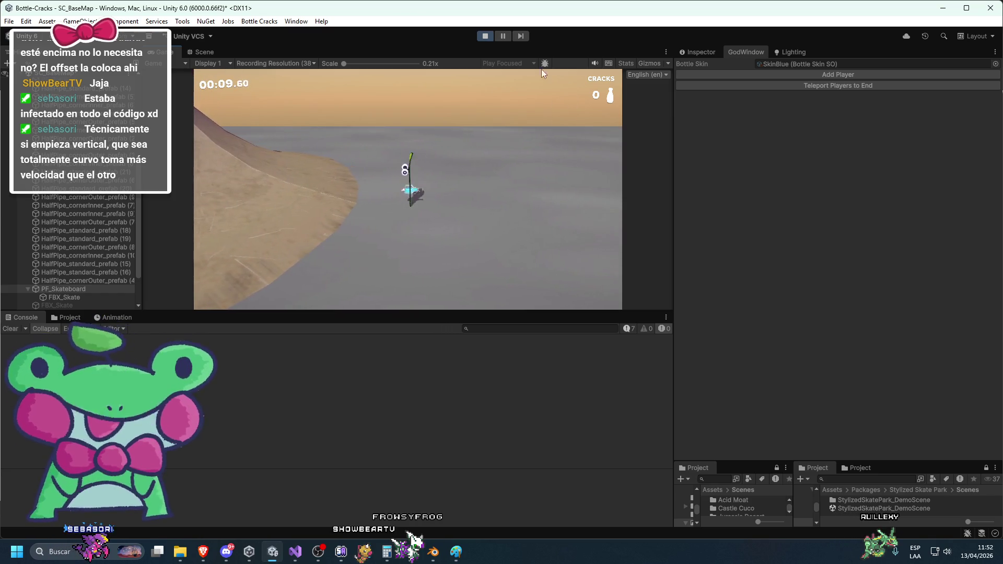
click(483, 35)
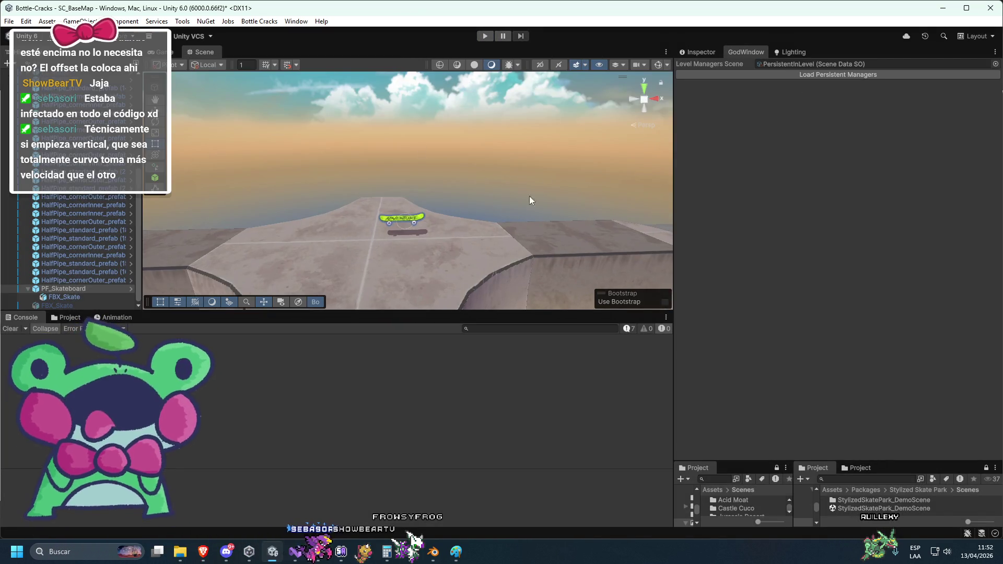
Step: Select the skateboard, view it from behind, and slide its box collider centre toward the left wheel
click(685, 54)
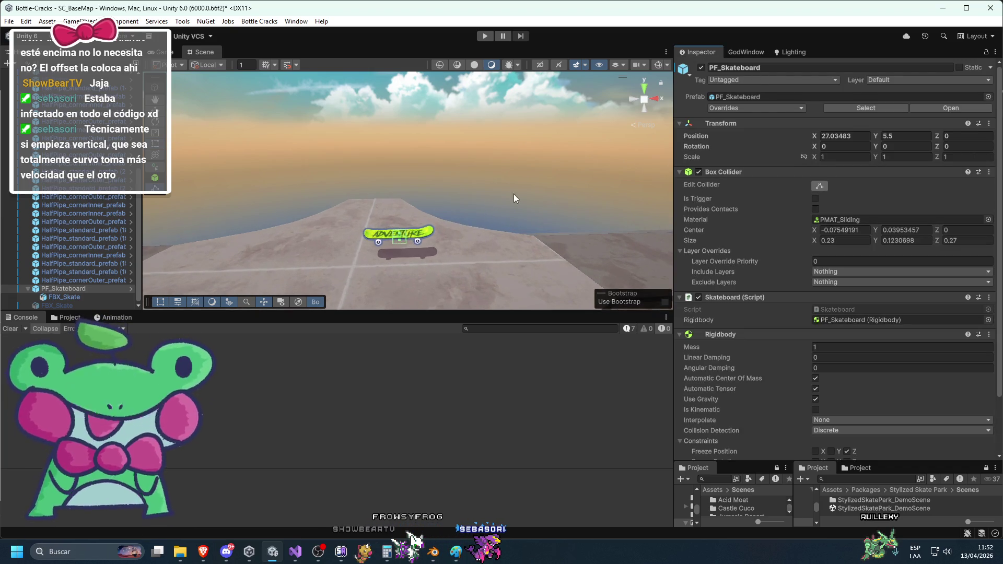
click(636, 98)
click(653, 98)
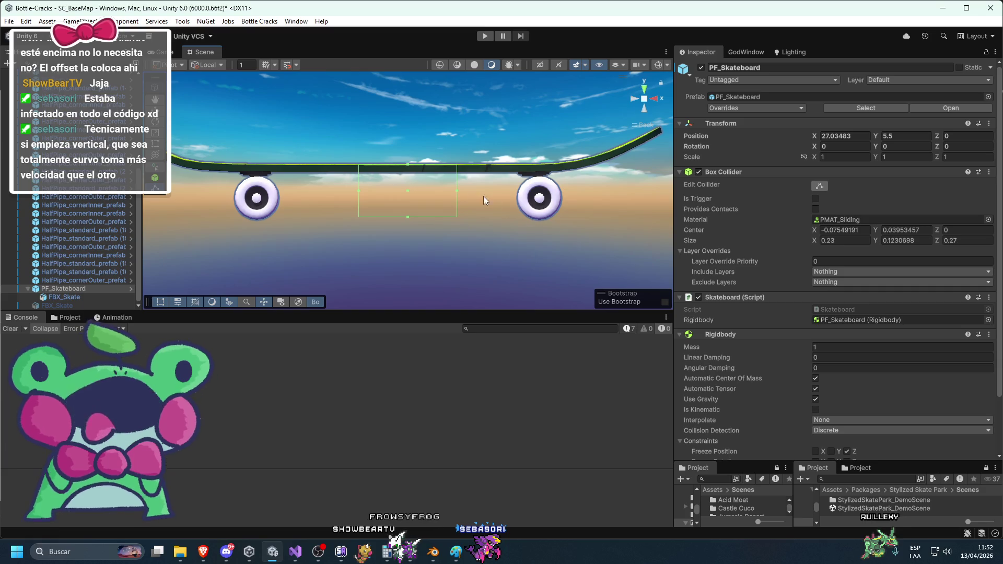
drag(809, 230, 775, 228)
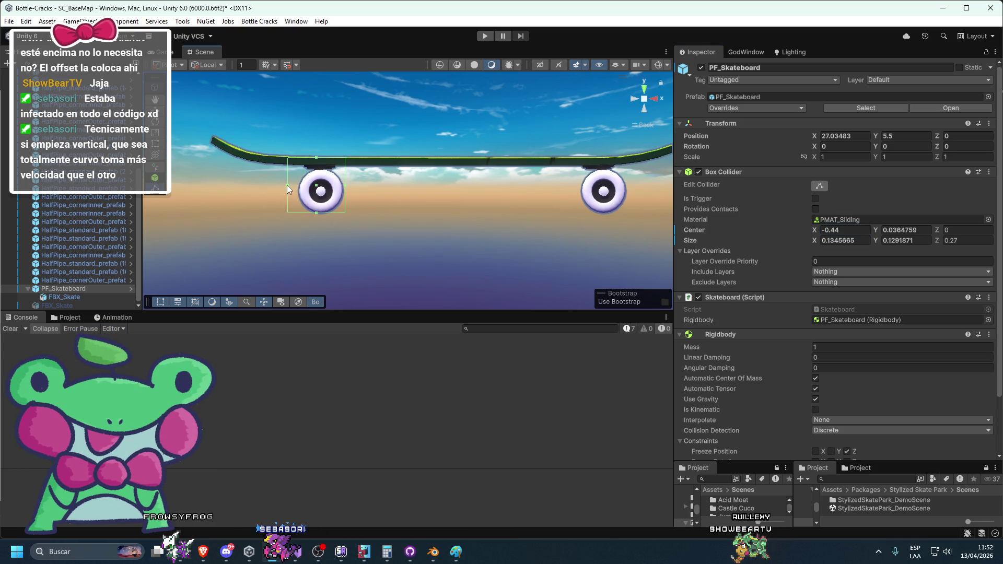
Step: Copy and paste the box collider as a second one, setting its centre X to 0.25
right_click(731, 173)
click(763, 263)
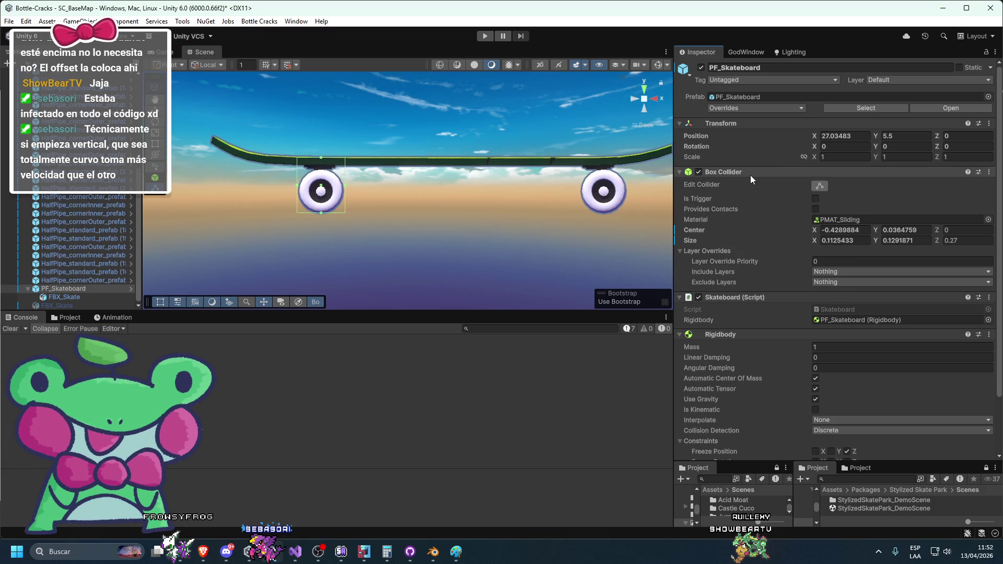
right_click(750, 175)
click(797, 279)
scroll(760, 273, down, 5)
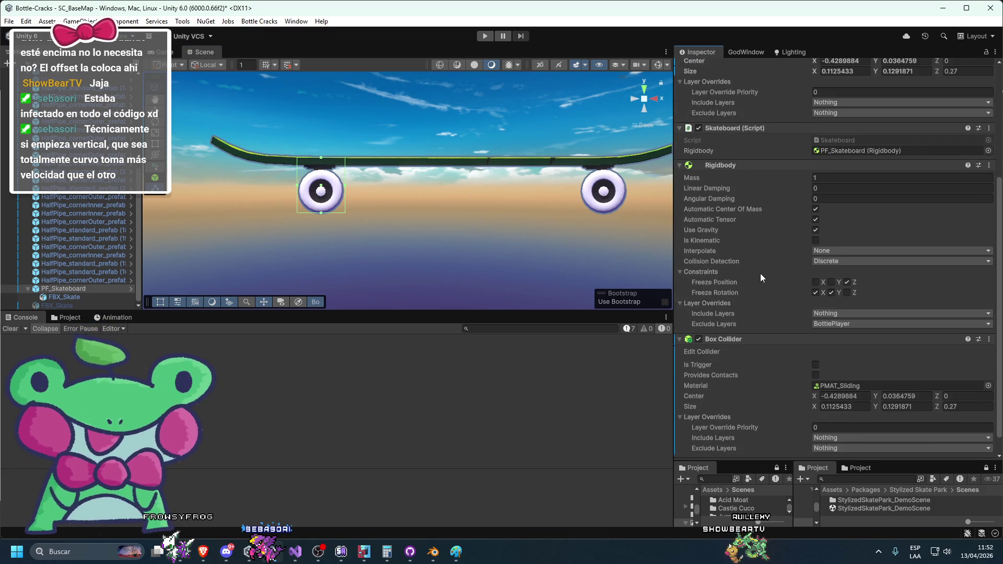
click(818, 375)
key(Delete)
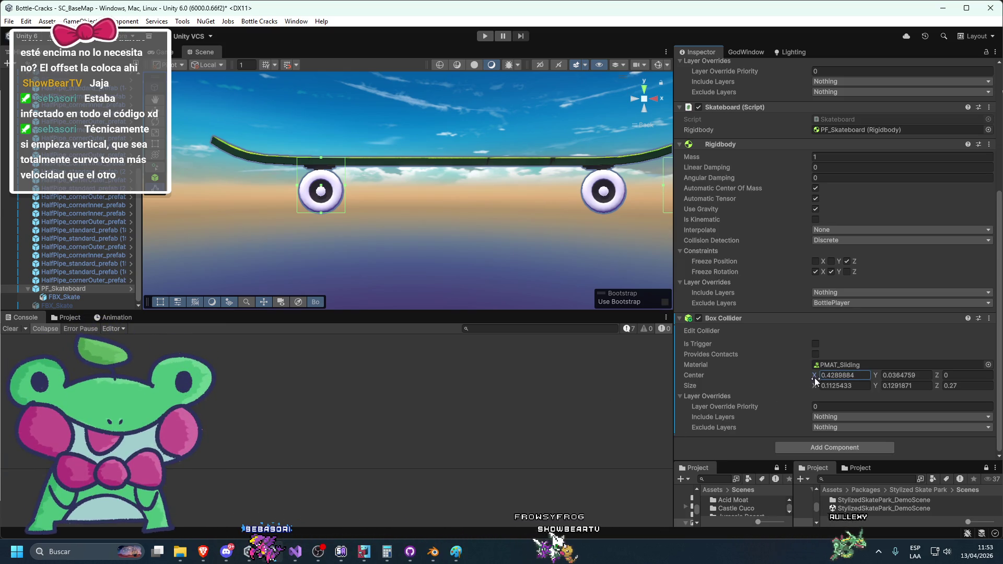
text(0.25)
key(Return)
Step: Remove the duplicate box collider and apply the collider changes to the PF_Skateboard prefab
drag(537, 220, 499, 200)
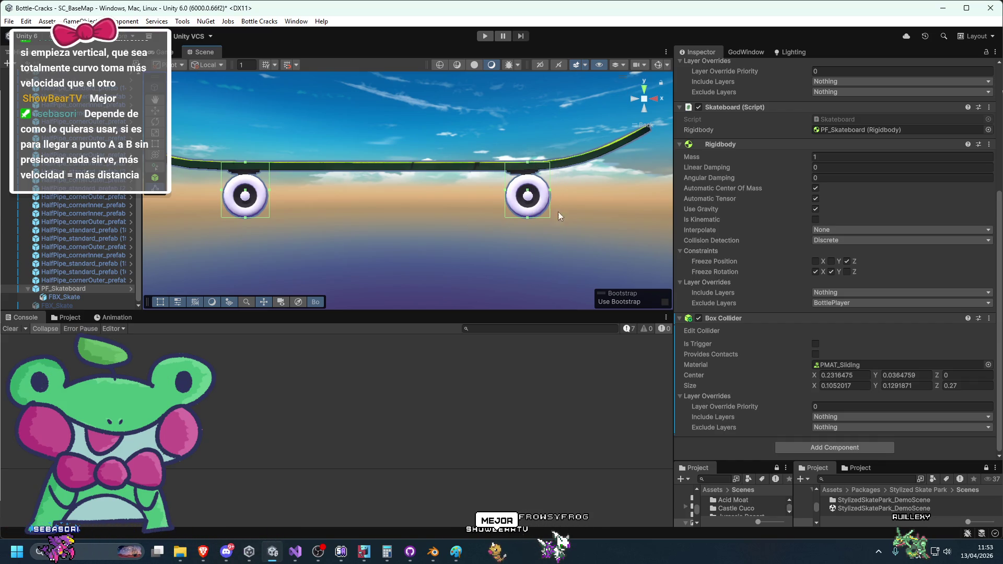
right_click(750, 317)
click(795, 369)
scroll(747, 277, up, 10)
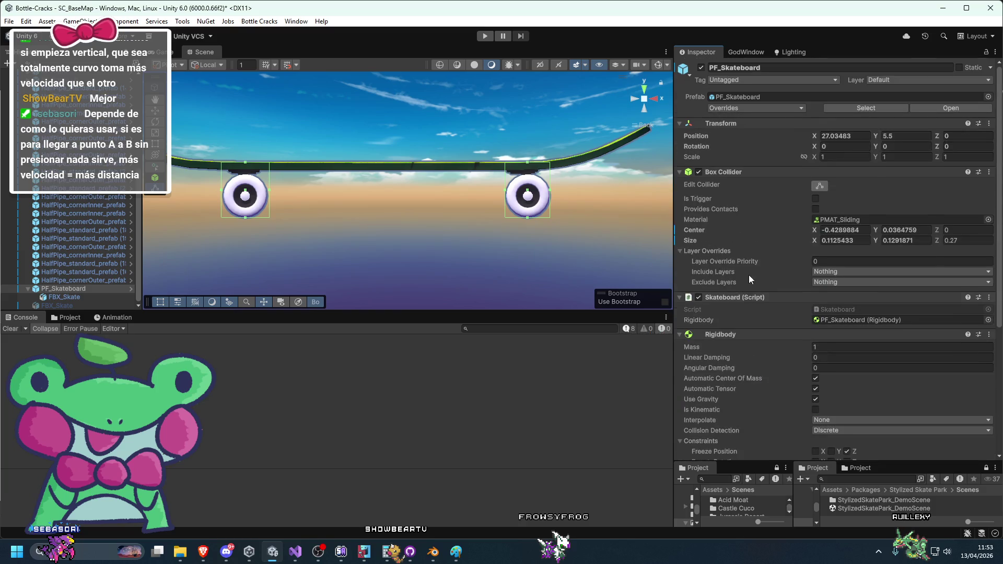
right_click(752, 179)
mouse_move(781, 194)
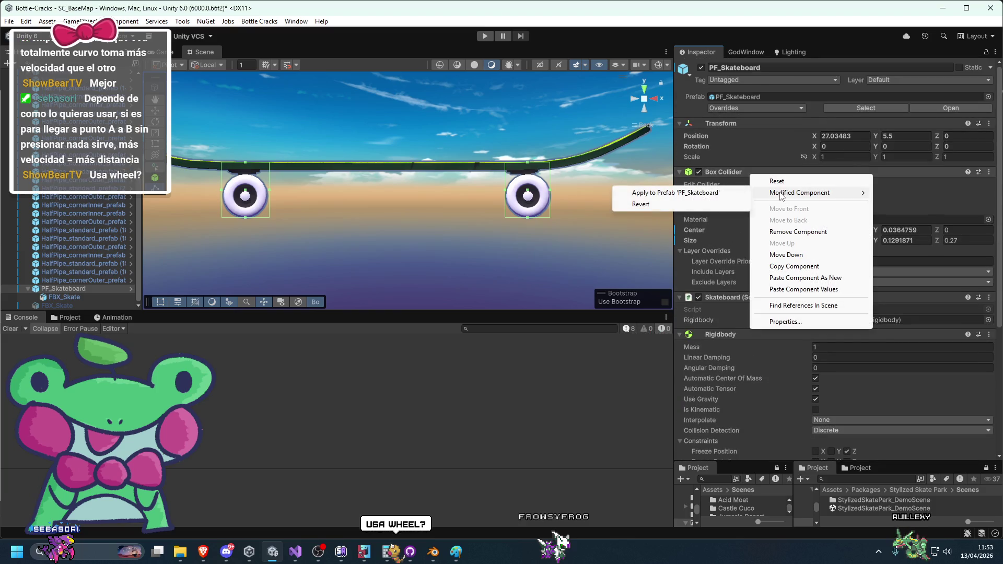
click(690, 192)
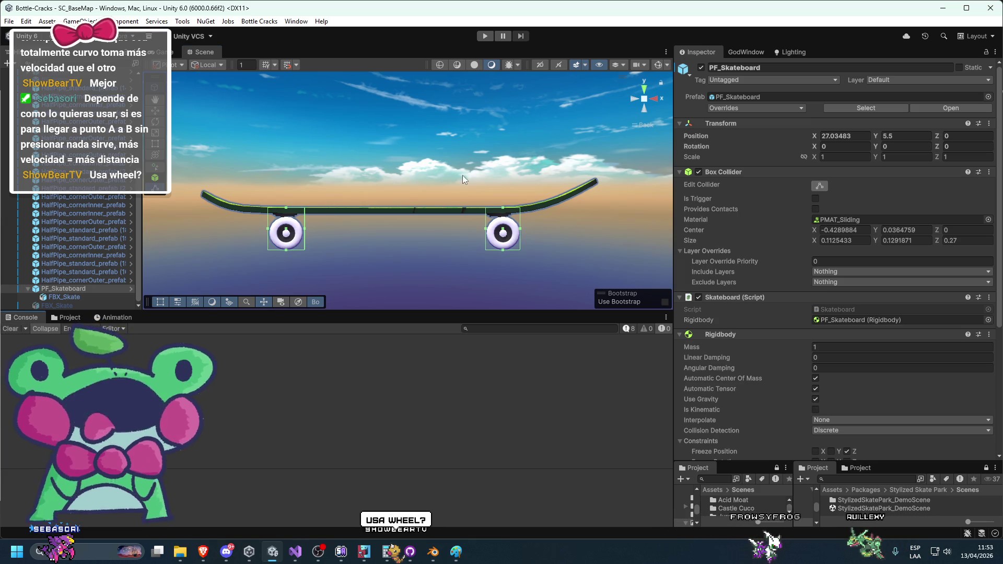
Step: Switch the scene view to perspective and playtest the skateboard with its resized collider
click(645, 125)
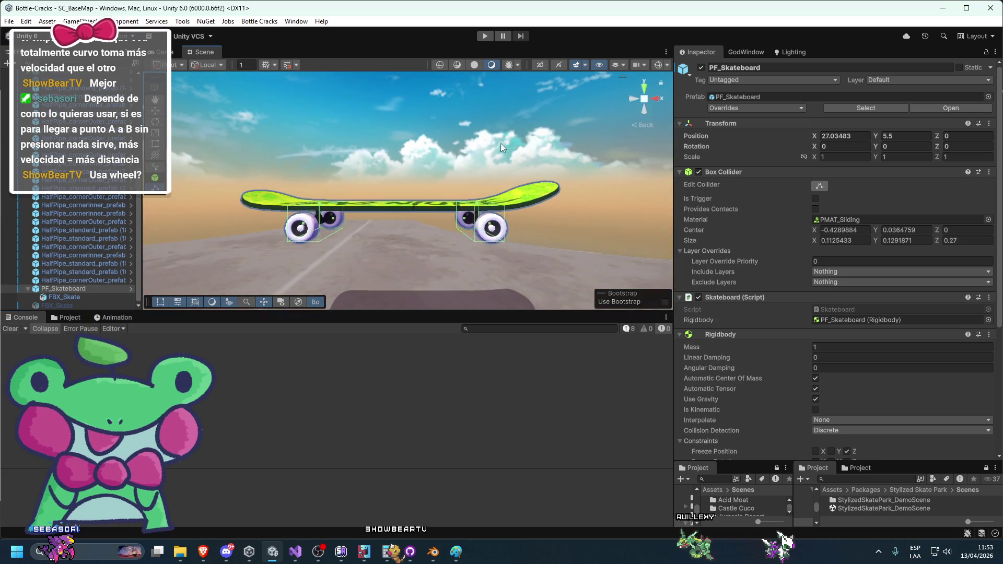
click(481, 37)
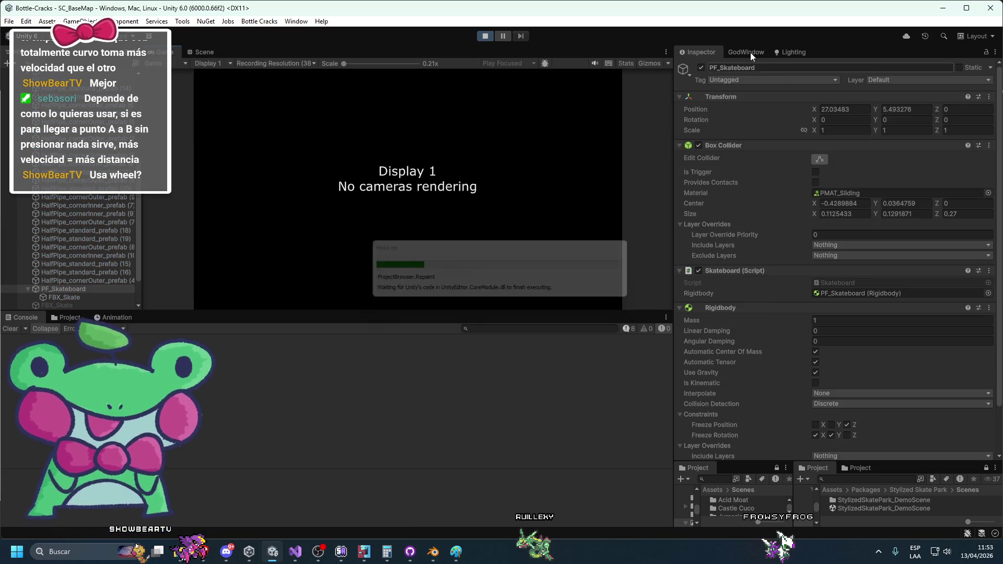
click(750, 52)
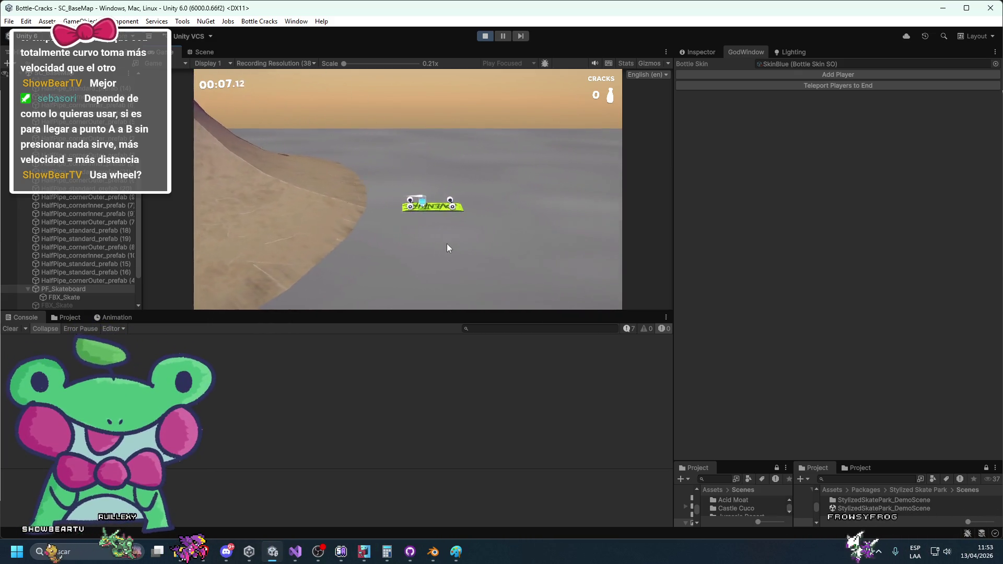
click(490, 40)
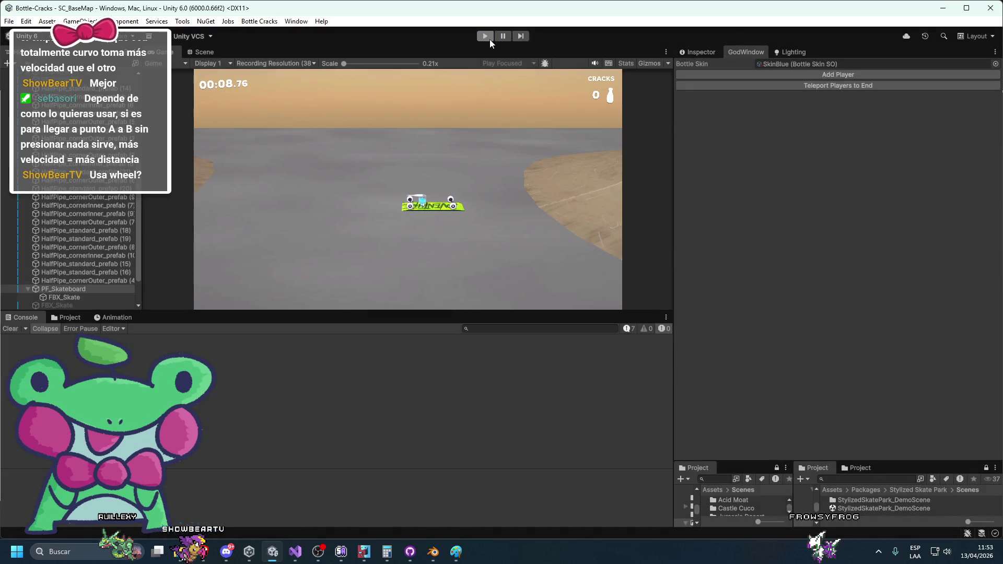
Step: Playtest the level again with persistent managers loaded, then switch to Visual Studio
click(483, 38)
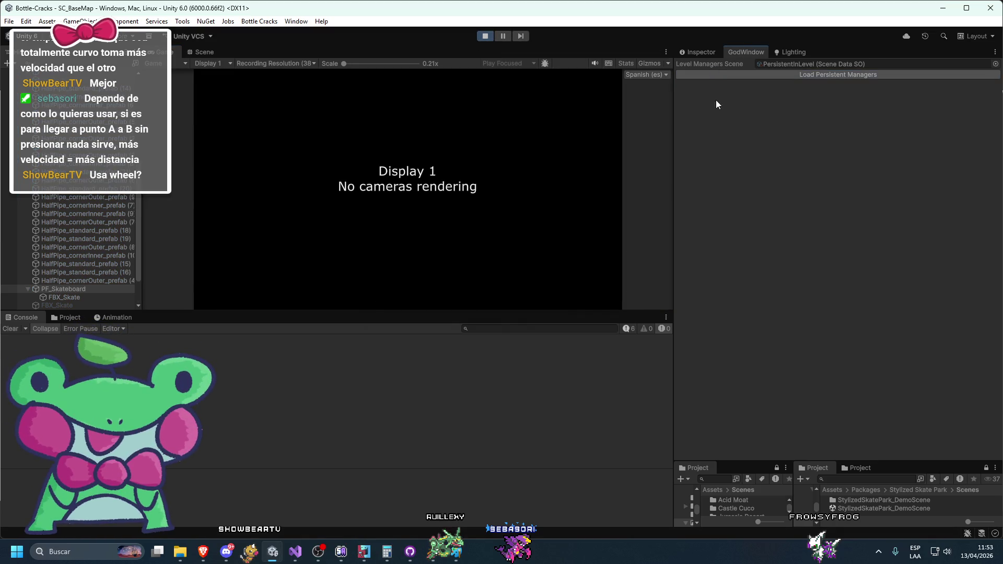
click(744, 75)
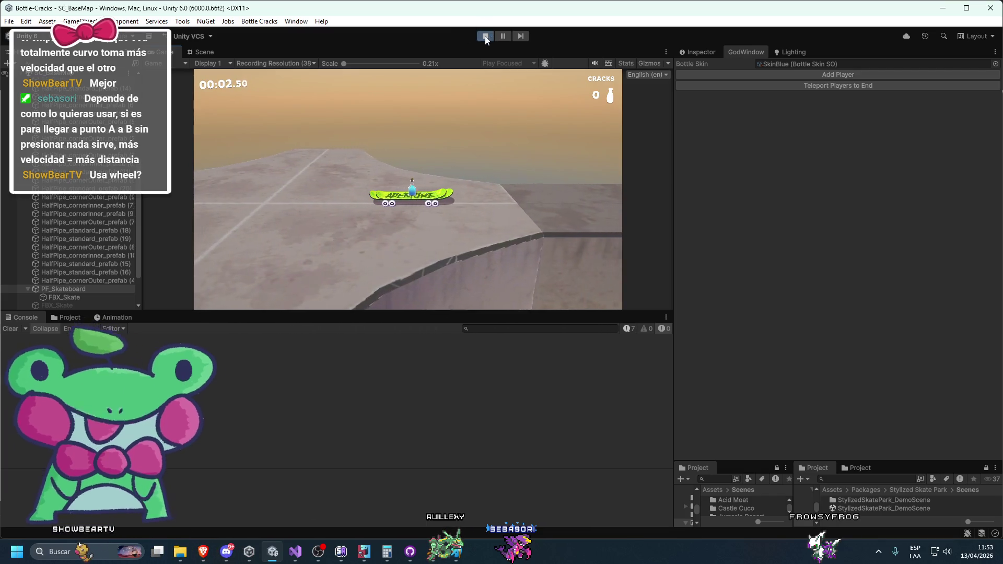
key(ctrl+p)
key(alt+Tab)
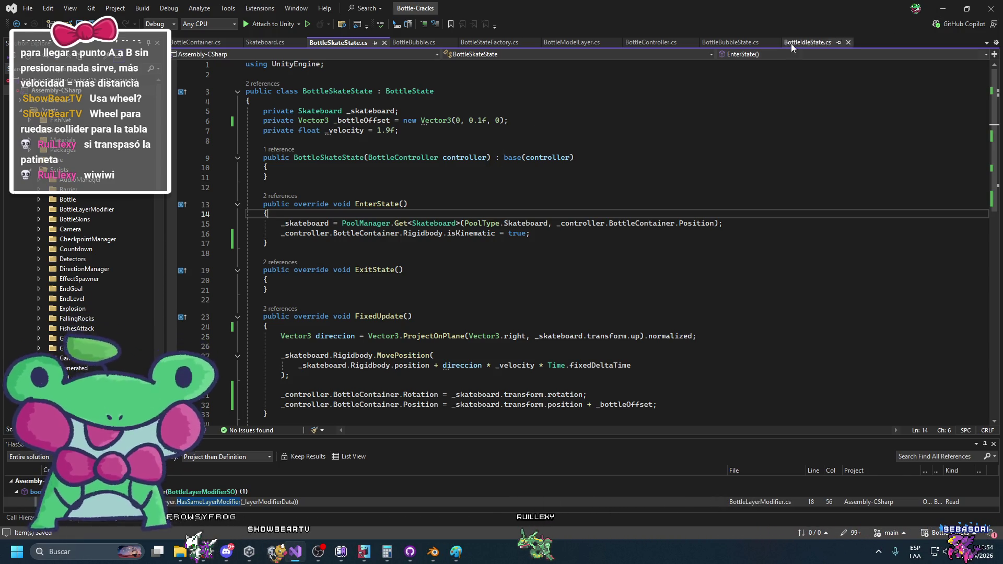
Step: Glance at BottleBubble.cs, return to BottleSkateState.cs, then switch to the web browser
click(412, 45)
click(343, 46)
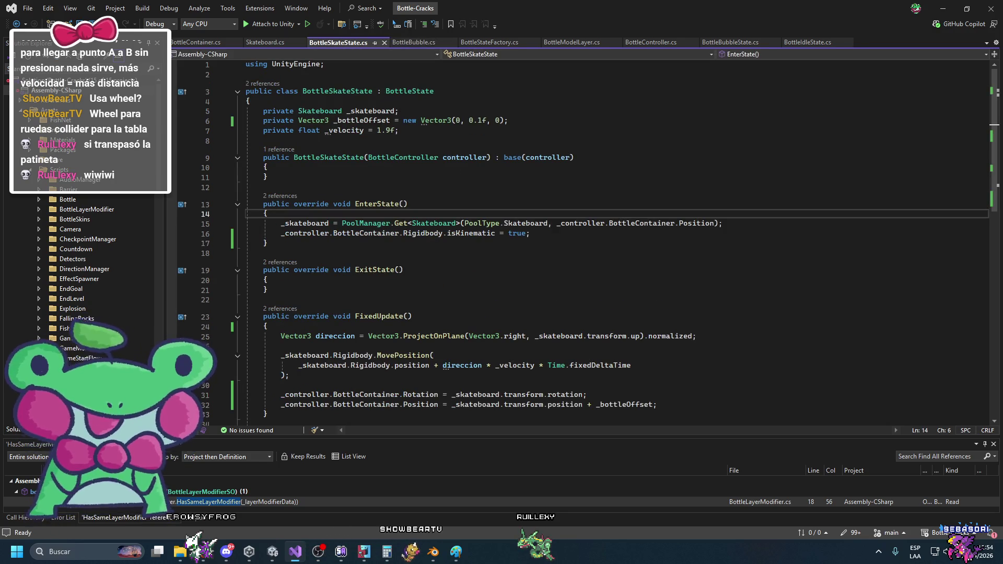
key(alt+Tab)
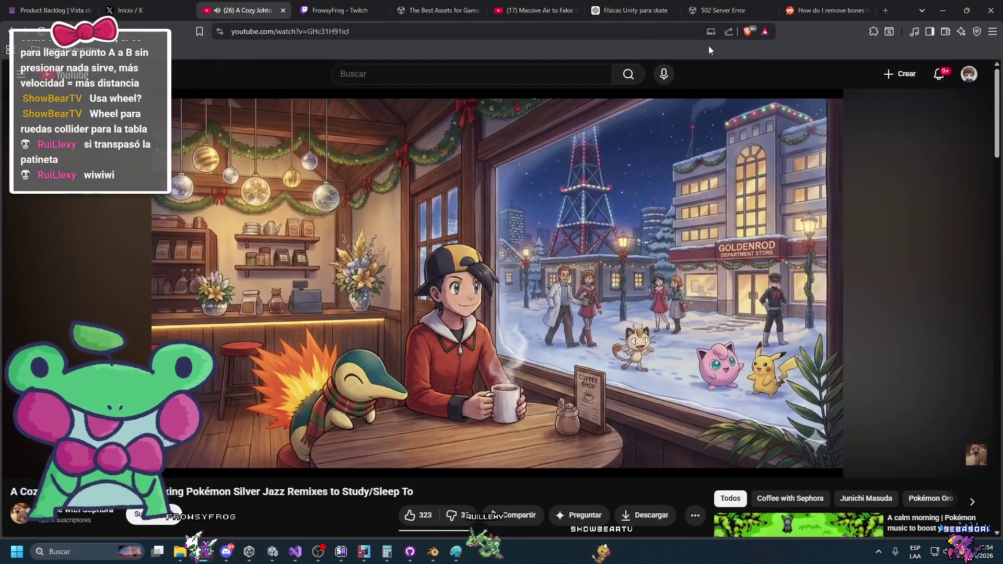
Step: Open YouTube in a new browser tab and move that tab earlier in the tab order
click(886, 9)
click(576, 91)
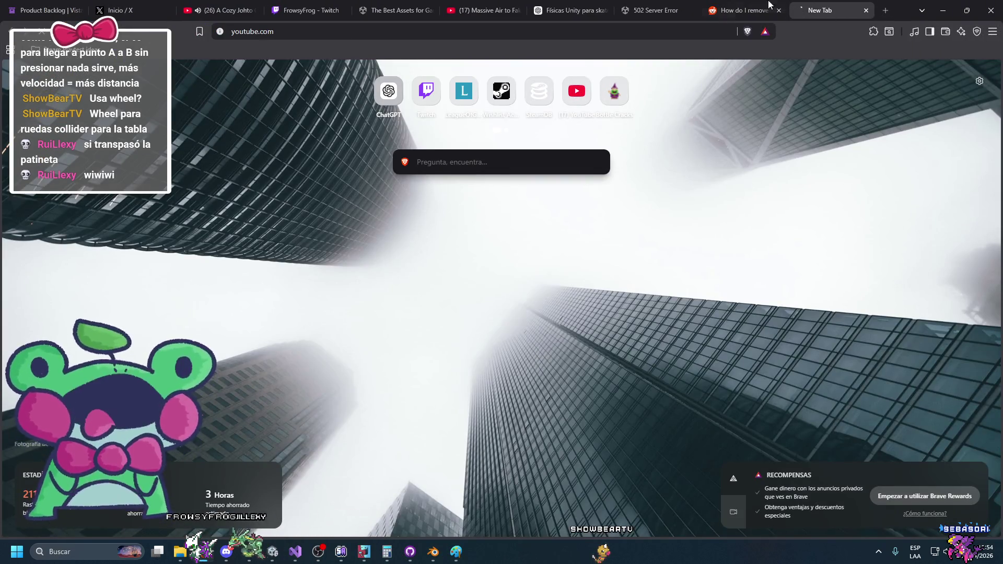
drag(830, 10, 379, 4)
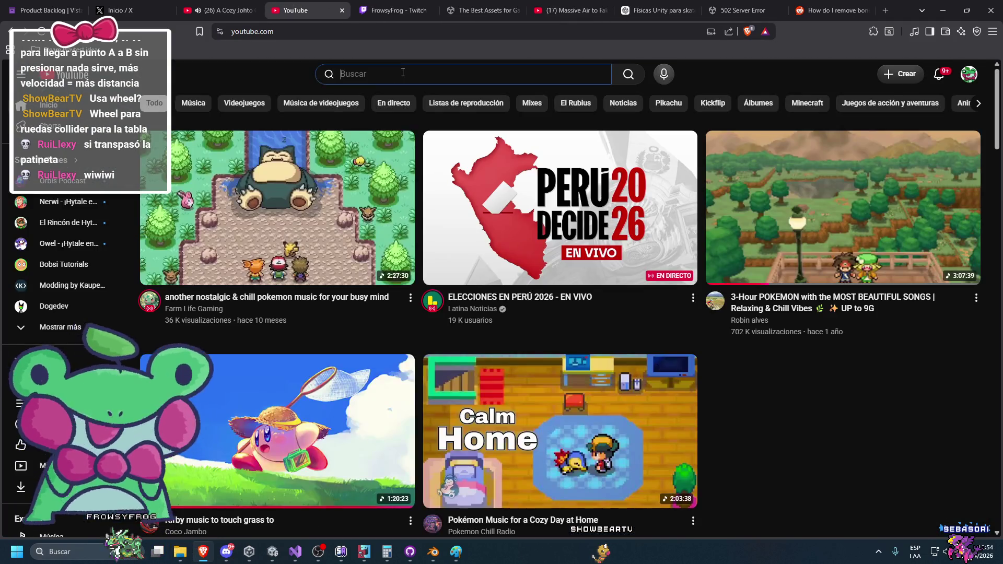
Step: Search YouTube for 'wheel unity' and scroll through the results
click(403, 73)
text(wheel )
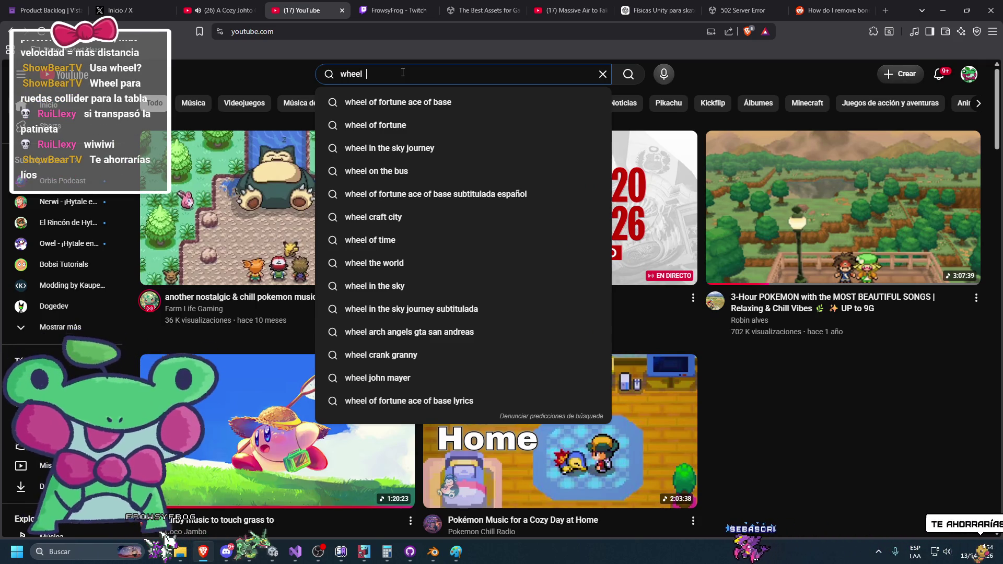
text( unity)
key(Return)
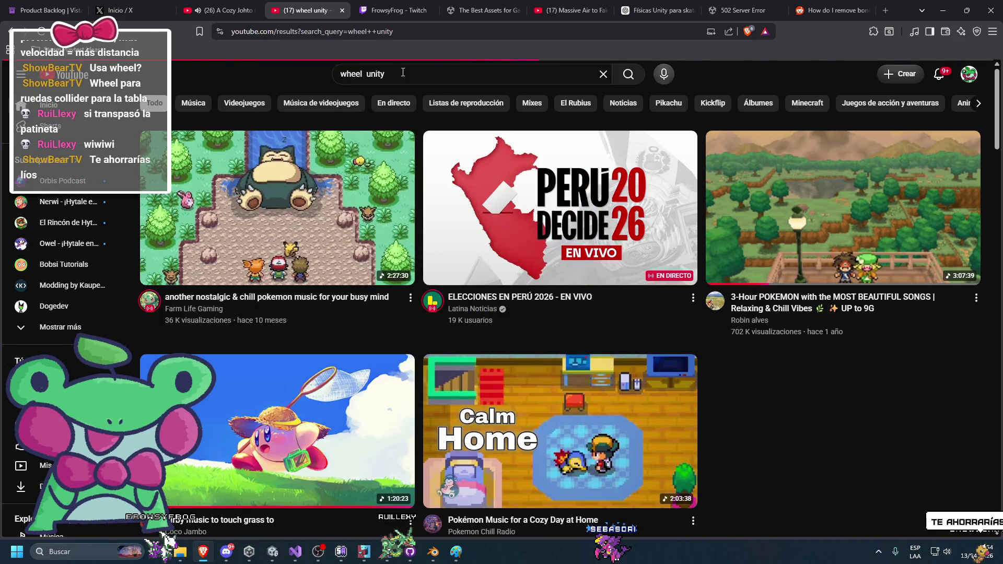
scroll(251, 358, down, 4)
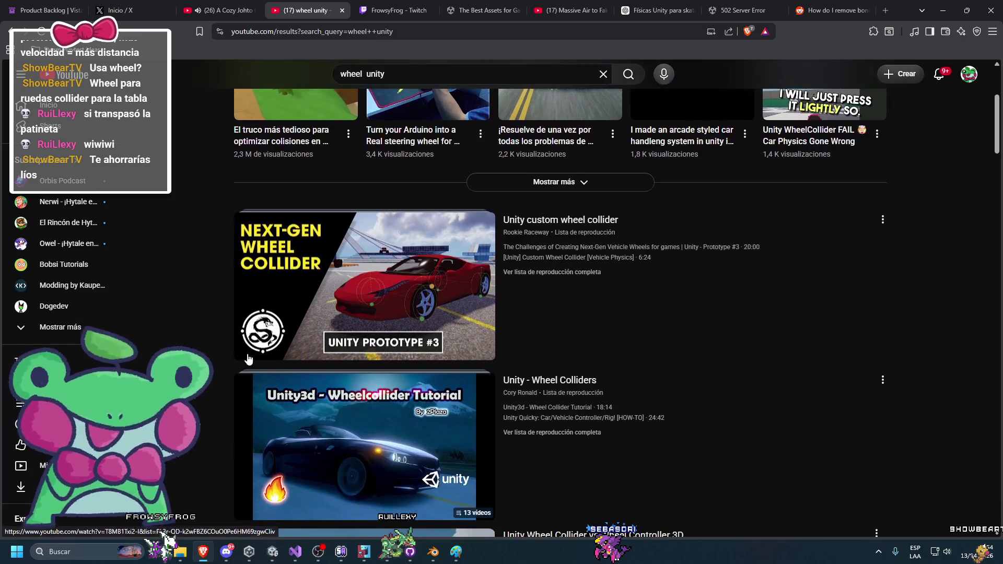
scroll(251, 357, down, 2)
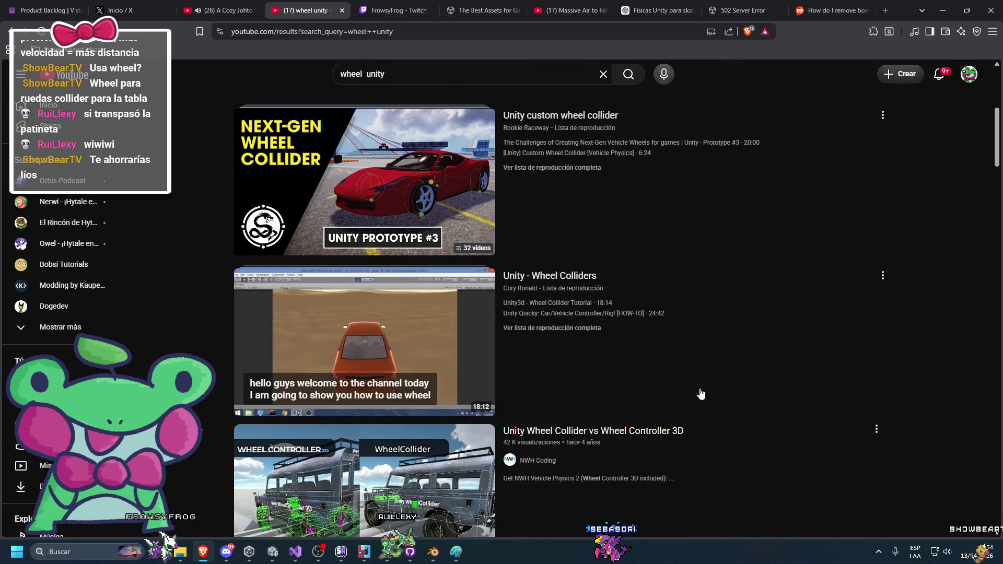
scroll(700, 394, down, 13)
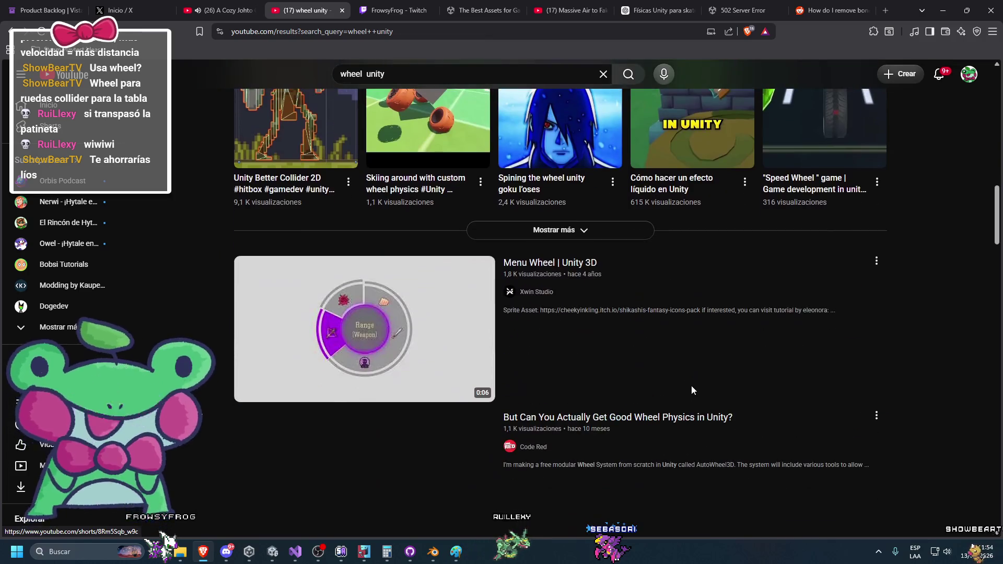
scroll(691, 389, down, 4)
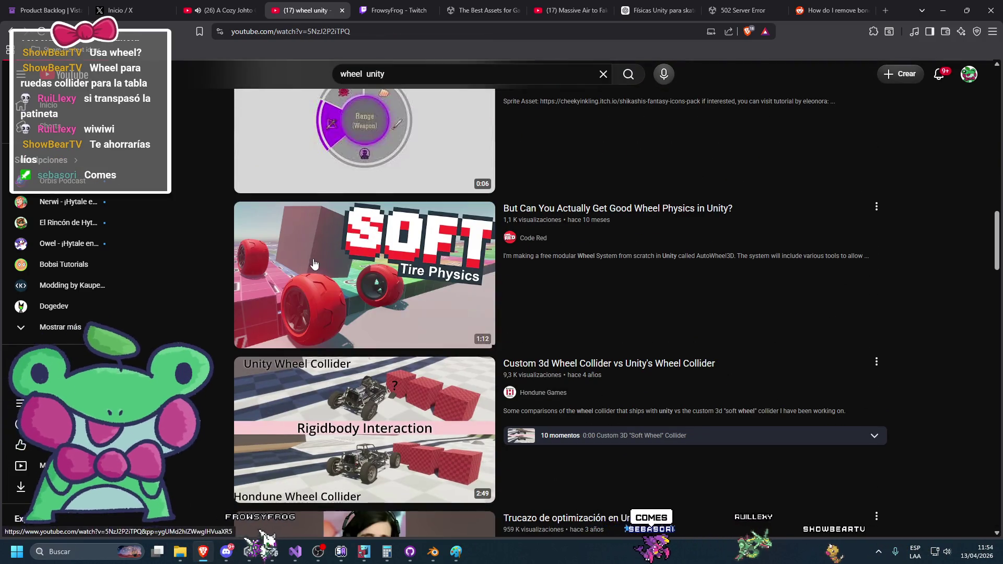
Step: Open the Soft Tire Physics wheel video and skip ahead through it
click(333, 262)
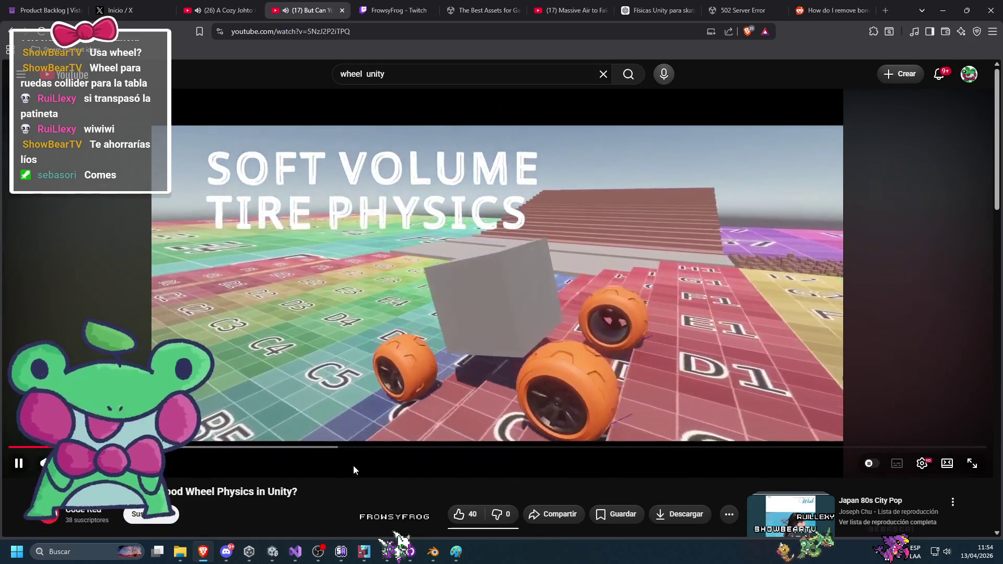
key(Right)
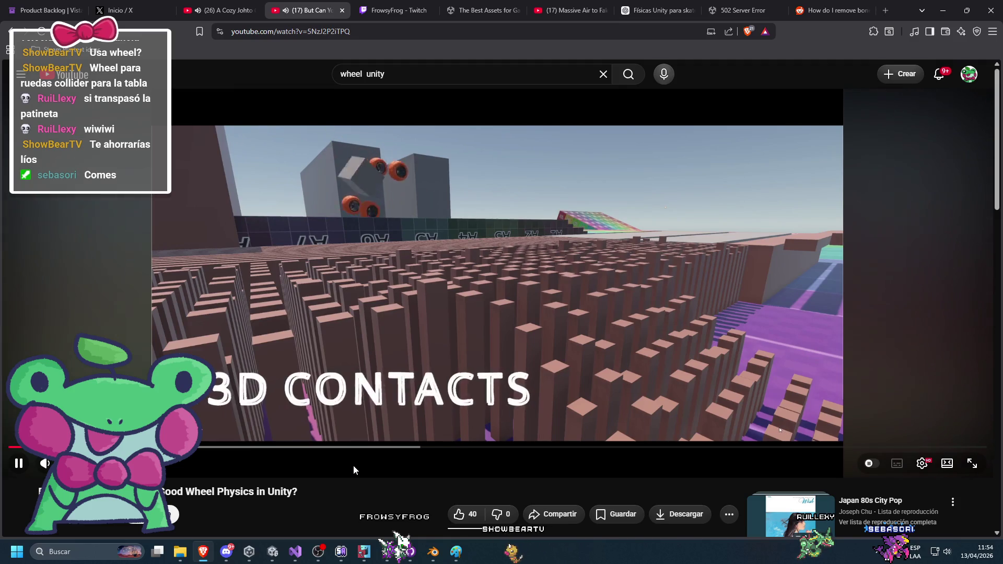
key(Right)
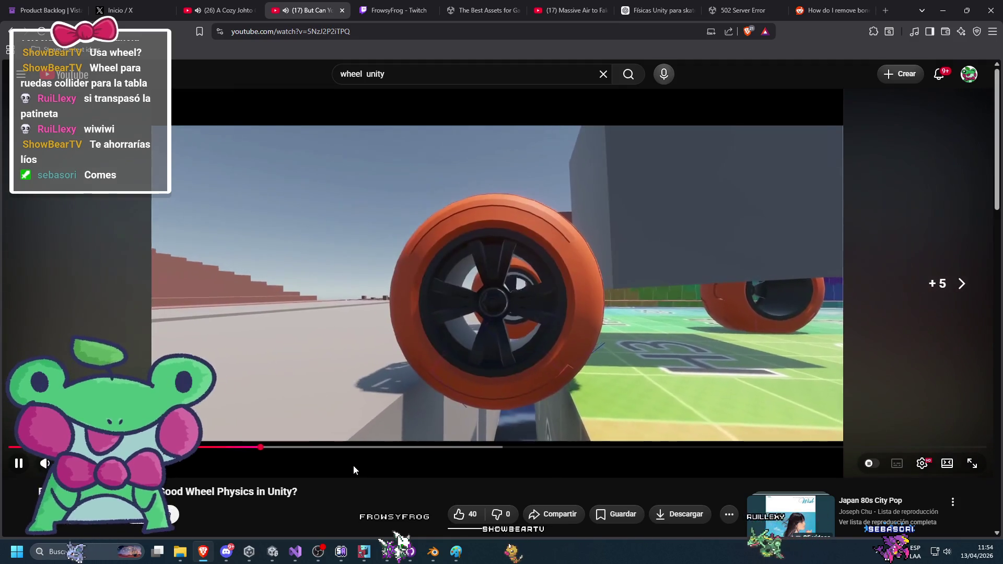
key(Right)
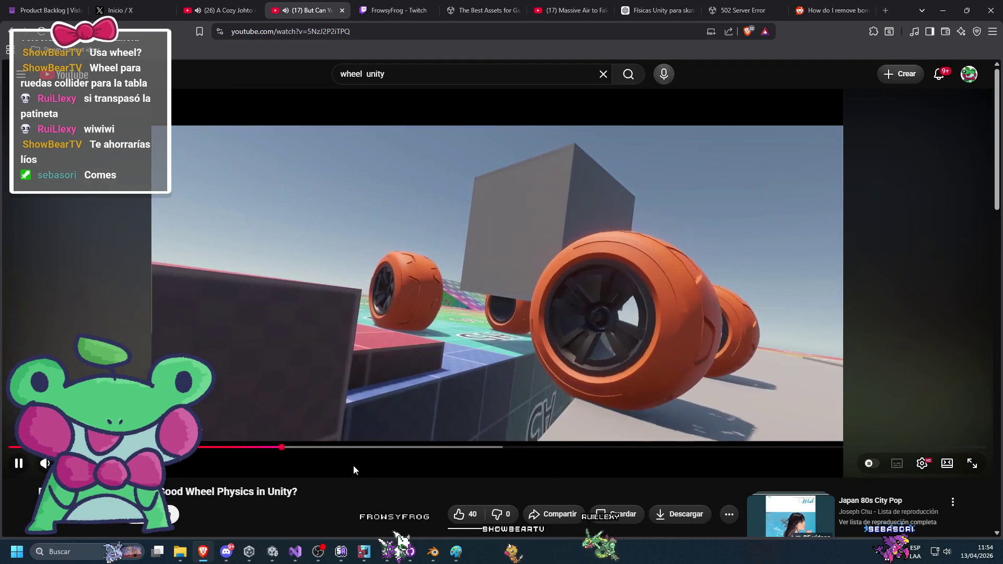
key(Right)
key(Right)
key(Right)
key(Right)
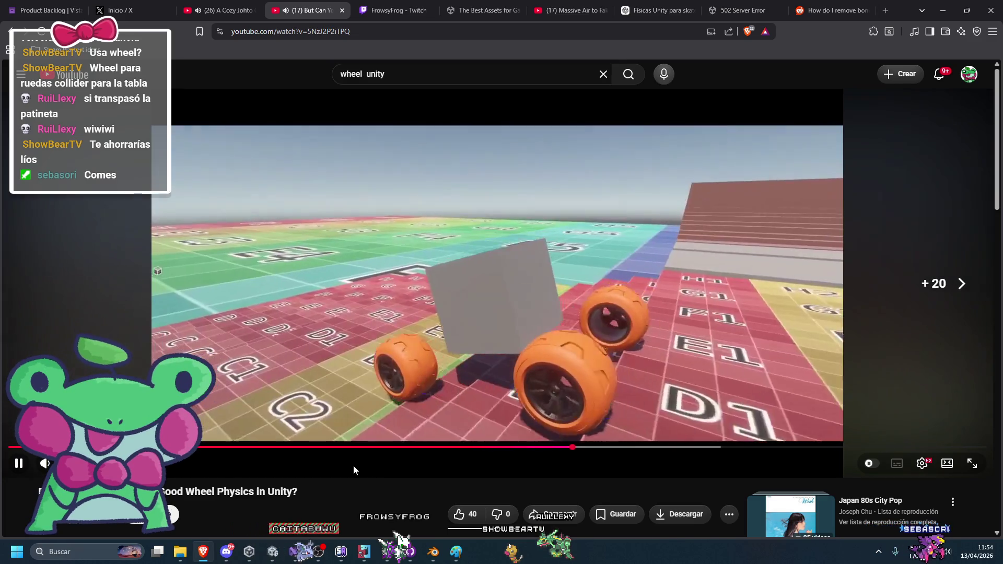
key(Right)
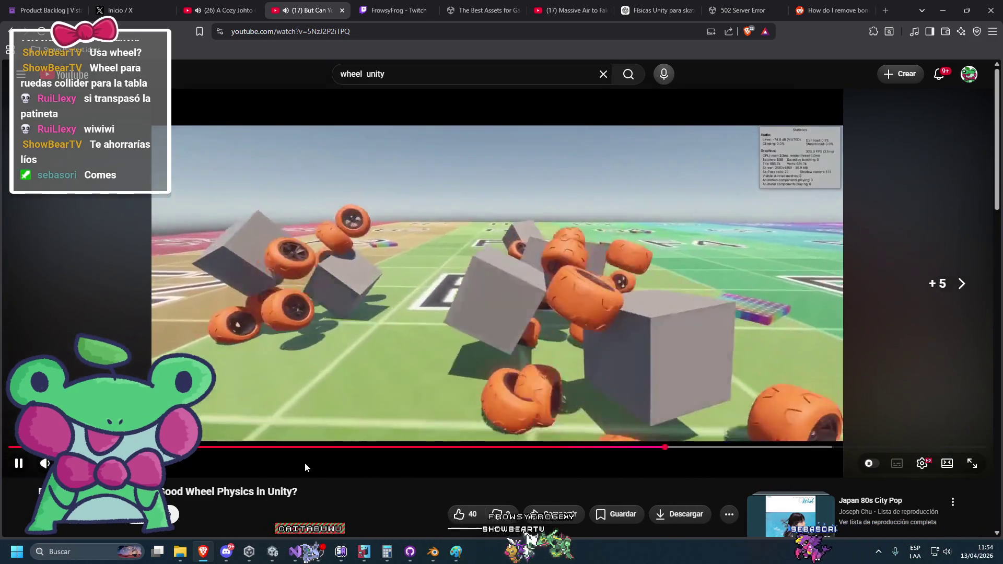
Step: Pause the wheel physics video and go to the #unity hashtag page
scroll(256, 261, down, 2)
click(255, 266)
scroll(256, 266, down, 3)
click(216, 285)
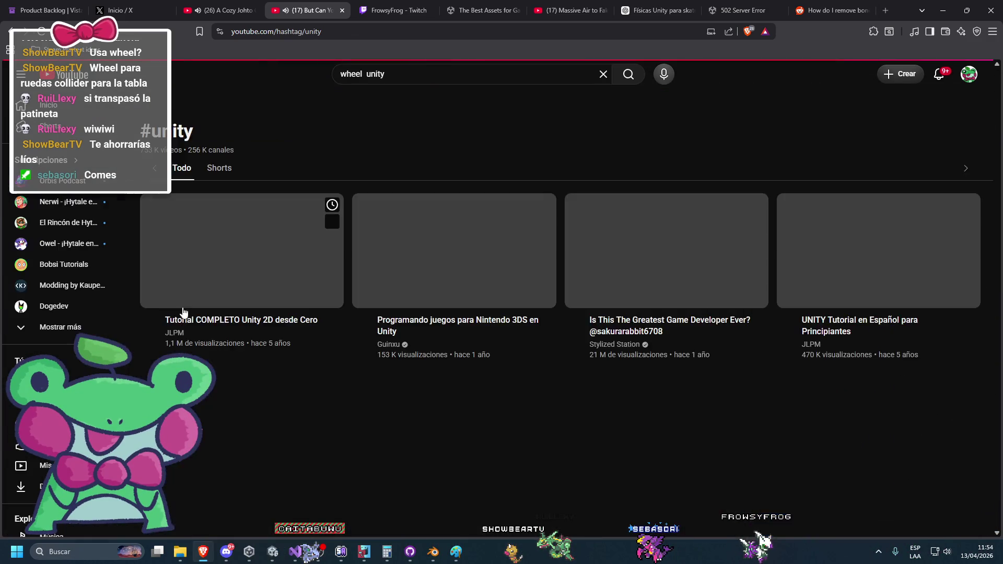
Step: Get back to the 'wheel unity' search results
scroll(523, 313, down, 3)
key(Return)
click(324, 287)
click(65, 74)
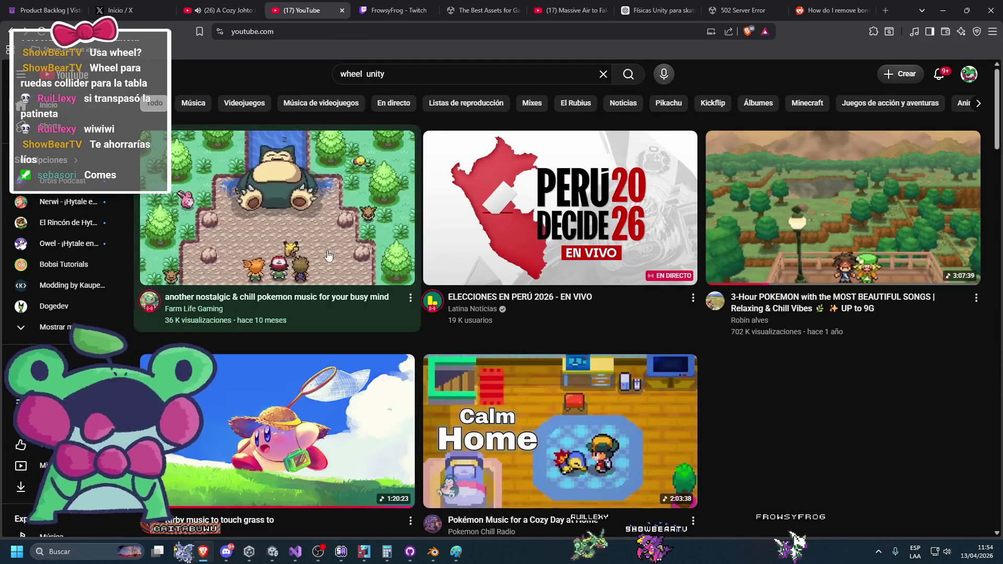
key(Return)
scroll(548, 257, down, 5)
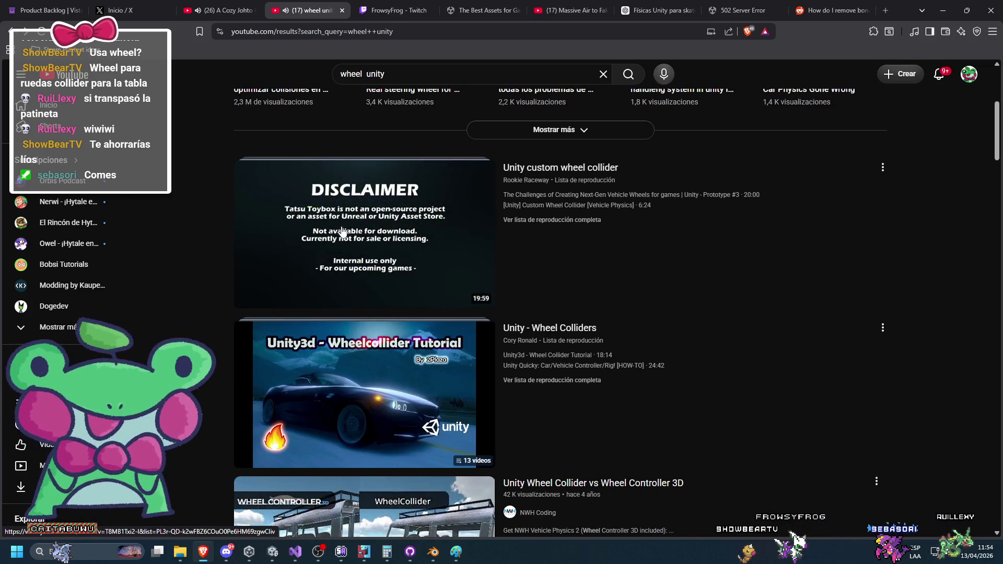
Step: Skim the Next-Gen Vehicle Wheels video full screen, then return to the search results
click(342, 232)
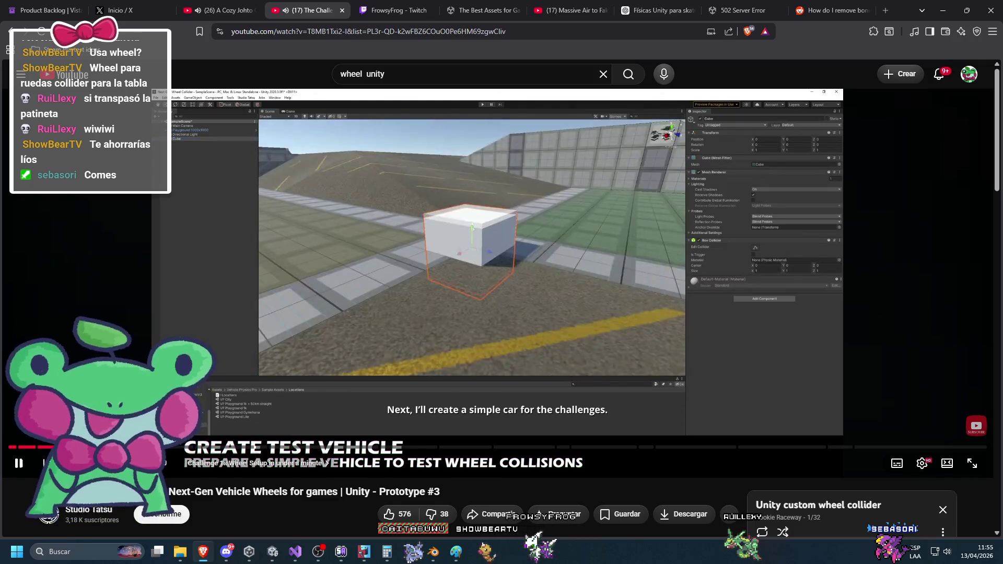
click(971, 463)
key(Right)
key(Right)
key(Right)
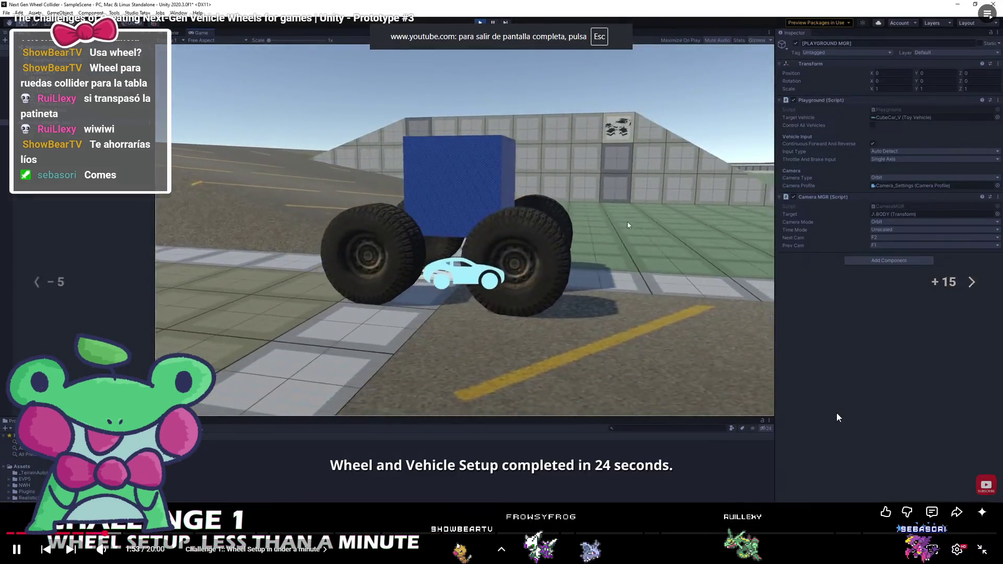
key(Right)
key(Right)
key(Right)
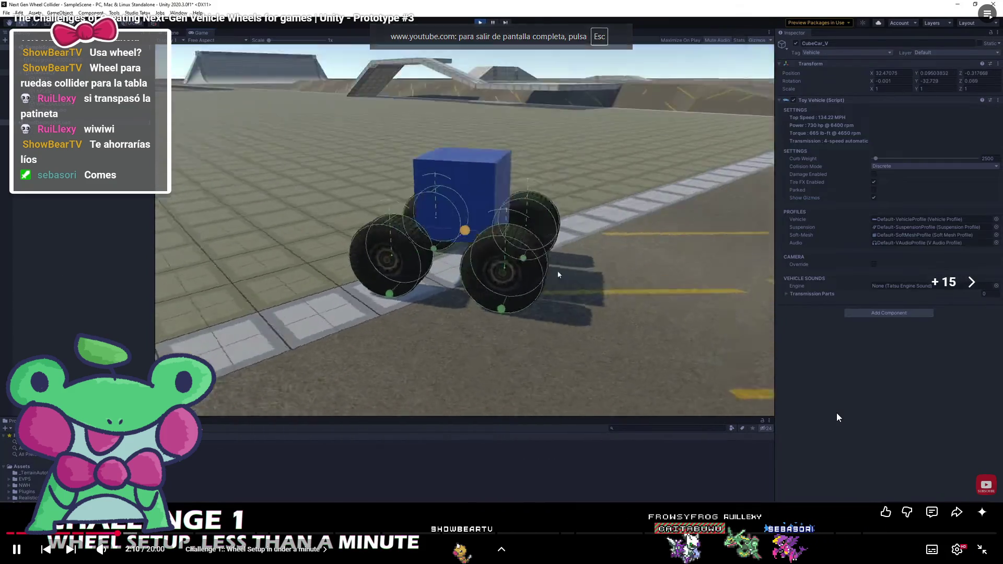
key(Right)
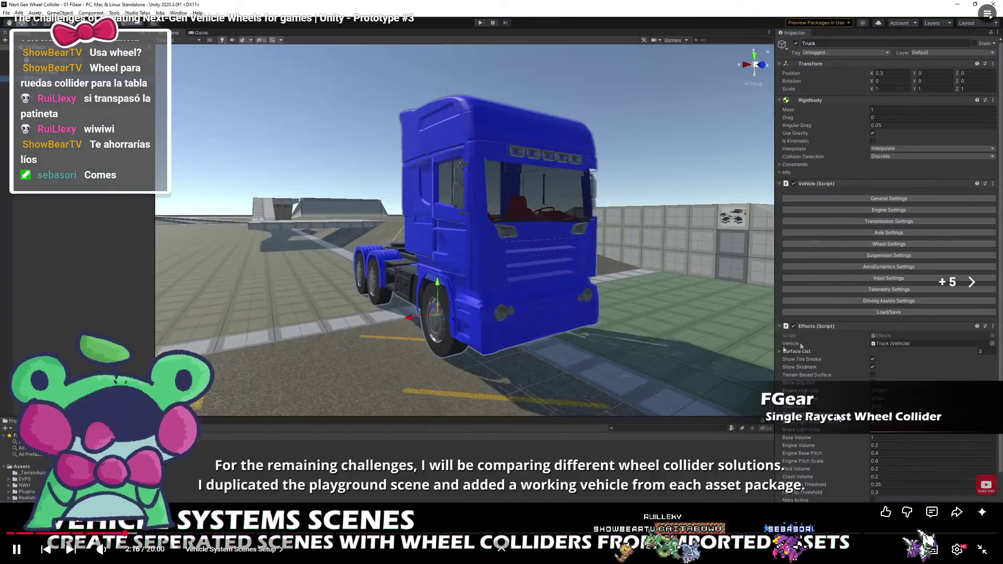
key(Left)
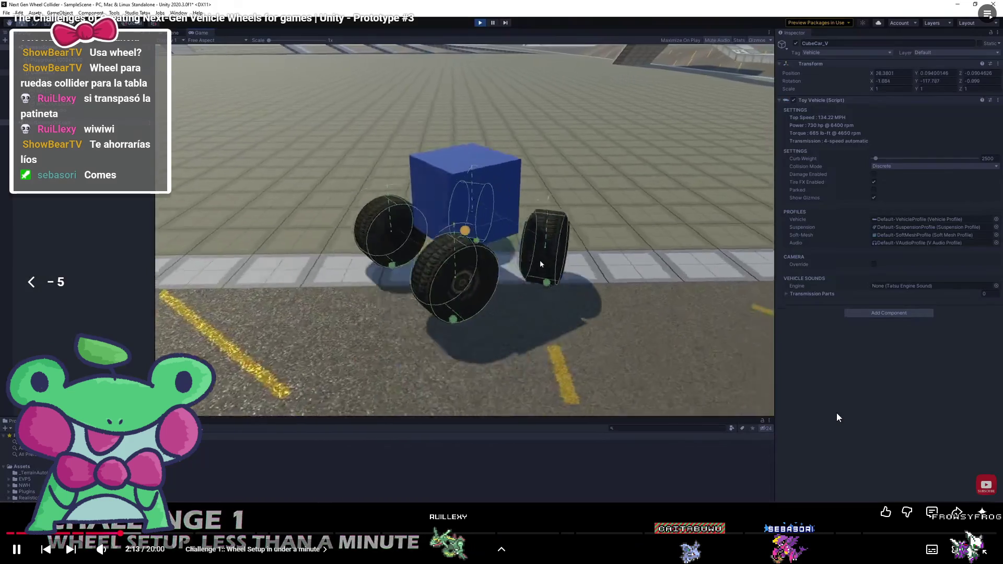
key(Left)
key(Escape)
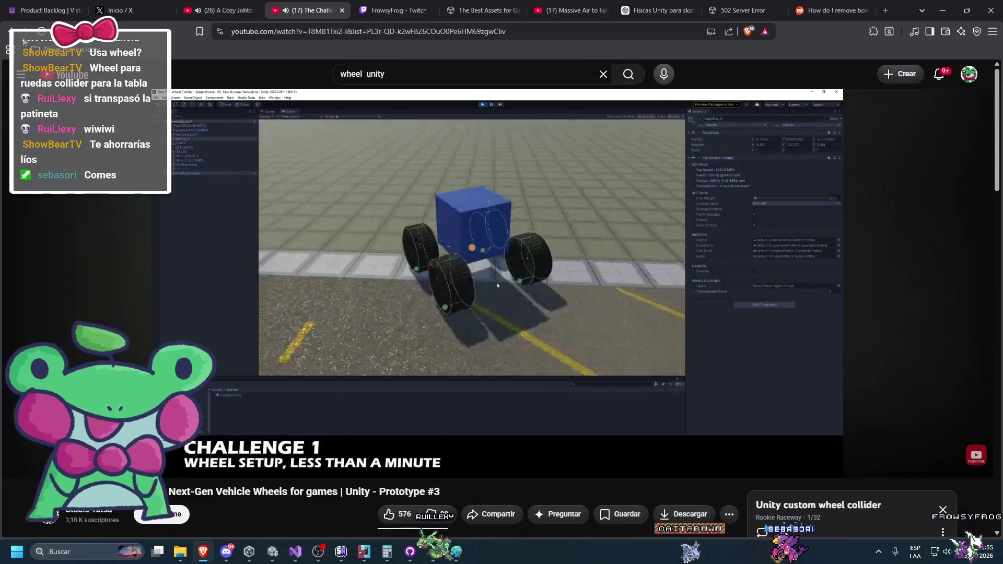
key(alt+Left)
Step: Search for 'wheel unity tutorial' and open the 'Unity - Wheel Colliders' video
scroll(371, 315, down, 3)
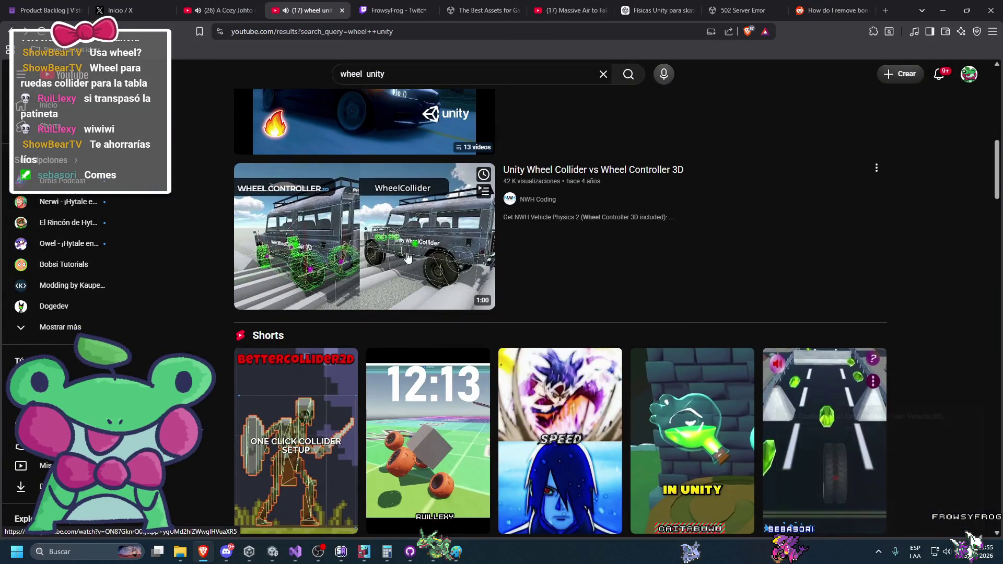
text( tutorial)
key(Return)
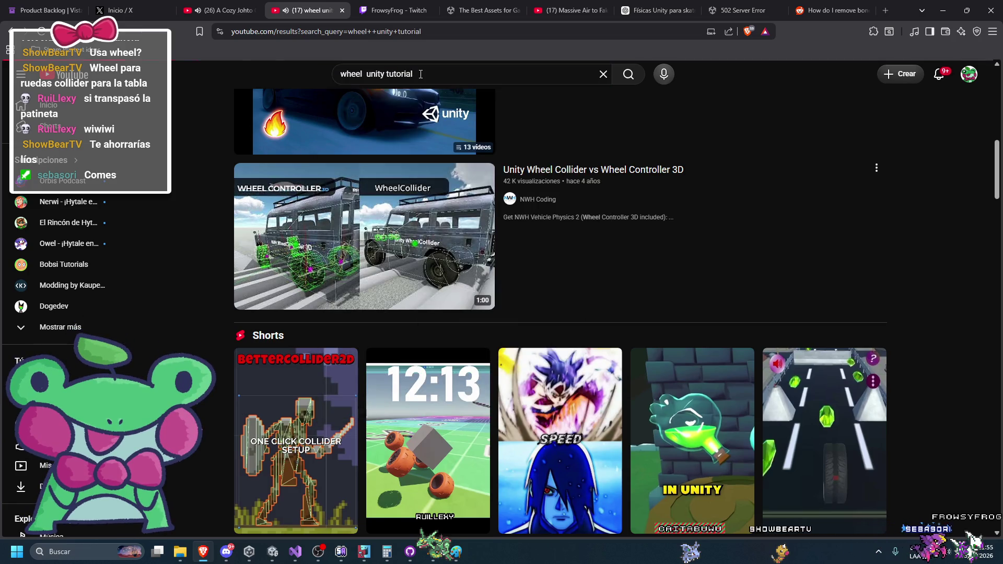
scroll(517, 496, down, 7)
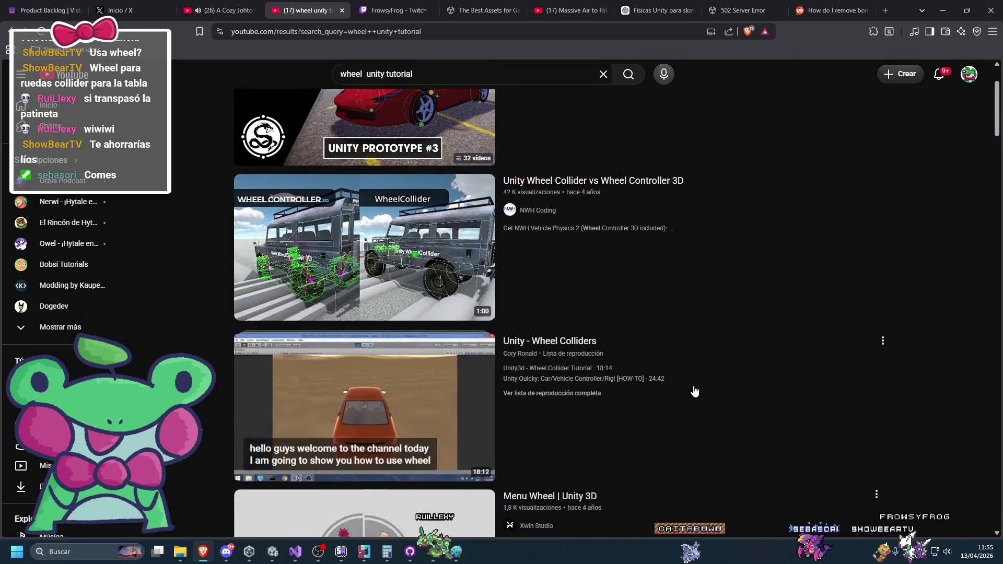
scroll(694, 385, up, 2)
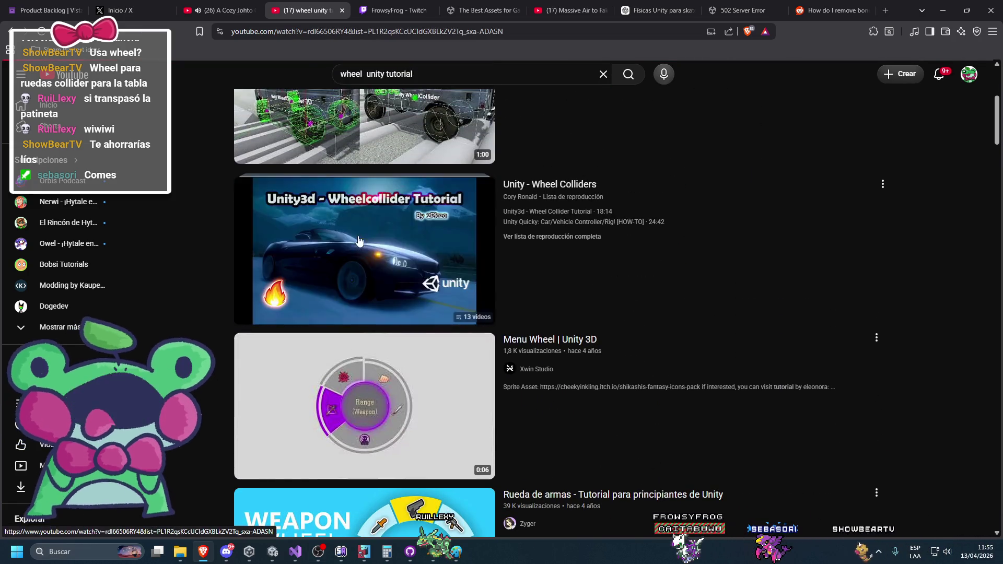
click(364, 240)
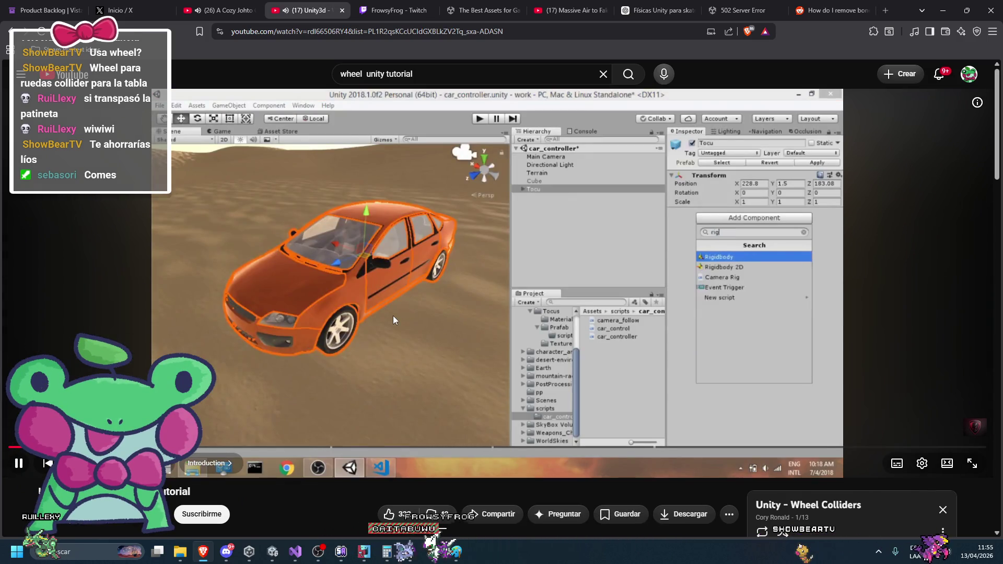
Step: Skip through the tutorial to its Wheel Collider settings and pause there
key(l)
key(k)
key(k)
key(Left)
key(l)
key(Right)
key(Right)
key(Right)
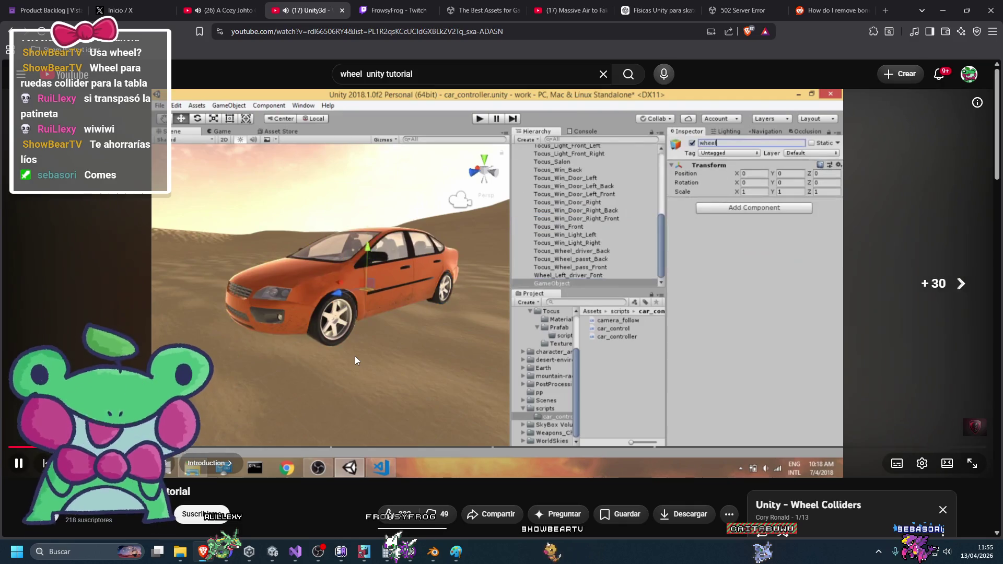
key(Right)
key(Right)
key(Right)
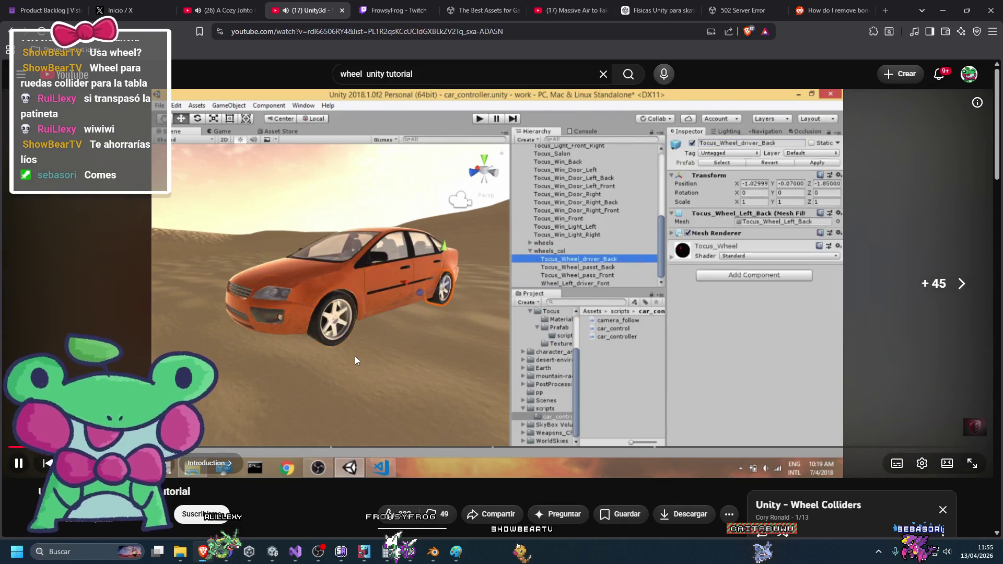
key(Right)
key(Right)
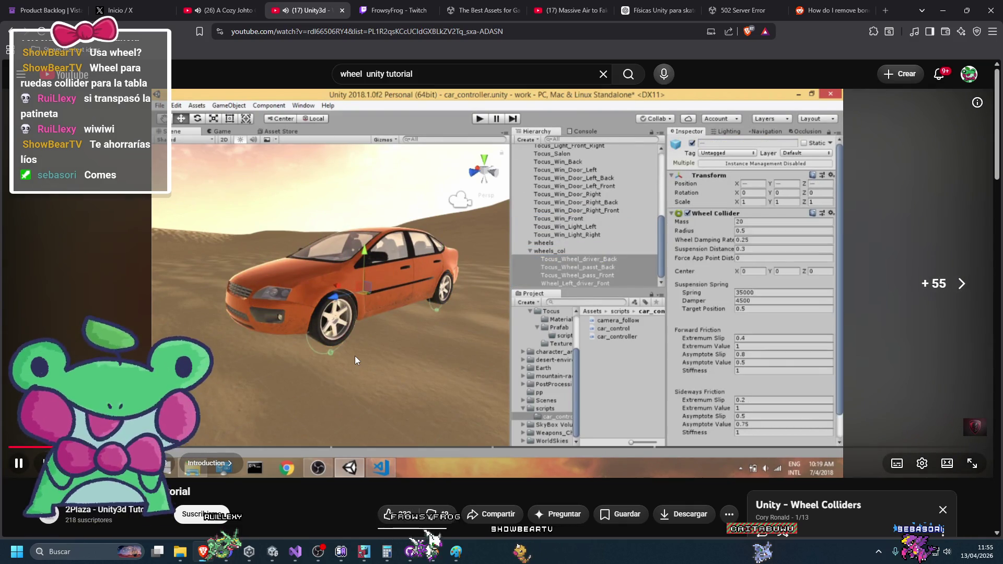
key(space)
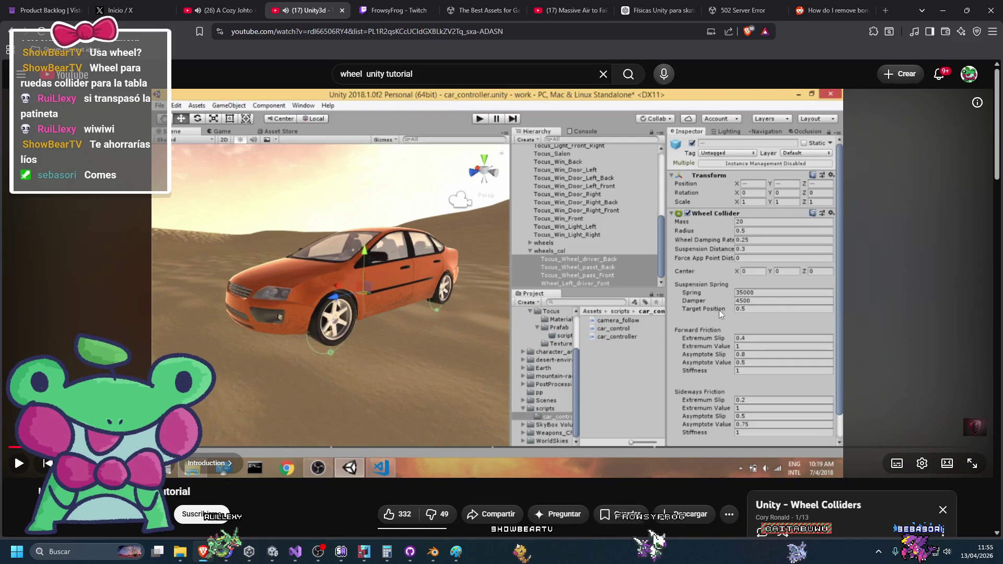
Step: Briefly show and hide the tutorial's C# code, then return to the Unity skateboard project
click(285, 553)
click(285, 552)
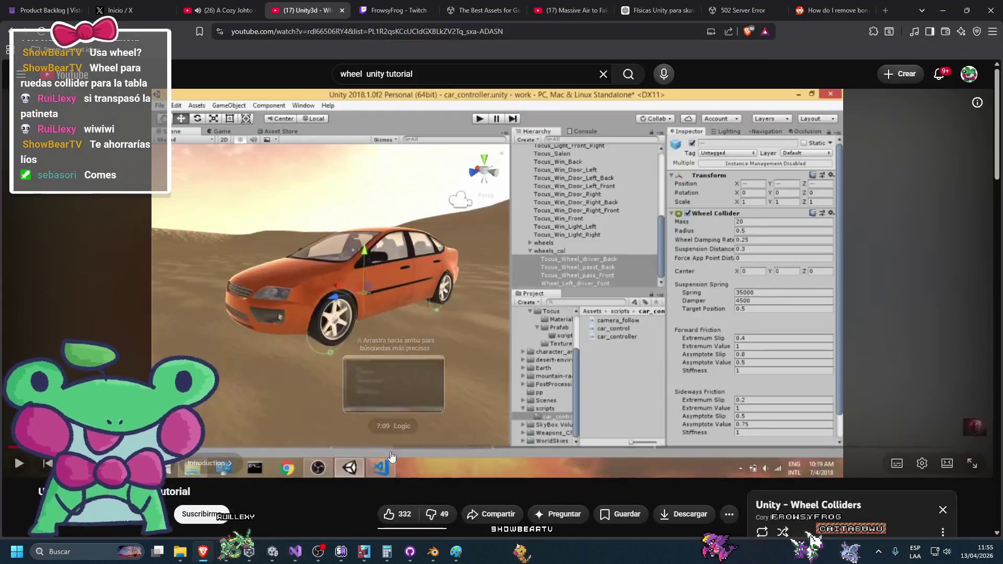
click(274, 554)
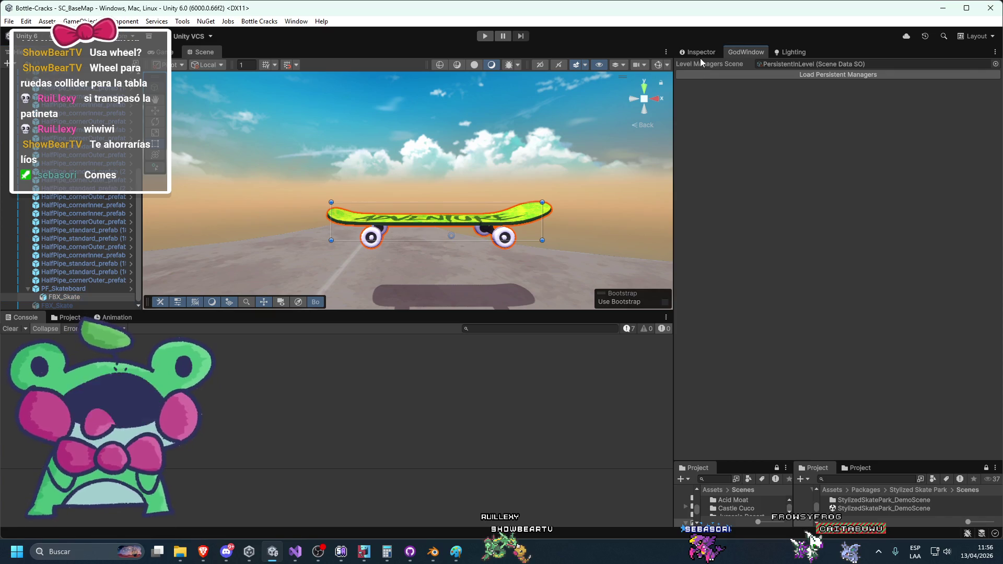
Step: Select PF_Skateboard and inspect its components, glancing back at the tutorial
key(ctrl+3)
click(53, 290)
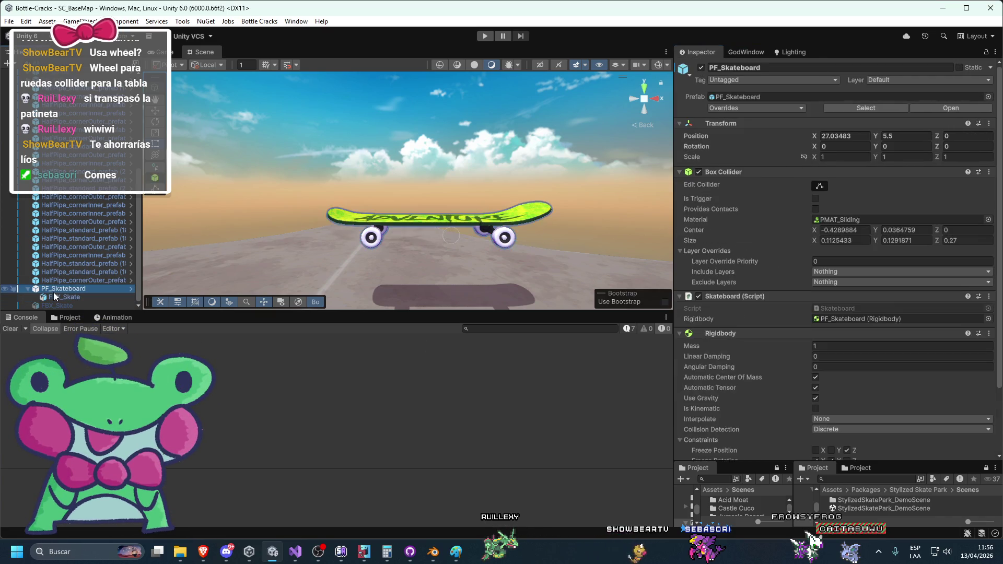
scroll(723, 200, down, 2)
scroll(725, 272, down, 5)
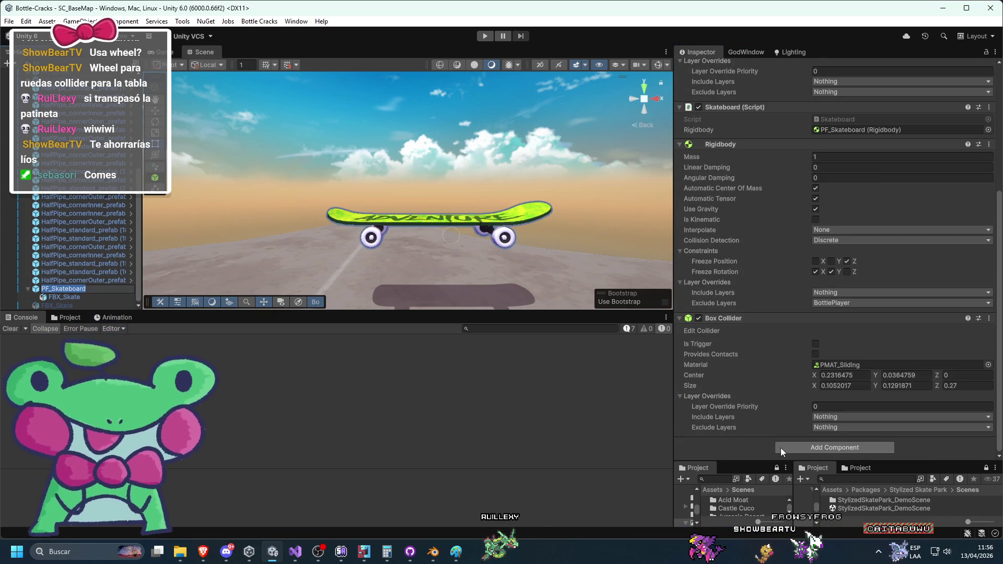
click(203, 552)
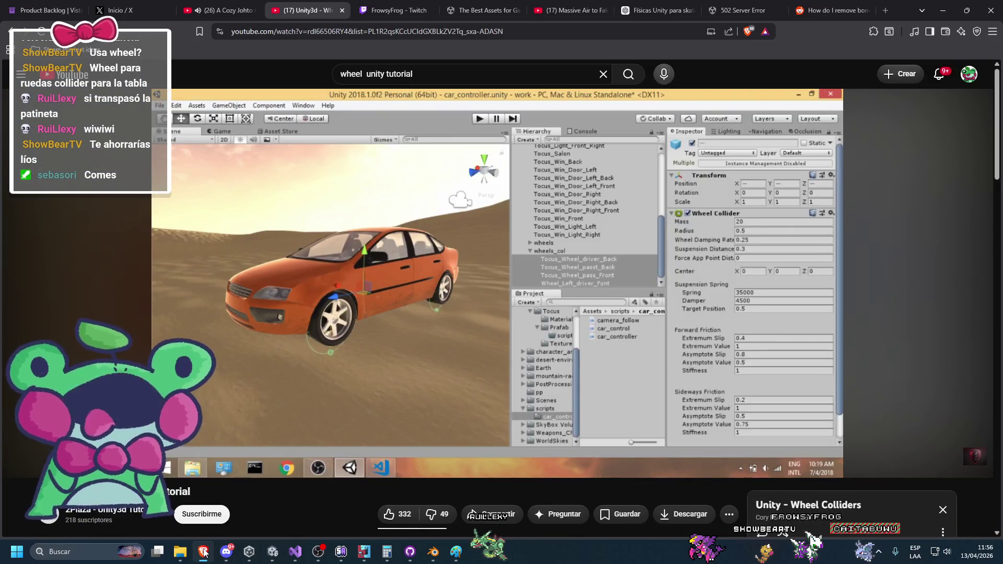
click(272, 552)
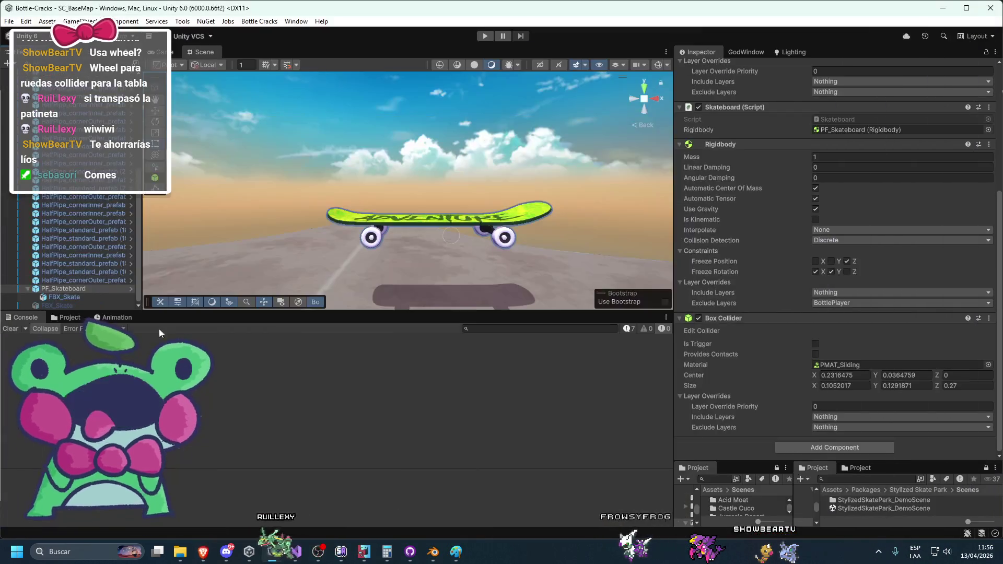
click(74, 296)
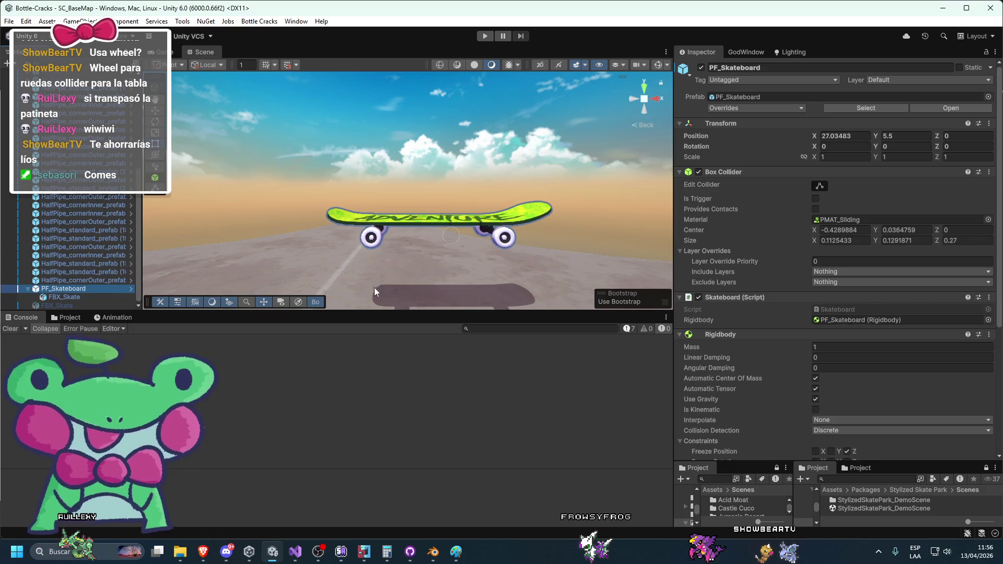
Step: Create an empty child named 'Colliders' under PF_Skateboard
right_click(105, 290)
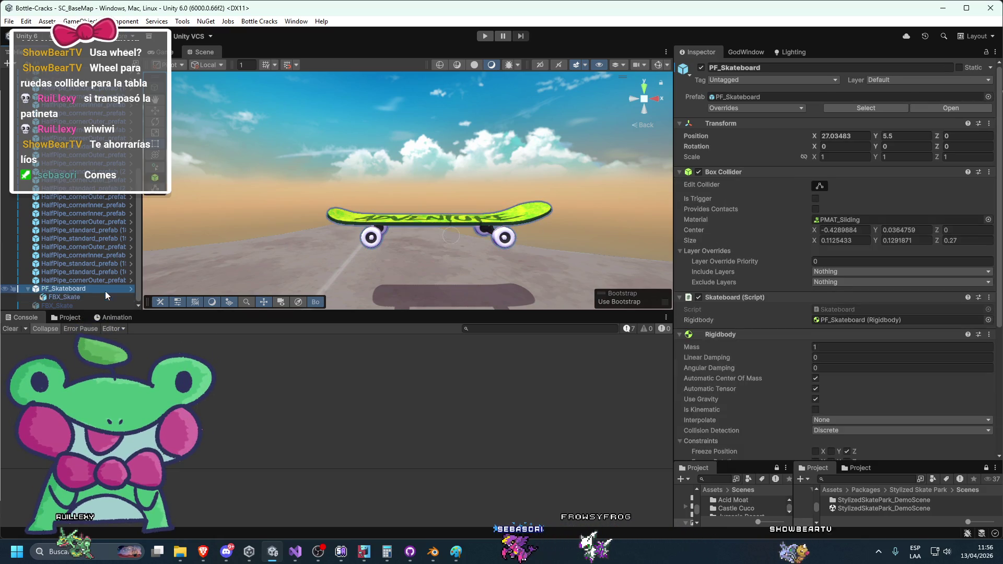
click(141, 286)
text(Co)
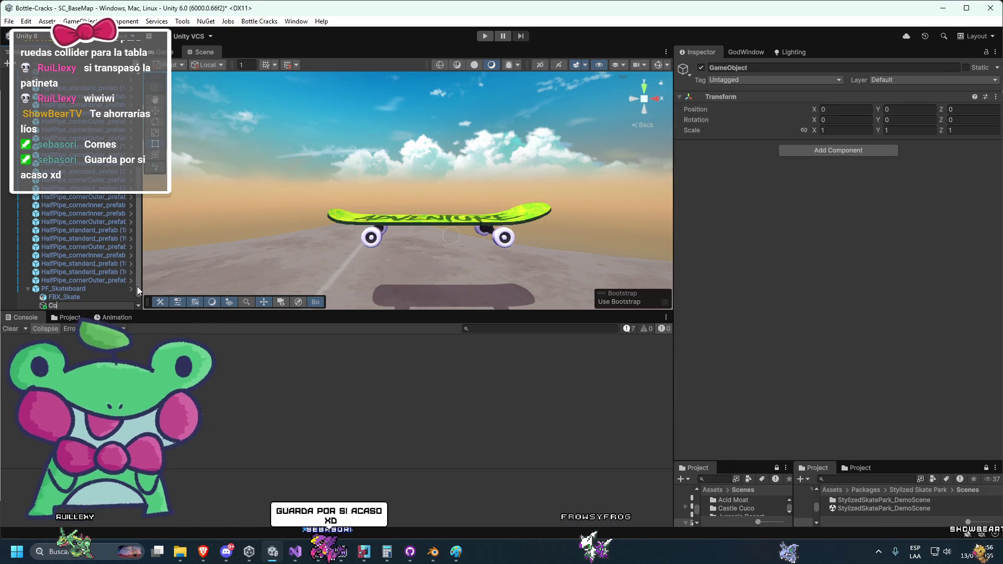
text(lliders)
key(Return)
Step: Add a Wheel Collider to Colliders and turn on scene Gizmos to see it
click(845, 151)
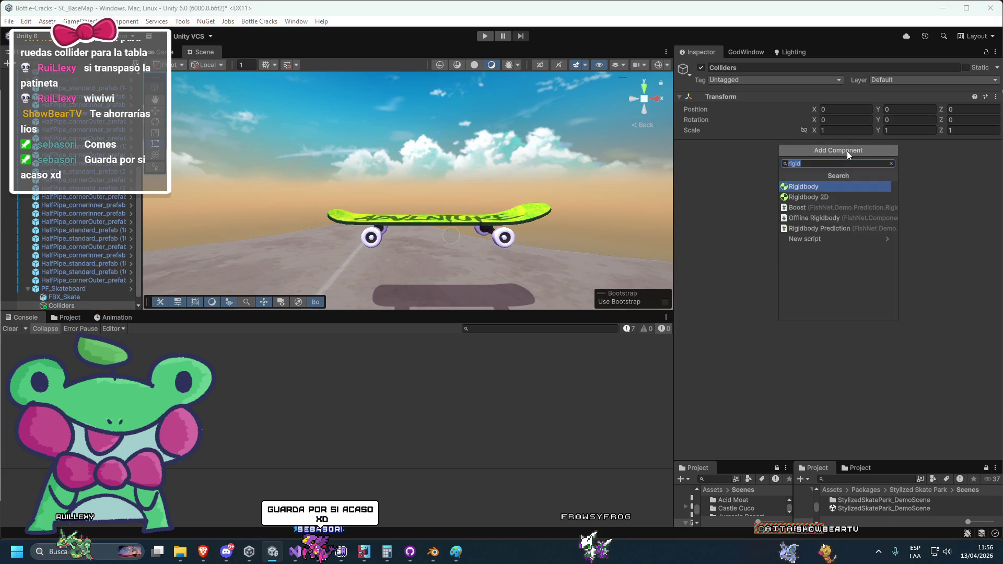
text(wheel)
key(Return)
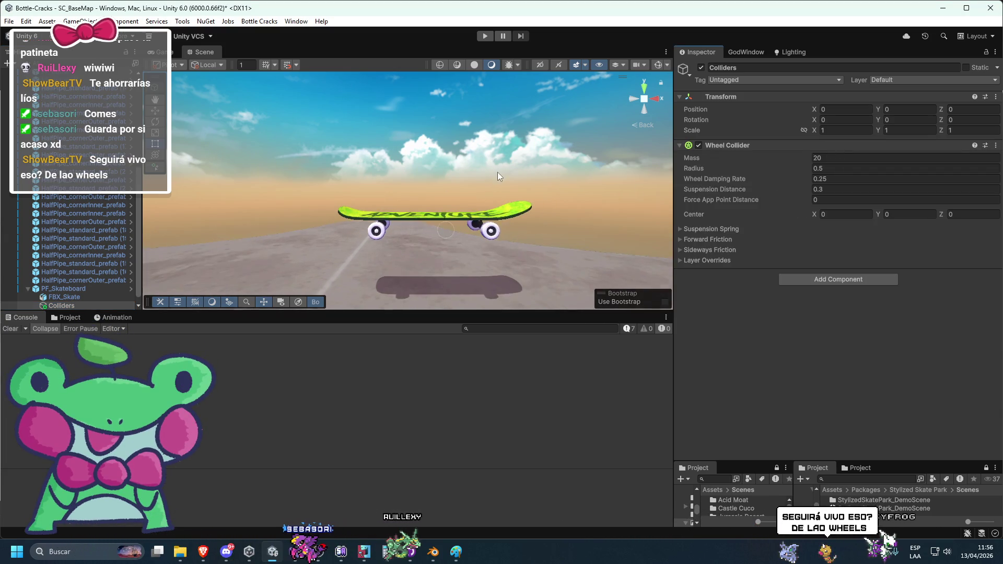
click(656, 64)
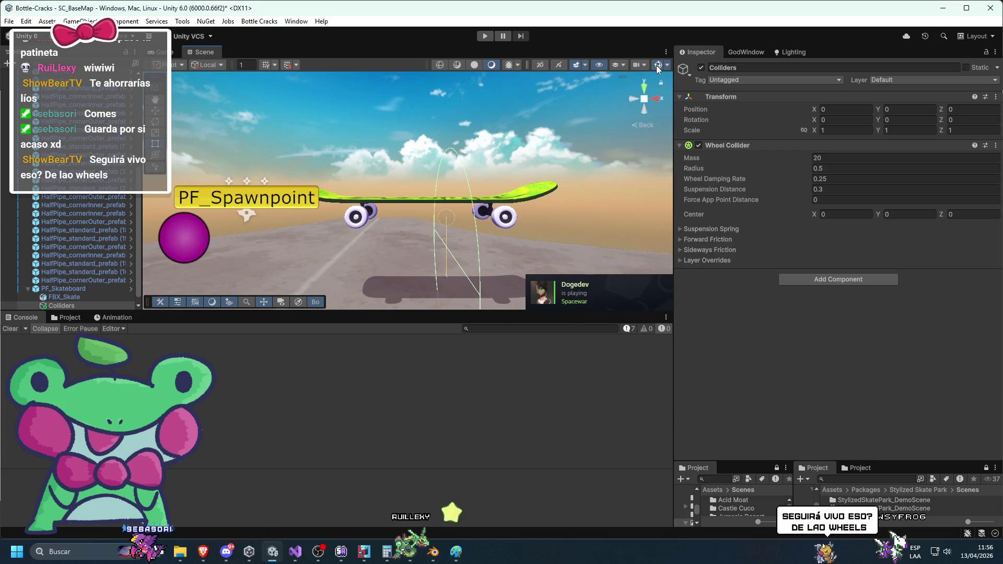
mouse_move(522, 150)
mouse_down()
mouse_move(321, 221)
mouse_move(478, 189)
mouse_move(389, 208)
mouse_move(457, 205)
mouse_move(488, 220)
mouse_move(366, 306)
mouse_up()
Step: Pause the tutorial on its Wheel Collider settings (mass 300, center Y 0.4), then minimize the browser
key(alt+Tab)
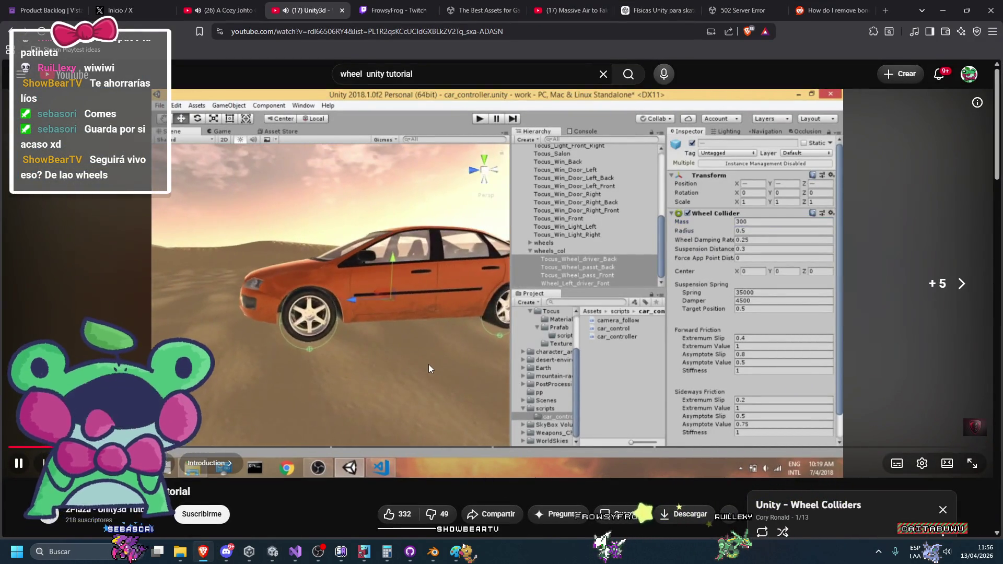
key(l)
key(Right)
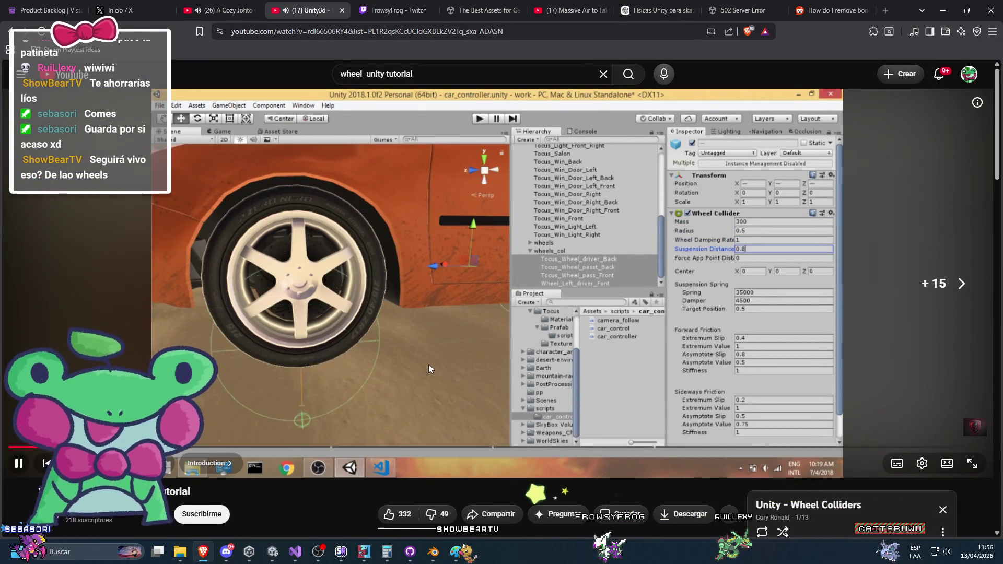
key(Right)
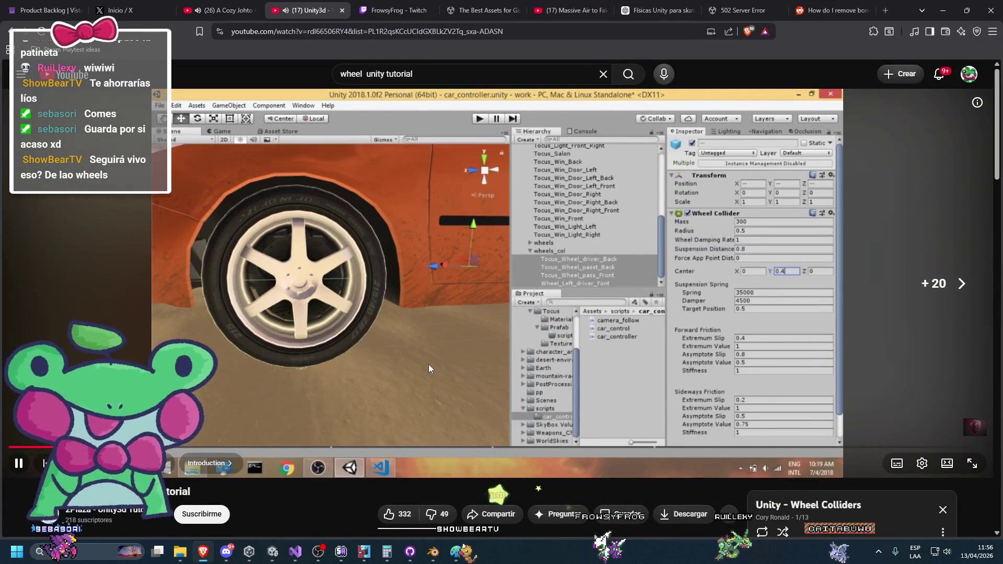
key(k)
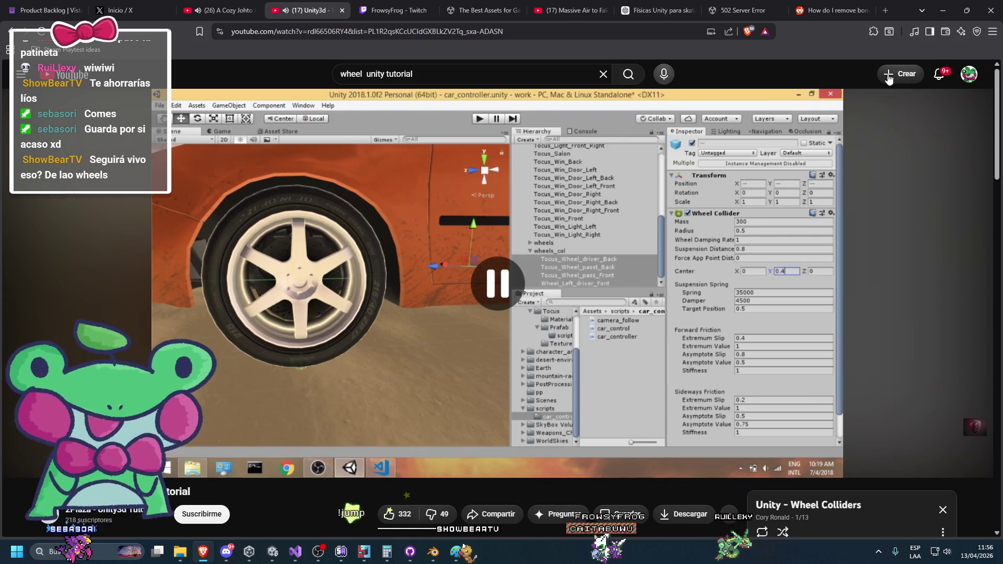
click(946, 9)
click(946, 8)
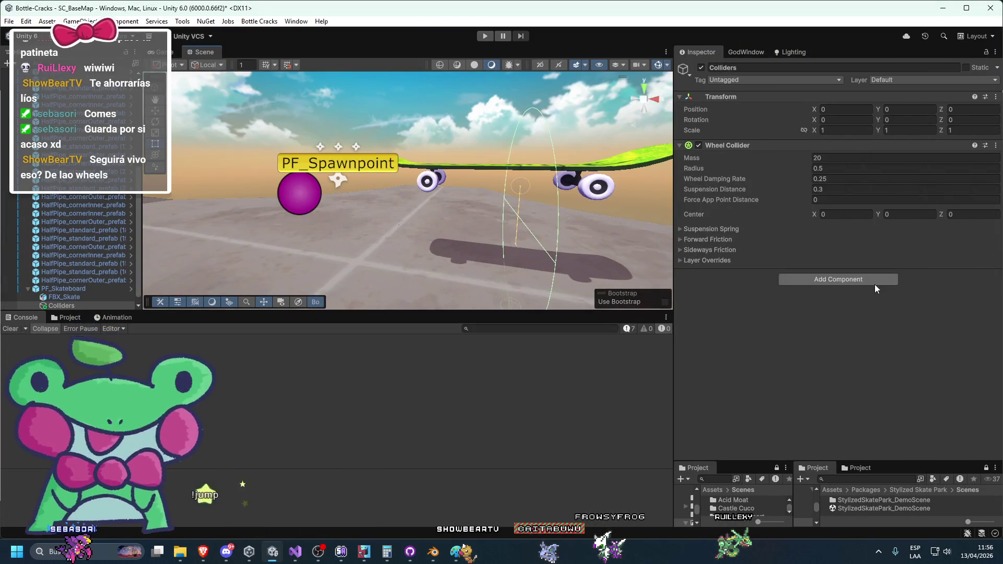
Step: Try adding a second Wheel Collider to Colliders and dismiss the duplicate-component error
click(880, 277)
text(whe)
key(Return)
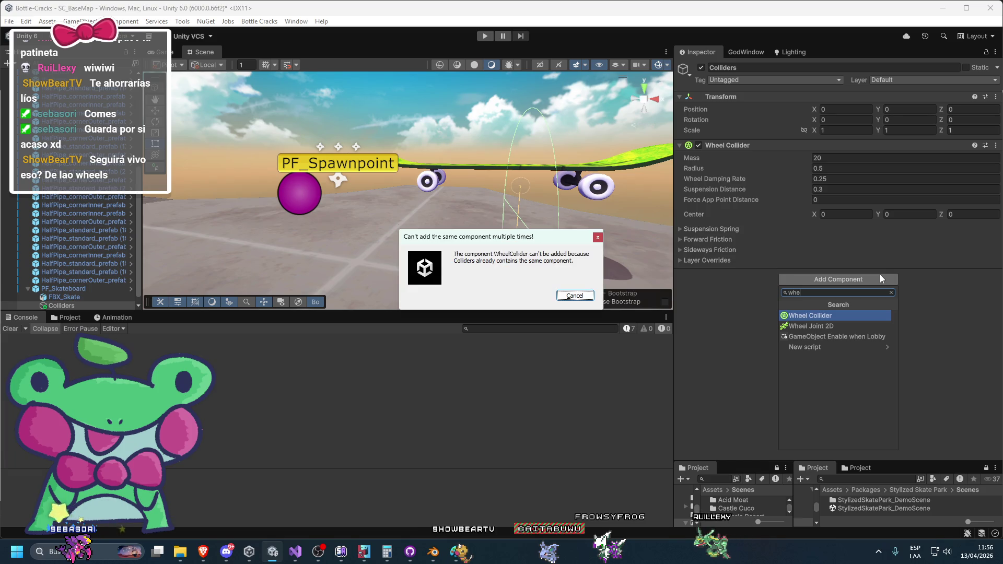
key(Escape)
key(f)
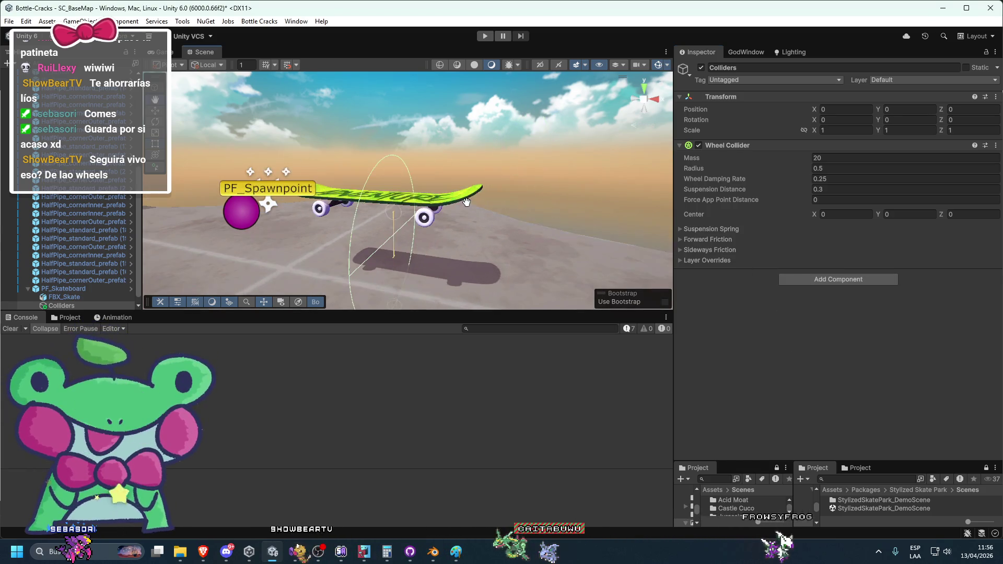
Step: Set Colliders' Y rotation to 90 and expand Suspension Spring, Forward and Sideways Friction
click(889, 120)
text(90)
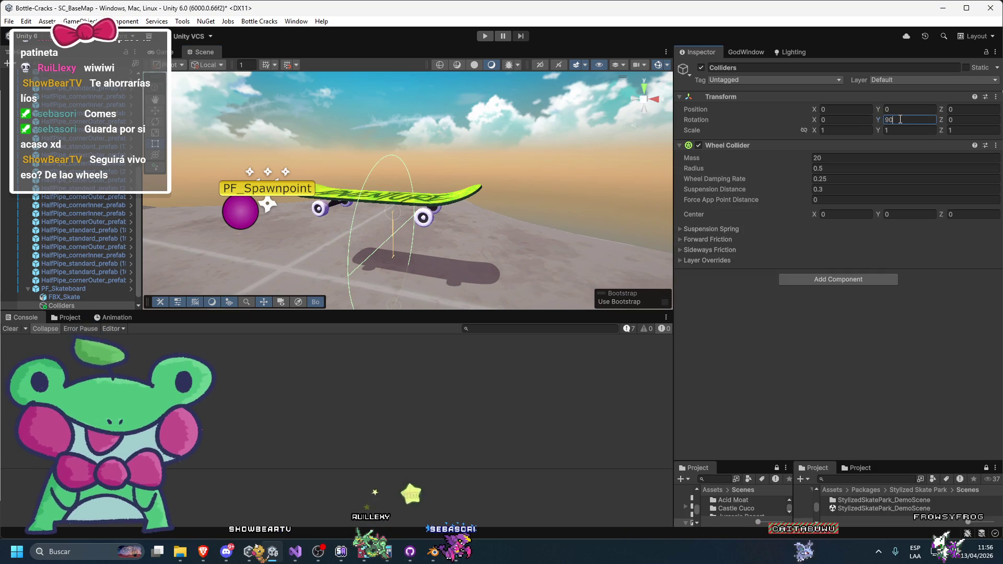
key(Return)
key(f)
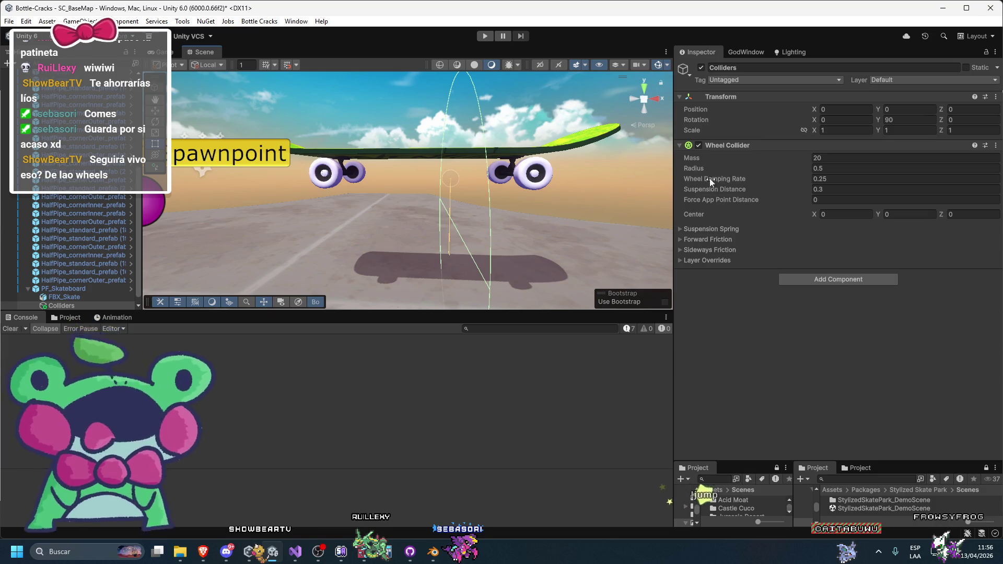
click(875, 215)
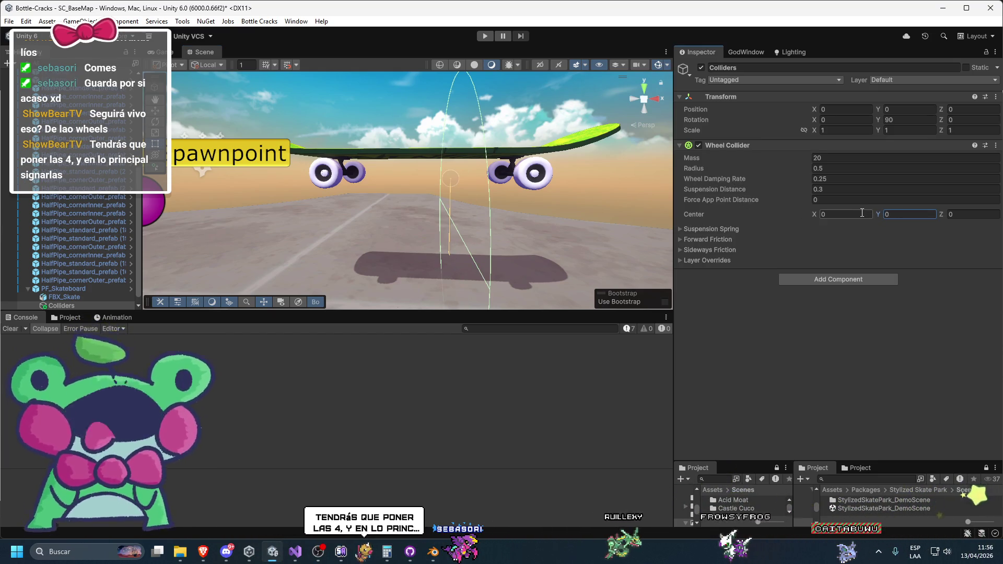
click(685, 227)
click(680, 270)
click(680, 334)
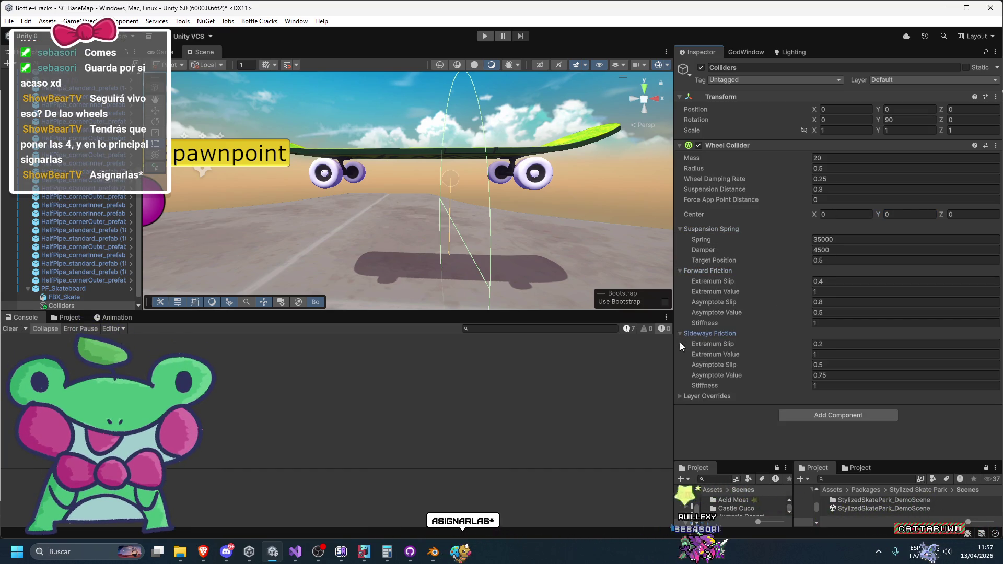
Step: Return Colliders' Y rotation to 0
click(822, 120)
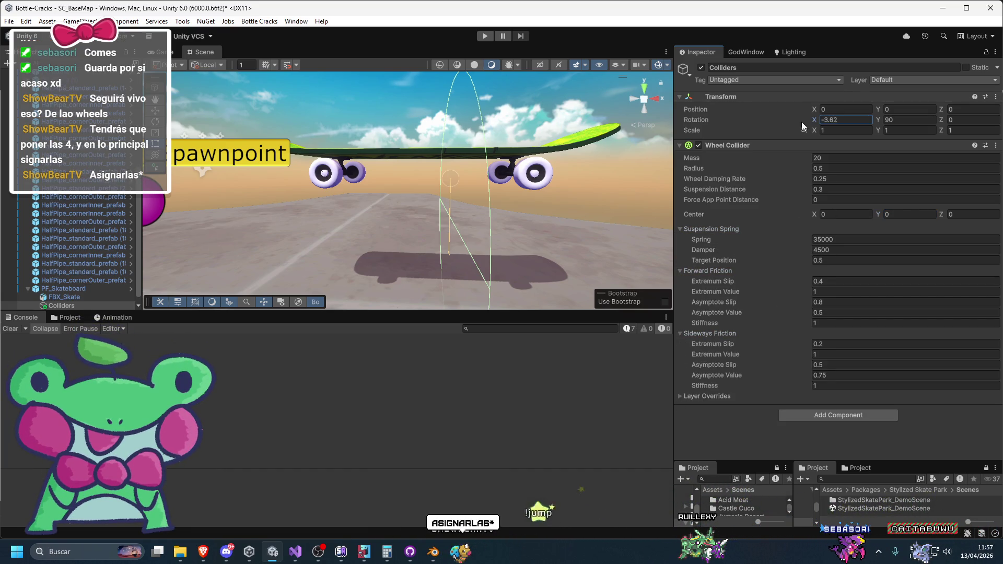
click(878, 119)
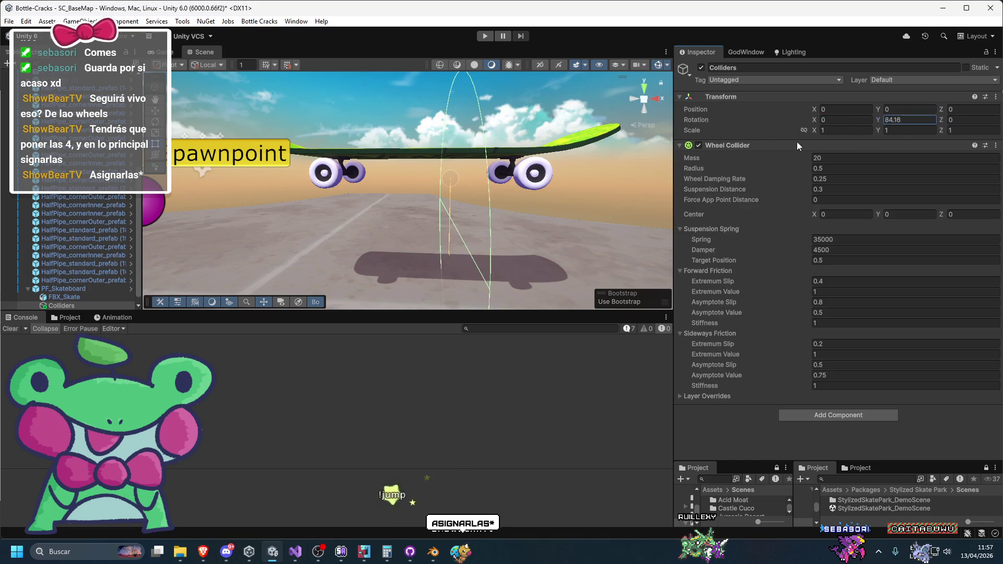
text(0)
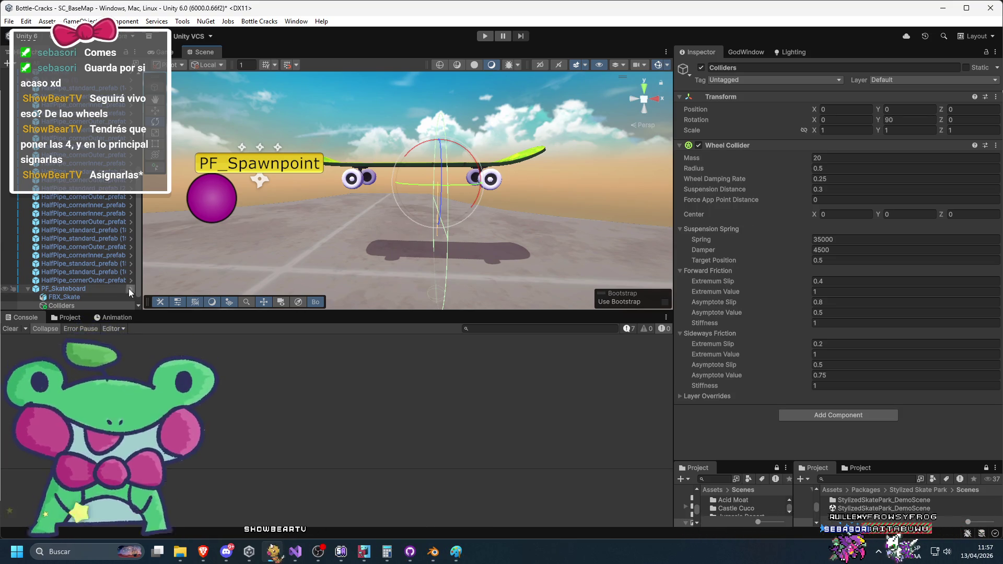
scroll(378, 233, down, 2)
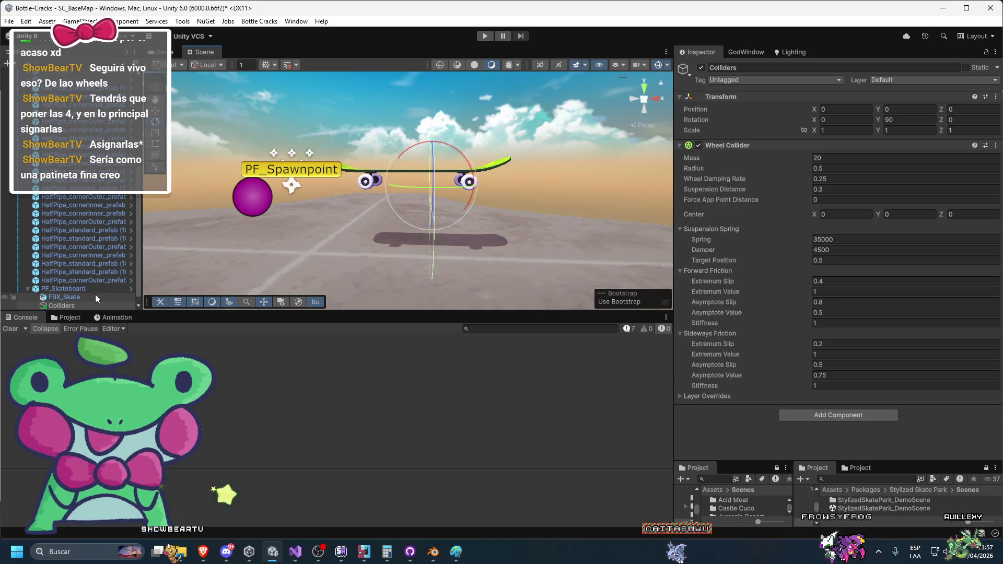
scroll(419, 172, up, 3)
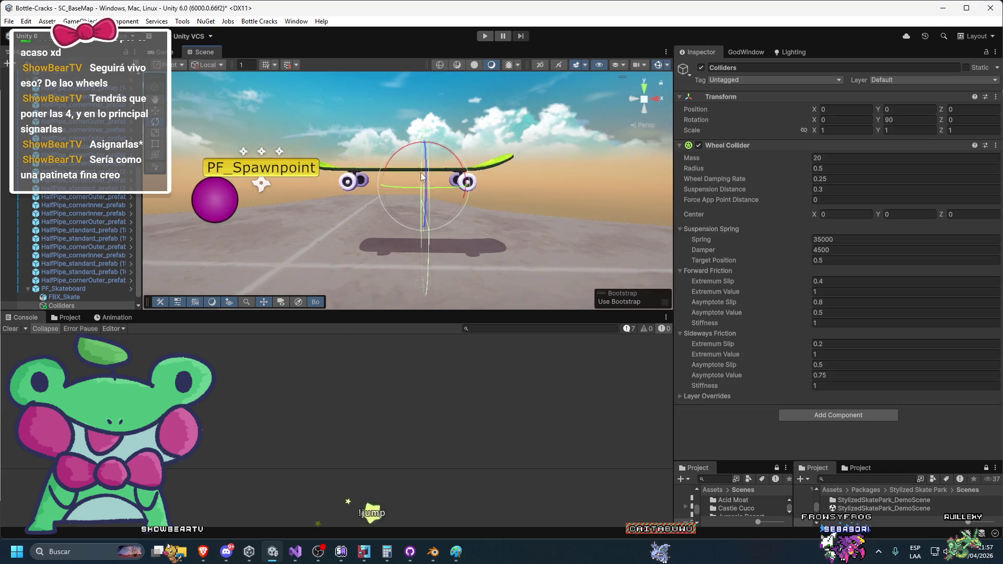
scroll(431, 219, up, 2)
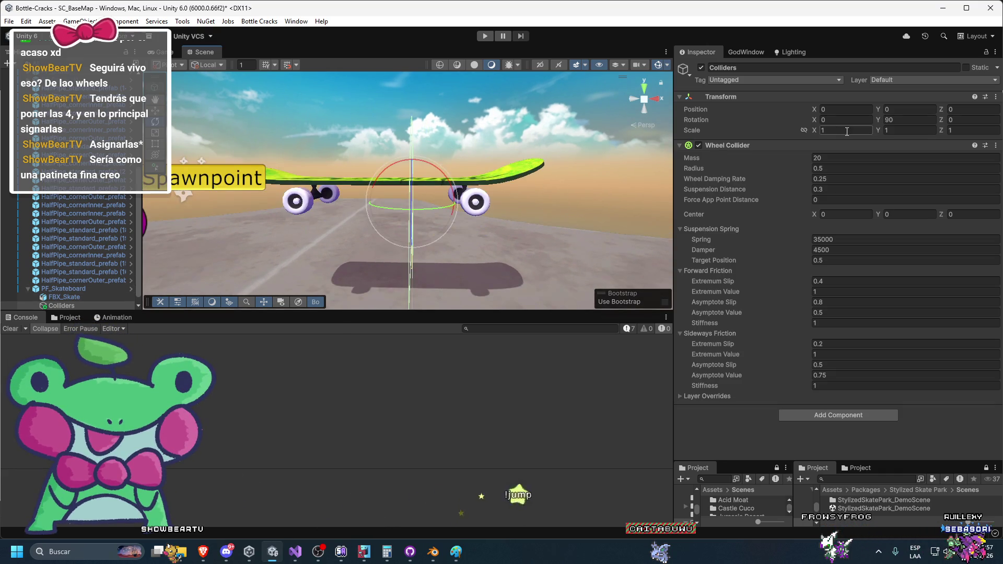
click(924, 121)
text(0)
key(Return)
mouse_move(586, 115)
mouse_down()
mouse_move(392, 193)
mouse_move(645, 168)
mouse_up()
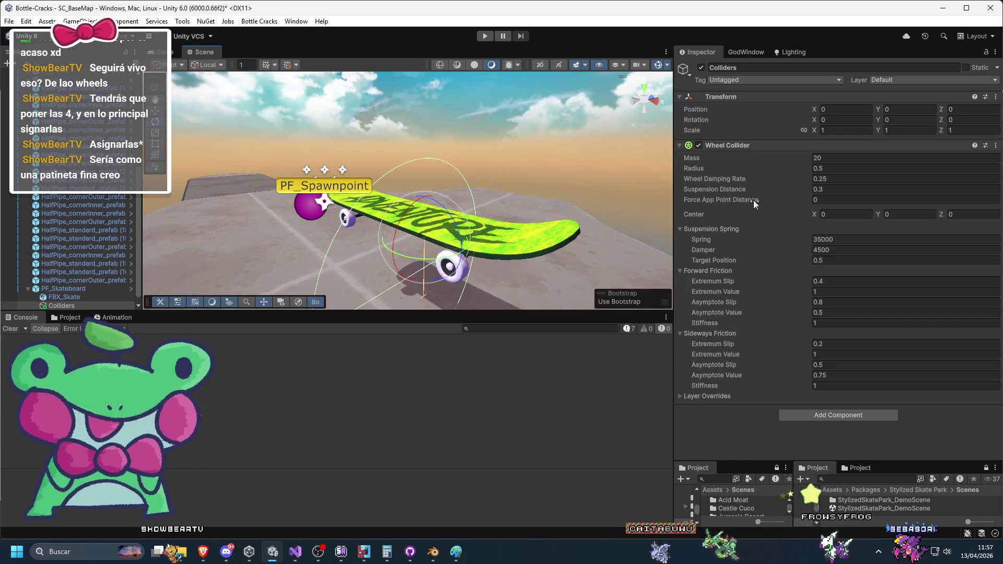
Step: Raise Force App Point Distance to 1.35 and shrink the wheel radius to around 0.08
click(782, 200)
drag(782, 199, 807, 202)
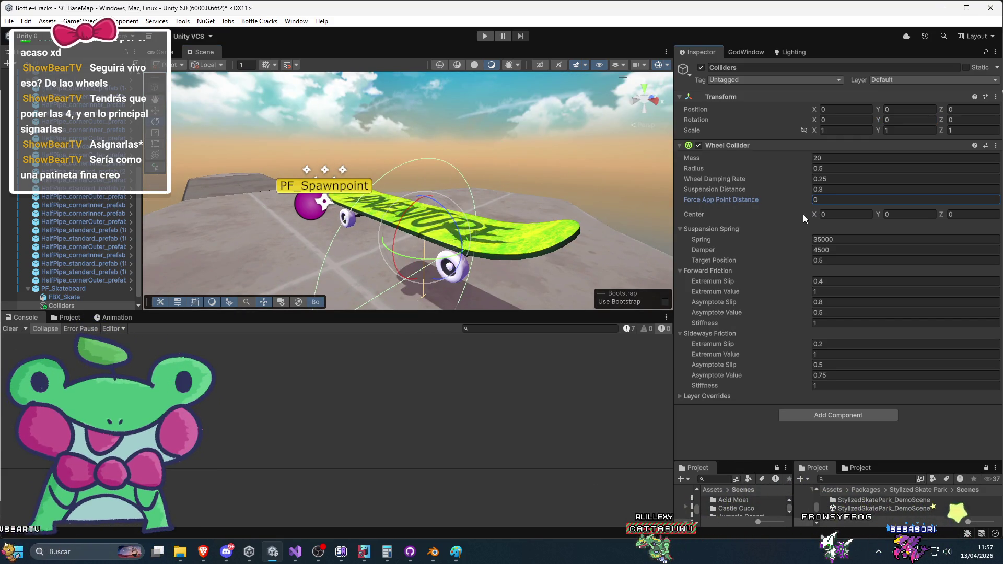
drag(759, 171, 744, 168)
drag(627, 156, 561, 121)
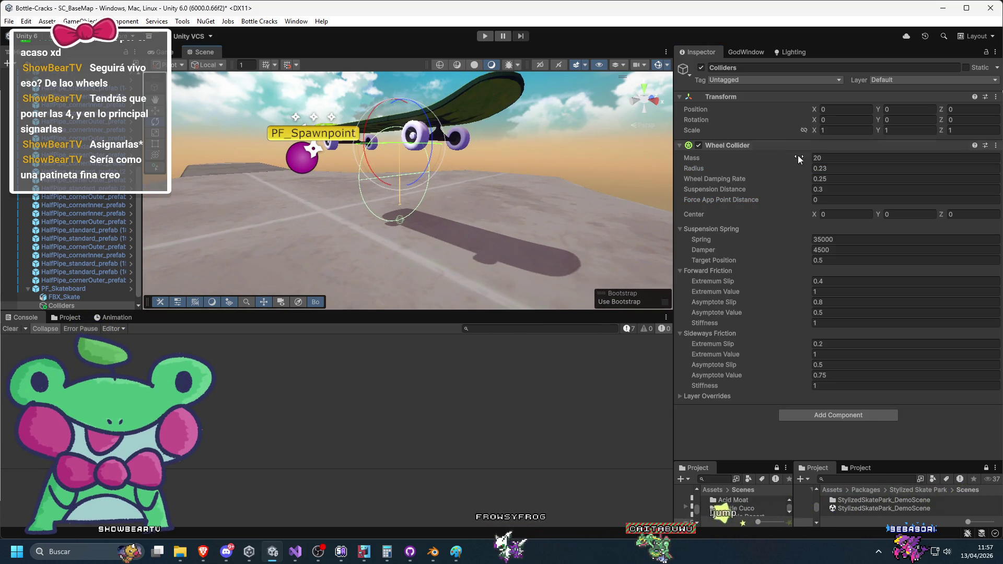
drag(760, 168, 756, 168)
mouse_move(601, 199)
mouse_down()
mouse_move(455, 252)
mouse_move(404, 249)
mouse_move(487, 218)
mouse_move(478, 148)
mouse_up()
Step: Trial wheel collider center values: Y near 0.18, then X at -0.5 and -0.4
click(912, 214)
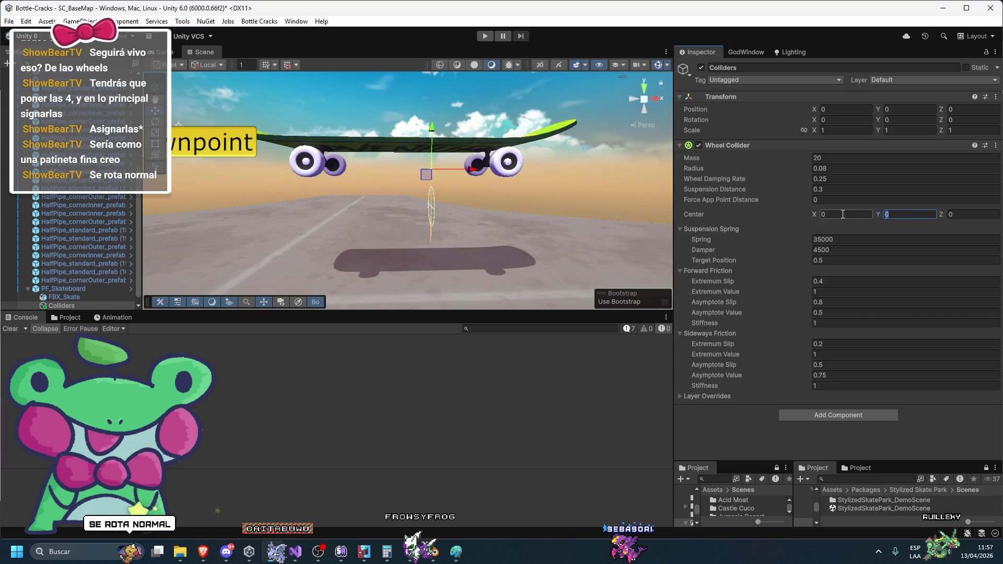
text(-0.54)
click(651, 98)
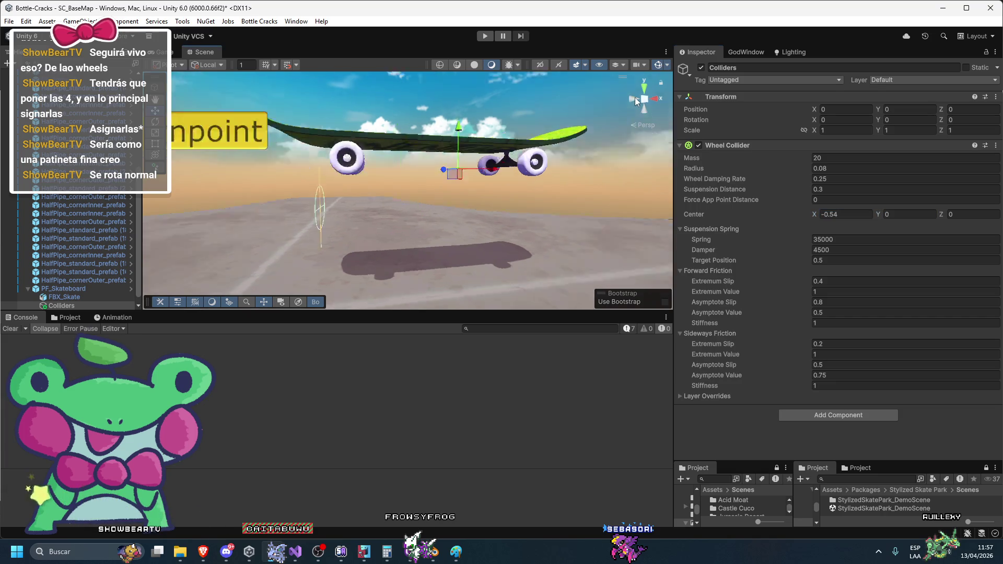
click(650, 98)
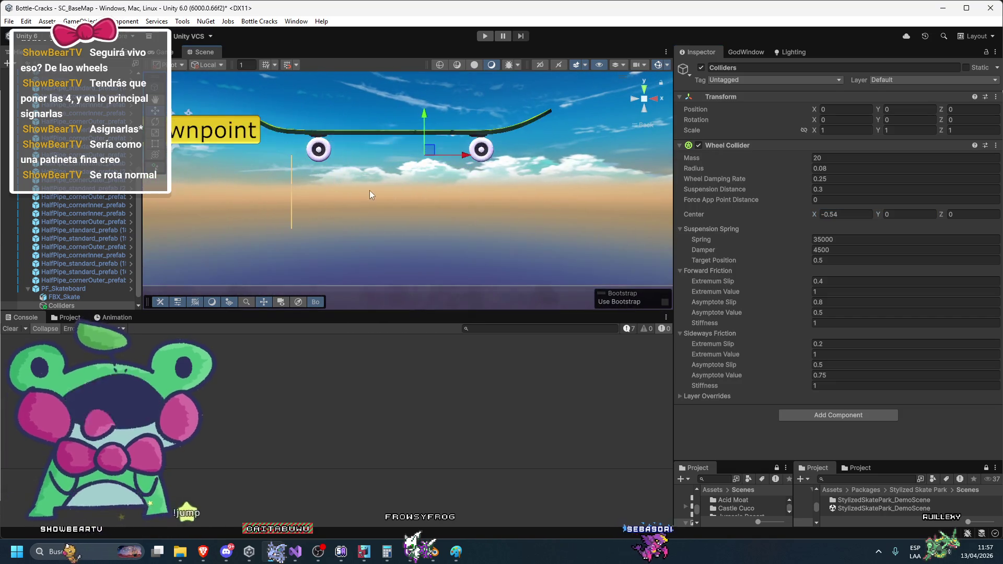
key(f)
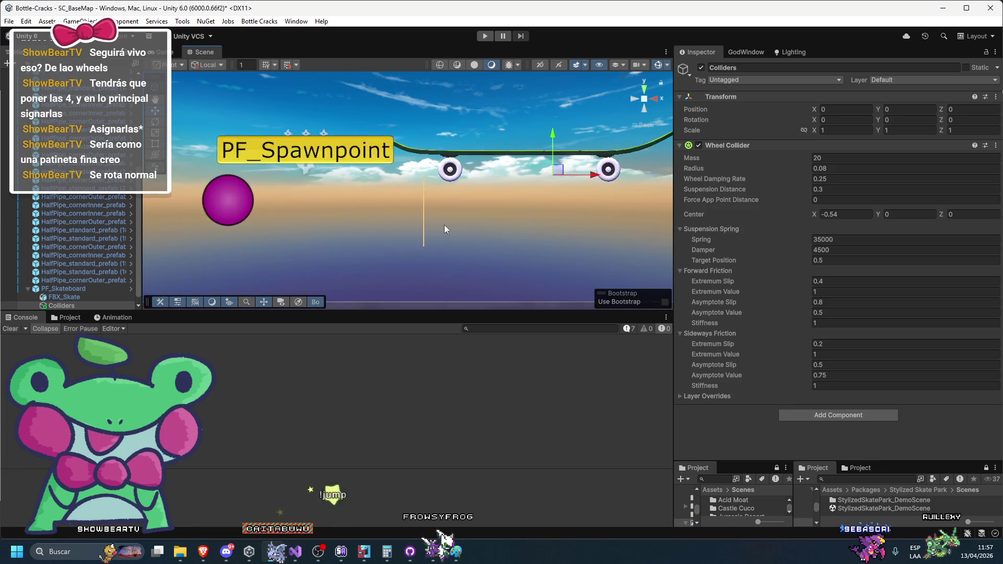
drag(882, 214, 887, 219)
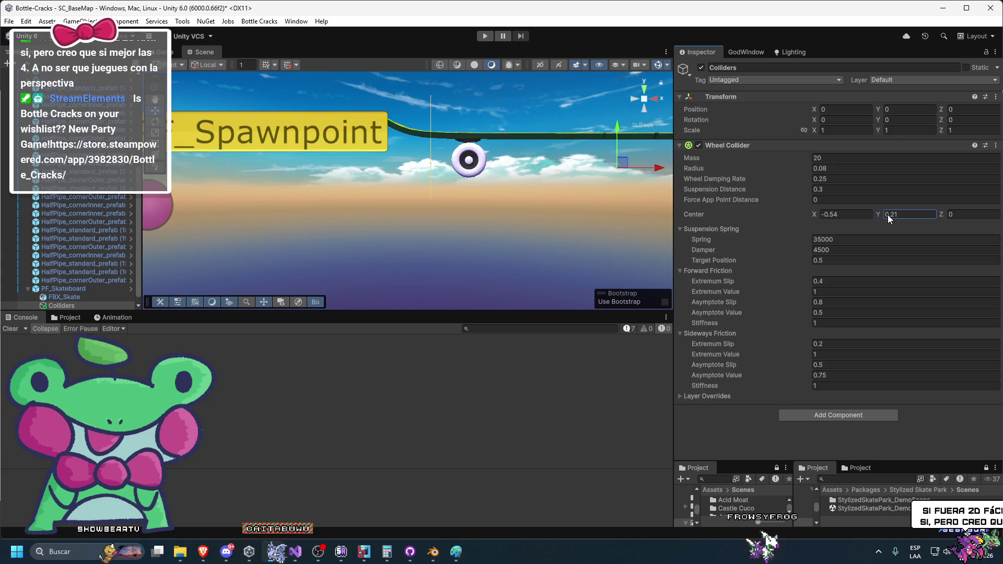
key(BackSpace)
key(BackSpace)
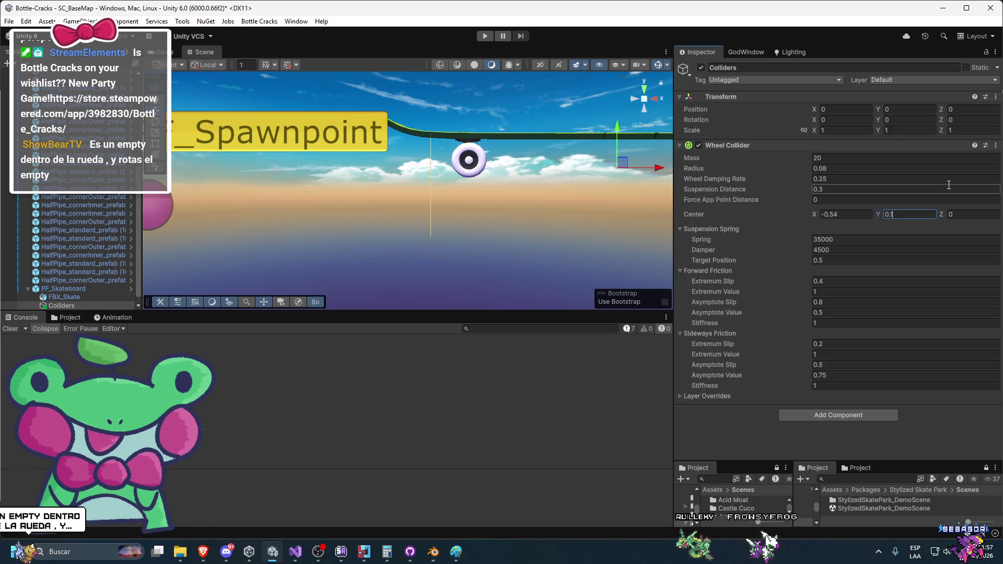
mouse_move(645, 108)
mouse_down()
mouse_move(441, 227)
mouse_move(525, 241)
mouse_up()
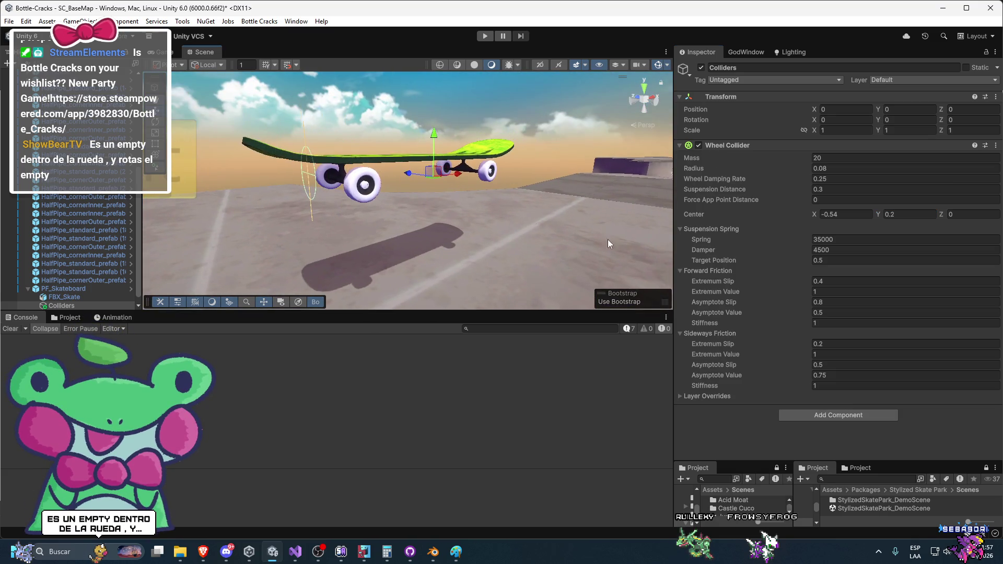
key(BackSpace)
key(Return)
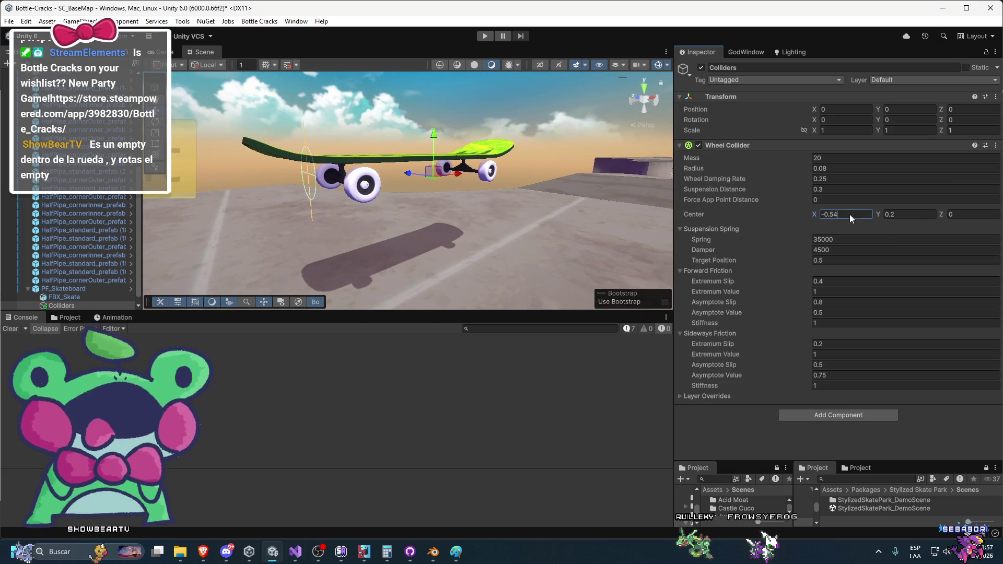
mouse_move(419, 222)
mouse_down()
mouse_move(224, 210)
mouse_move(251, 210)
mouse_up()
text(-0.4)
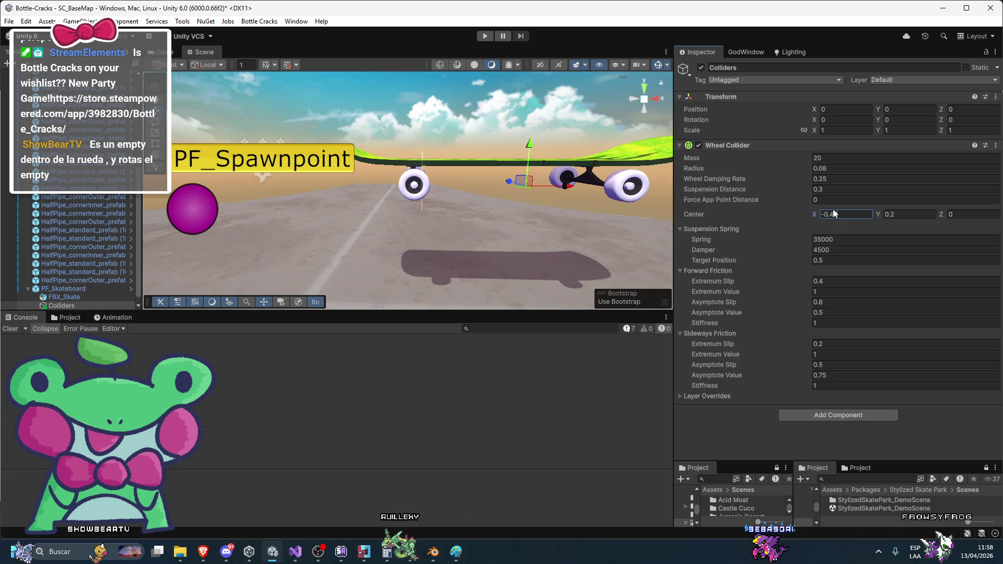
key(Return)
Step: Set the wheel collider center X to -0.435 and center Y to 0.16
scroll(537, 223, up, 5)
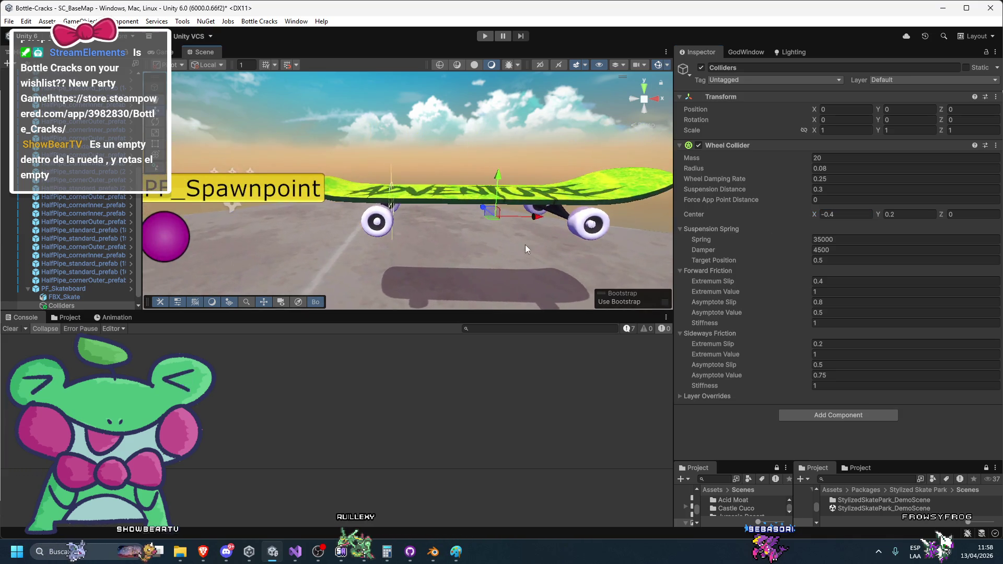
click(858, 212)
text(4)
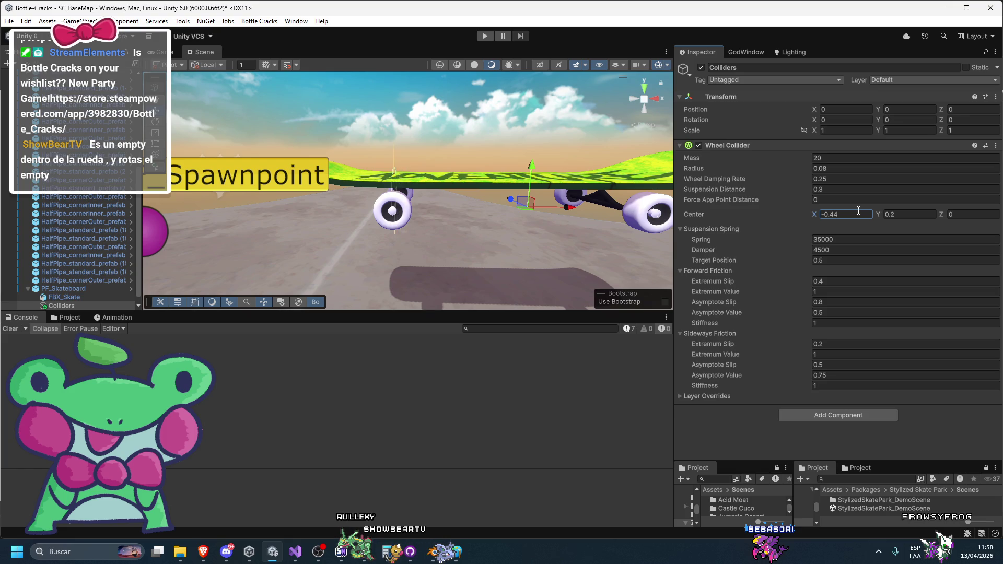
click(834, 212)
click(834, 212)
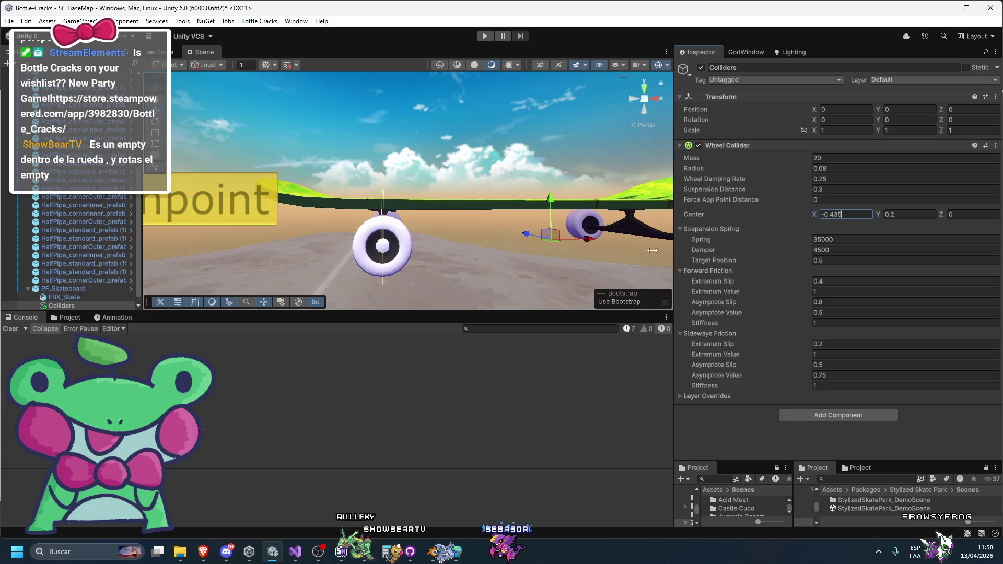
scroll(553, 229, down, 3)
mouse_move(496, 245)
mouse_down()
mouse_move(441, 260)
mouse_move(576, 249)
mouse_move(467, 264)
mouse_move(523, 249)
mouse_up()
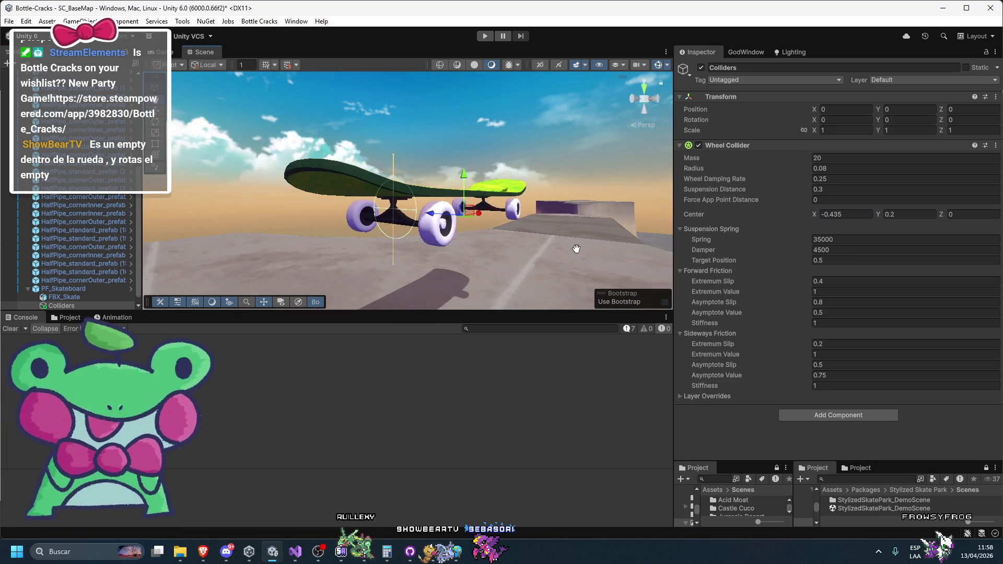
click(827, 251)
click(902, 213)
text(0.16)
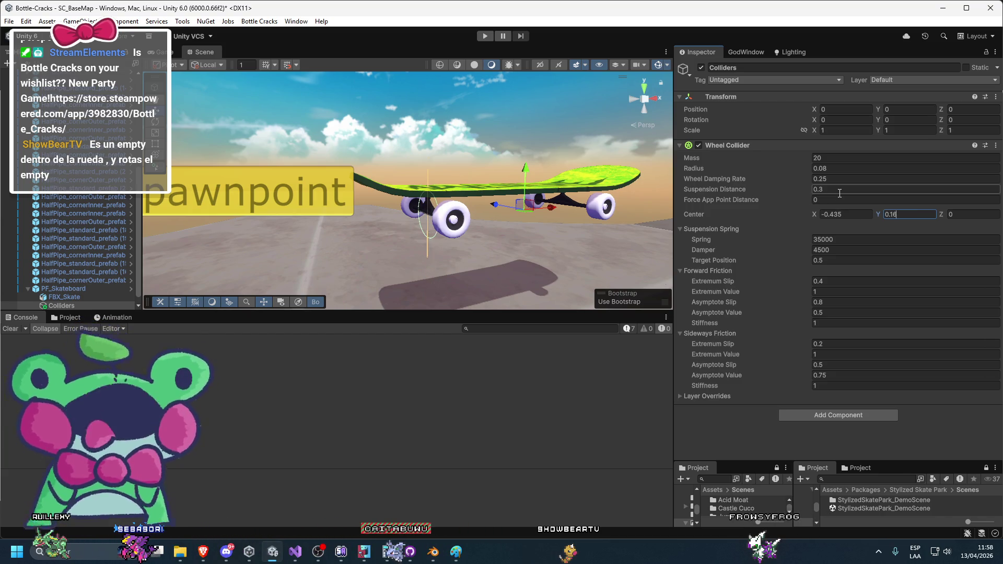
Step: Set the wheel collider radius to 0.055 and begin copying Colliders
click(835, 168)
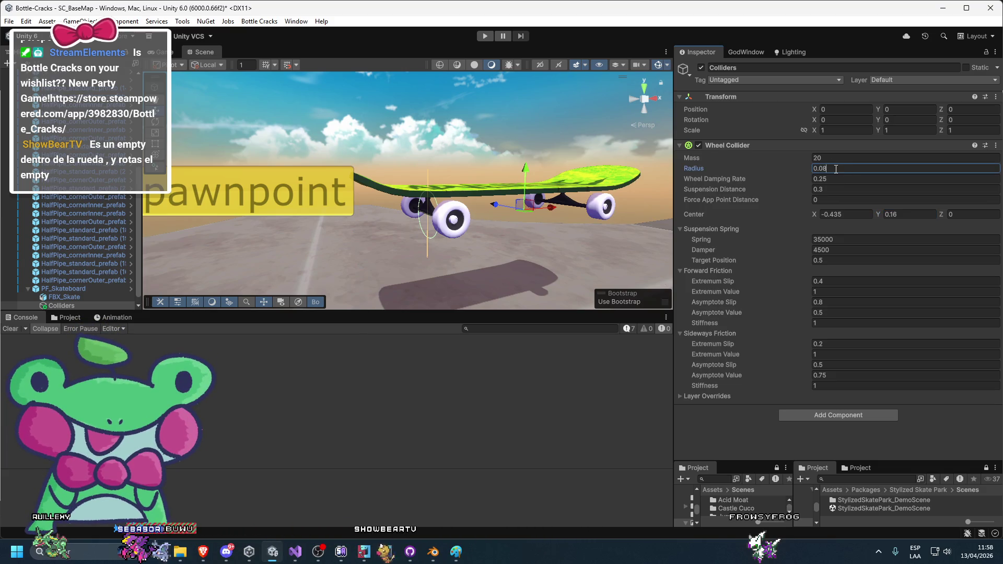
text(0.05)
key(Return)
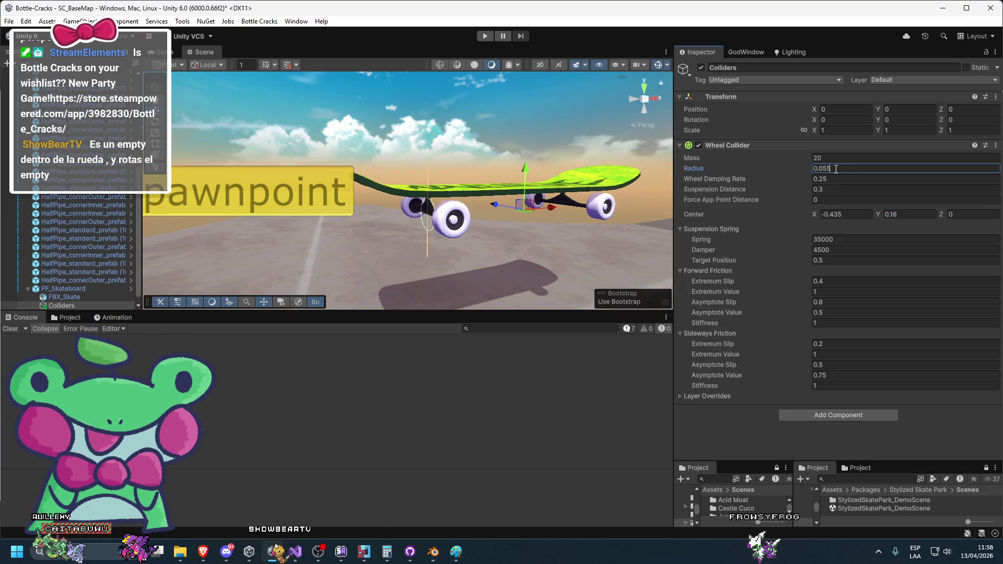
key(f)
drag(403, 191, 294, 206)
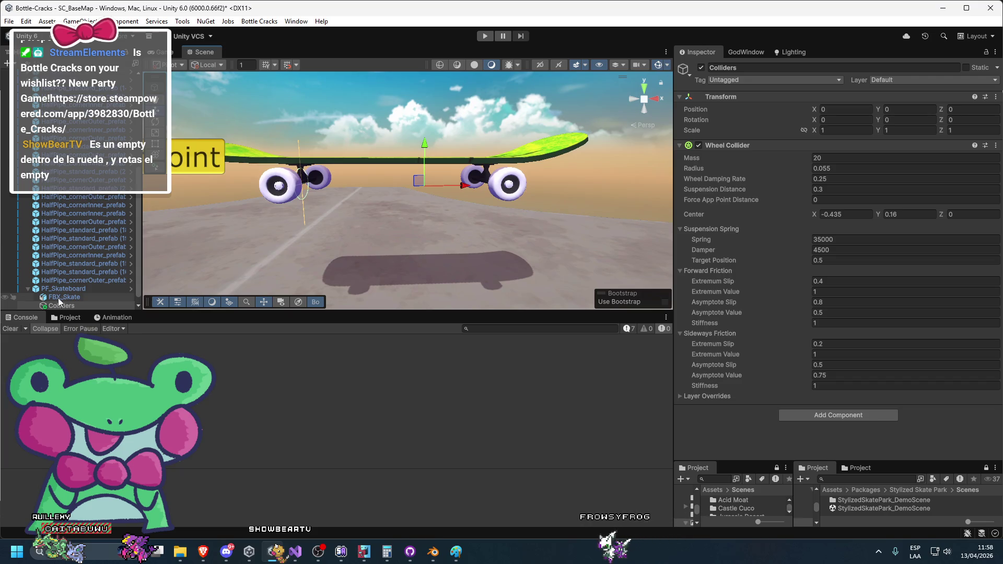
drag(77, 299, 53, 312)
key(Escape)
click(86, 300)
Step: Duplicate Colliders as Colliders (1) and set the copy's center X to 0.25
key(ctrl+d)
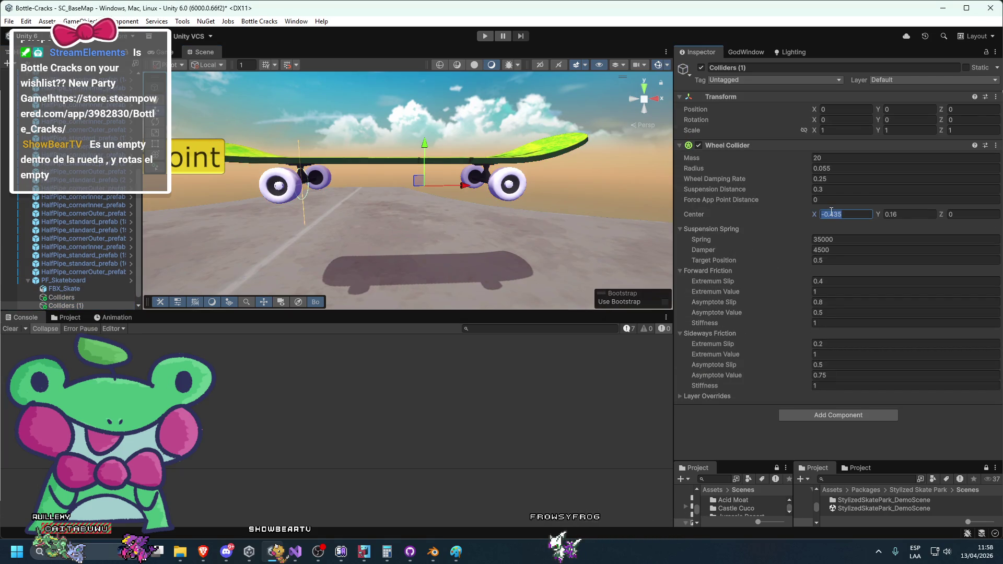
text(0.435)
key(Return)
click(857, 214)
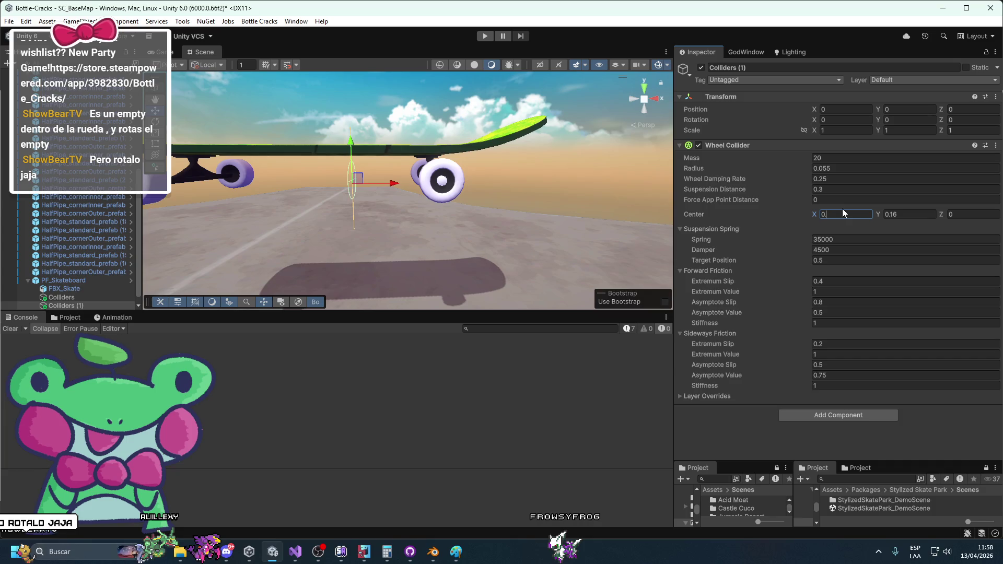
key(BackSpace)
text(2)
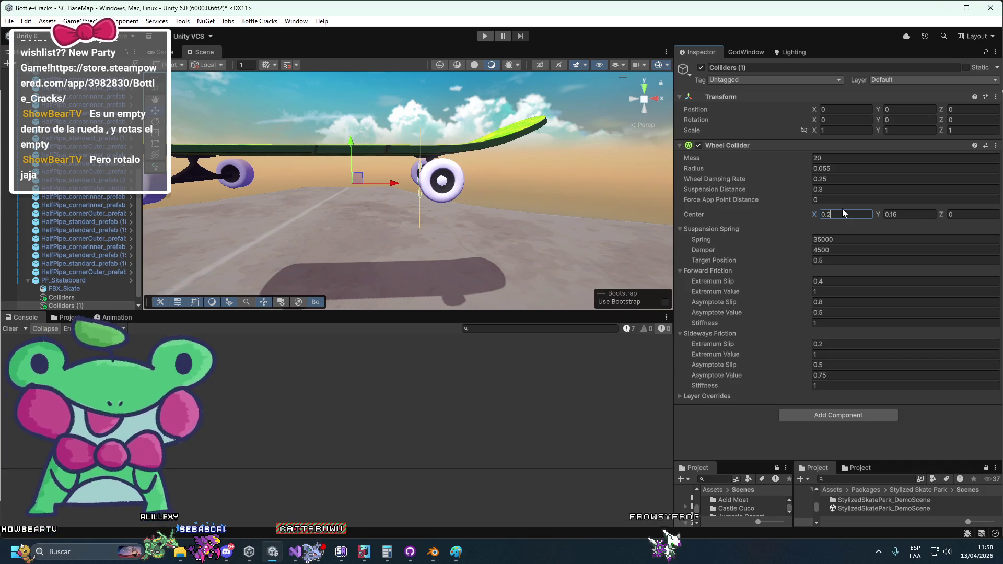
text(5)
key(Return)
Step: Orbit to check the second collider, then reselect and frame the original Colliders
drag(443, 282, 456, 303)
key(e)
drag(424, 230, 281, 234)
click(61, 297)
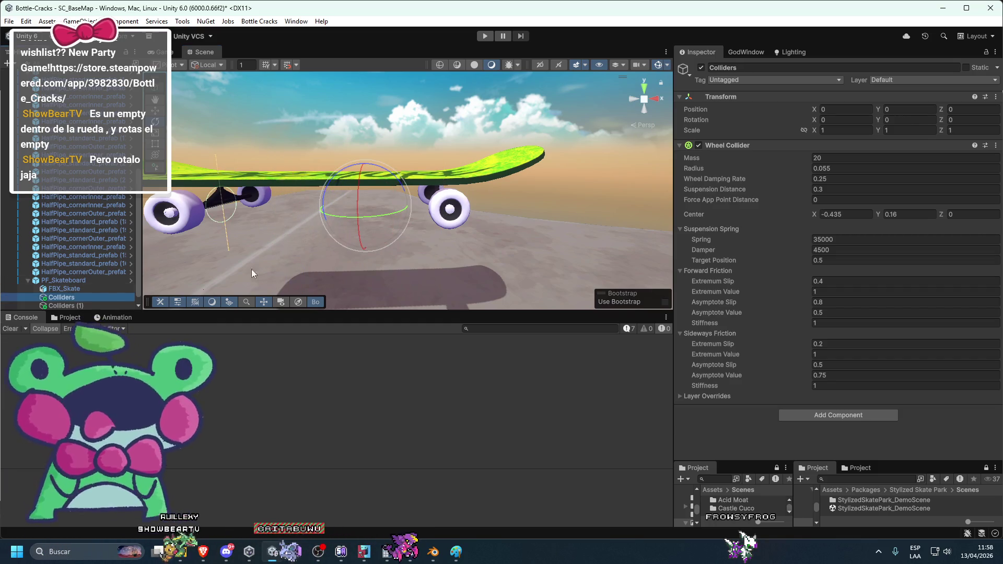
key(f)
click(84, 251)
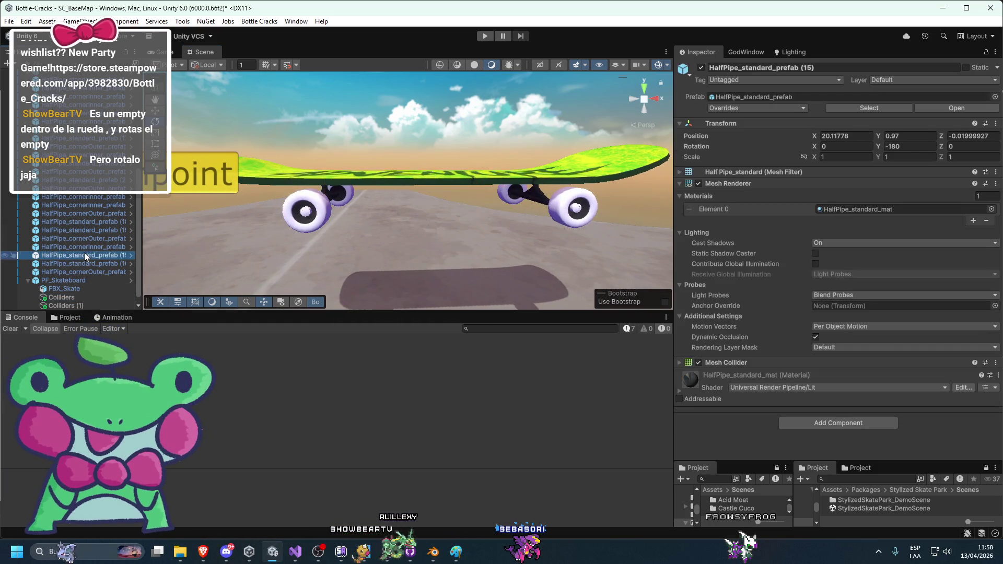
Step: Rotate Colliders around its vertical axis, then undo so Rotation Y returns to 0
click(94, 198)
click(87, 298)
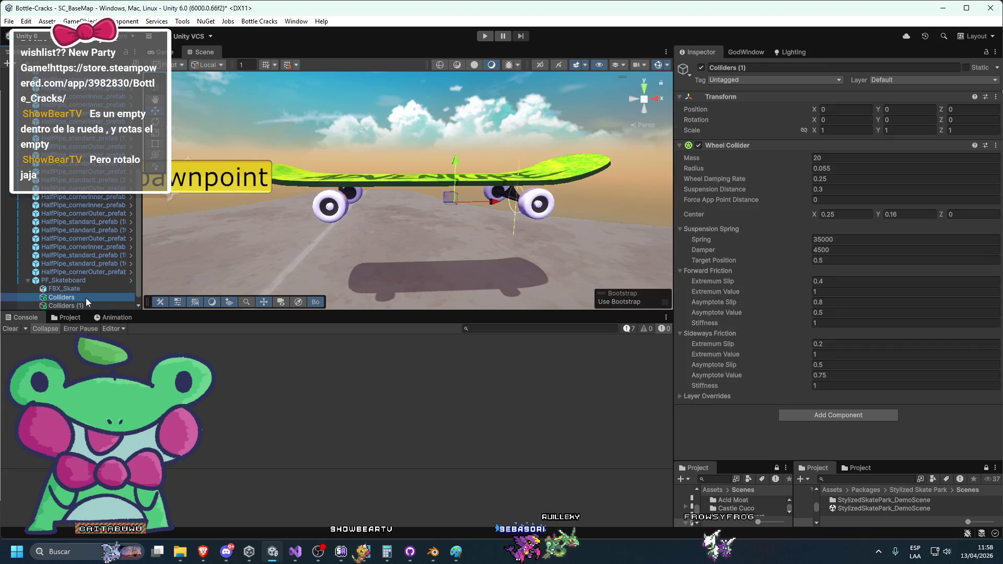
click(443, 209)
drag(317, 216, 532, 228)
drag(590, 216, 632, 205)
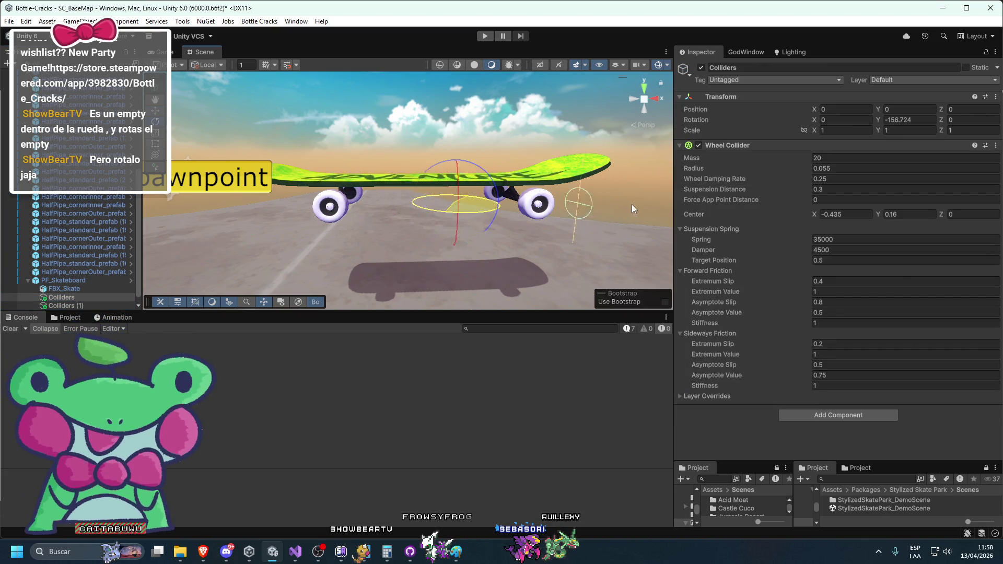
mouse_move(463, 242)
mouse_down()
mouse_move(486, 252)
mouse_move(518, 214)
mouse_move(332, 253)
mouse_move(426, 234)
mouse_up()
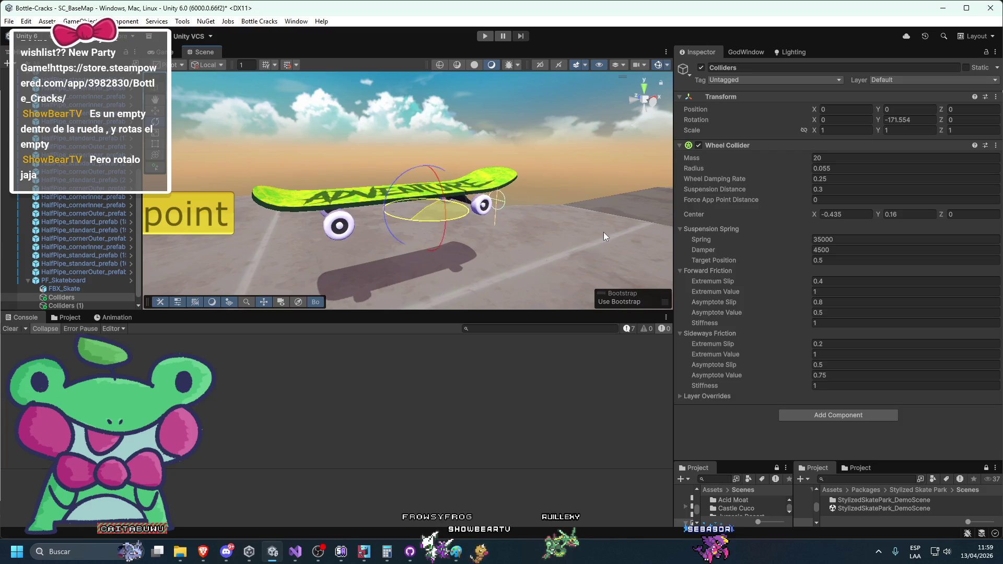
key(ctrl+z)
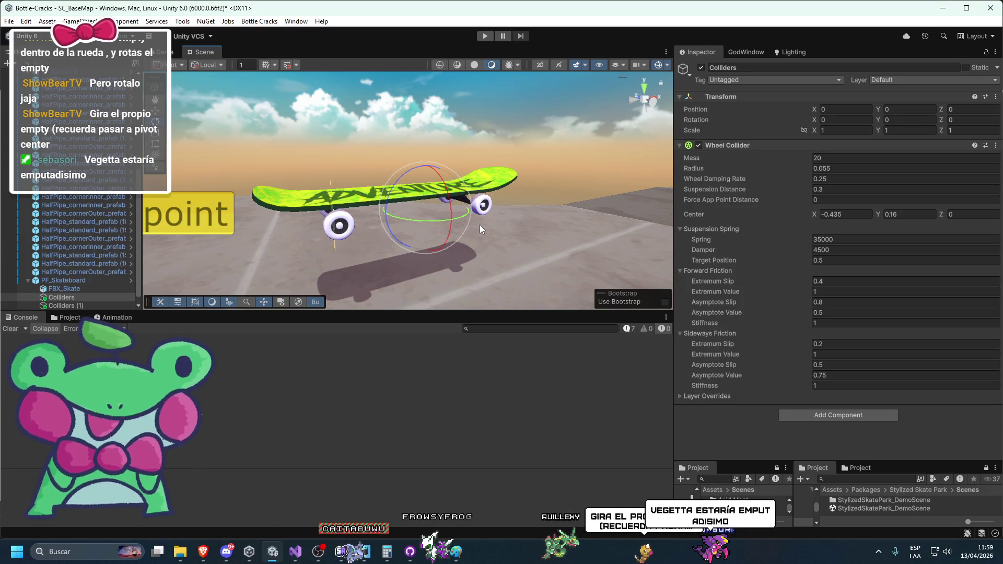
Step: Select the wheel collider's Center X value and switch back to the move tool
click(848, 215)
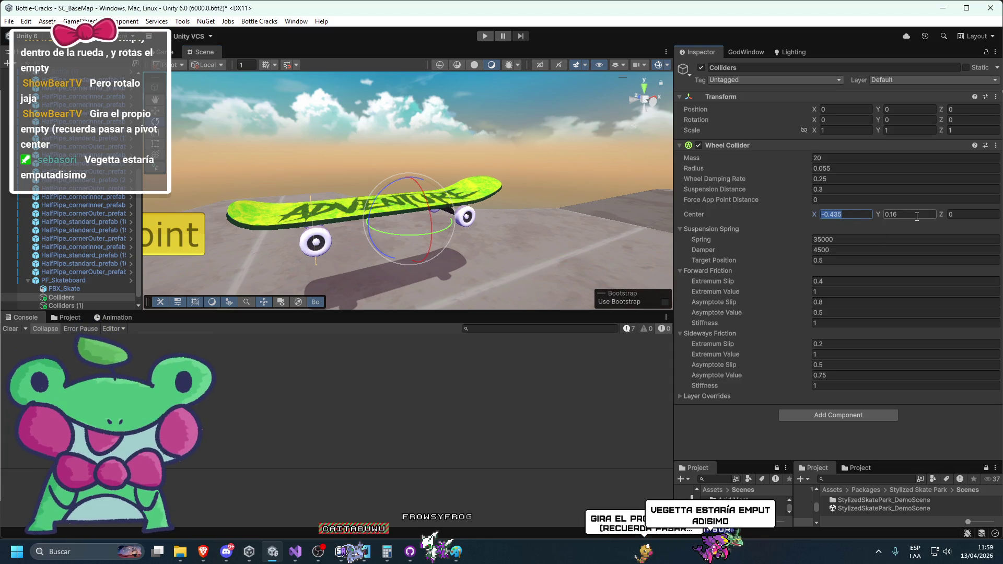
text(0)
key(w)
scroll(412, 234, up, 5)
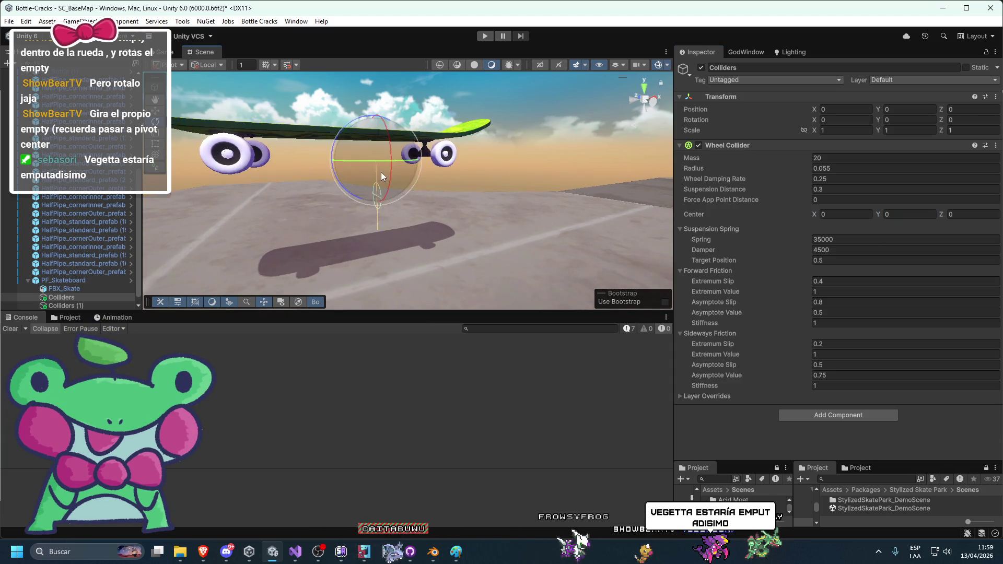
Step: Trial suspension distance values 0.3 and 0.21, settling at 0.08
scroll(378, 164, up, 3)
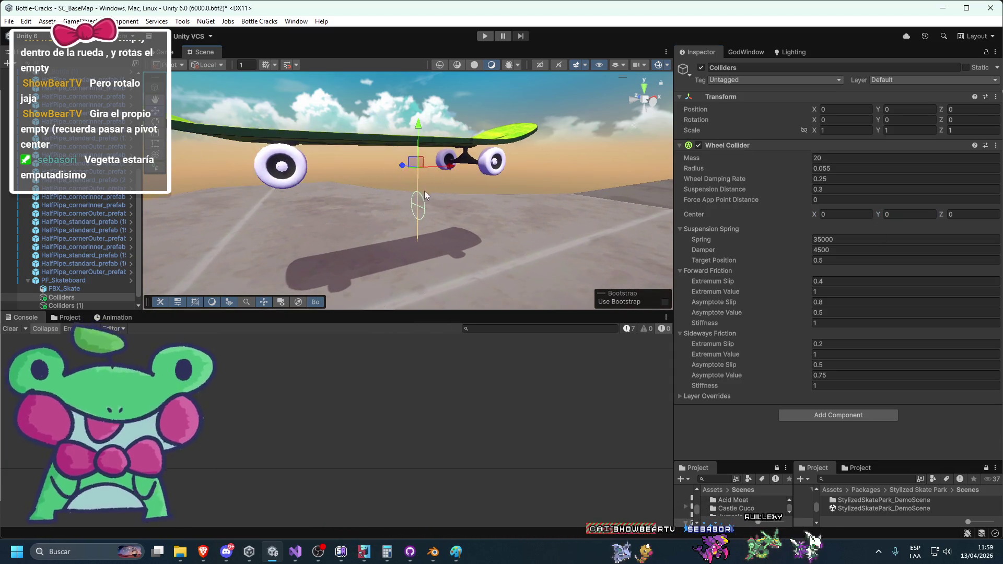
scroll(414, 246, up, 3)
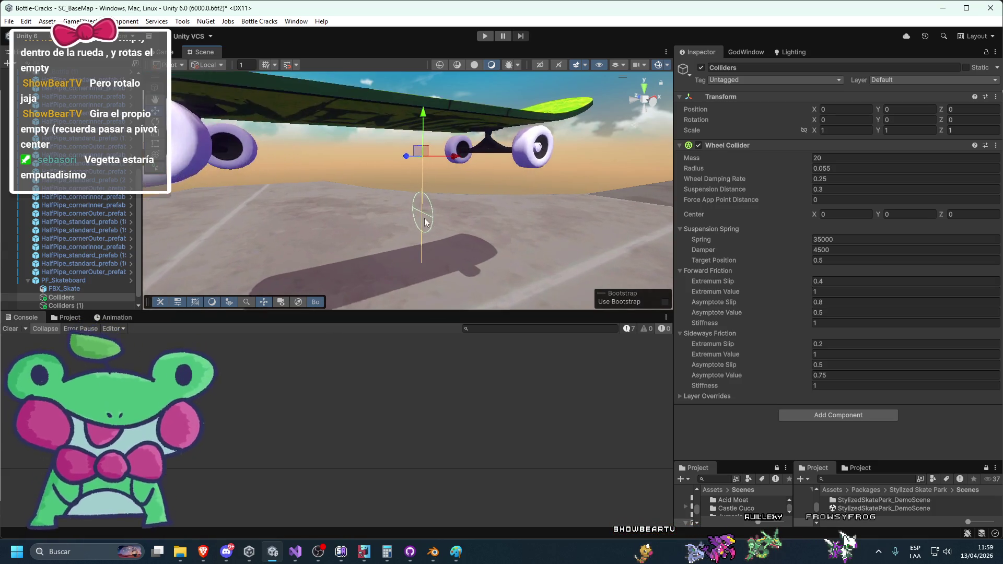
click(738, 156)
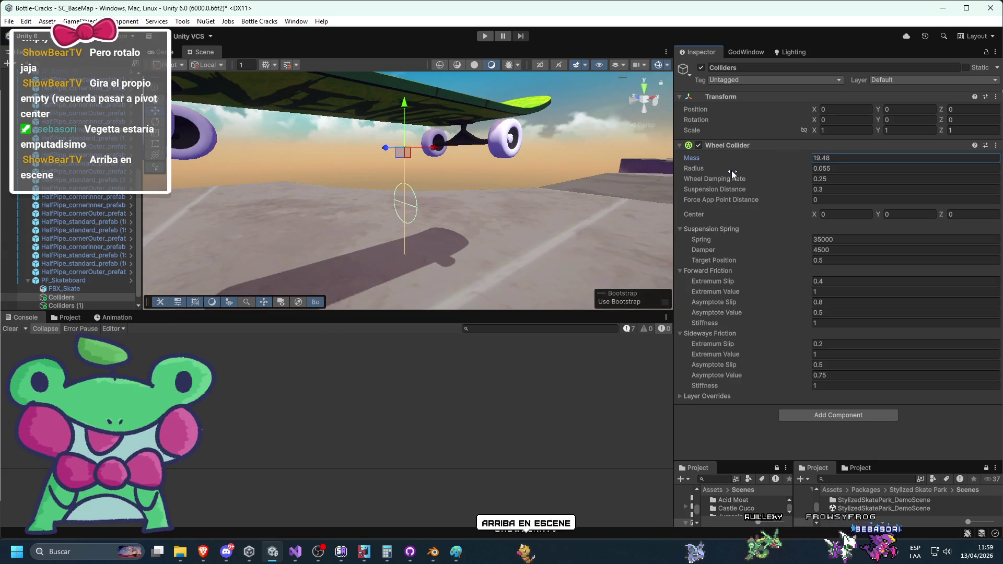
click(704, 180)
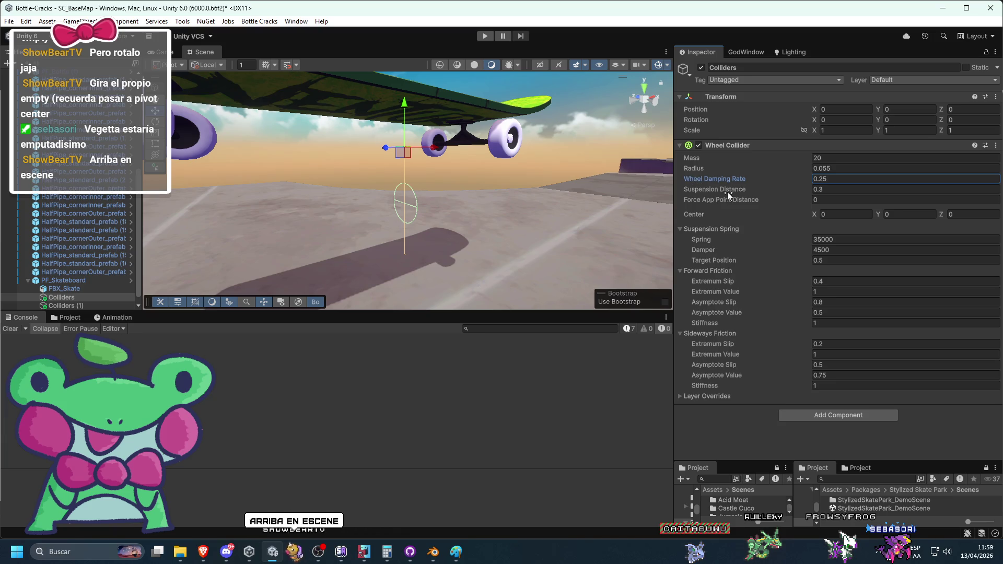
click(906, 189)
text(0.080.33)
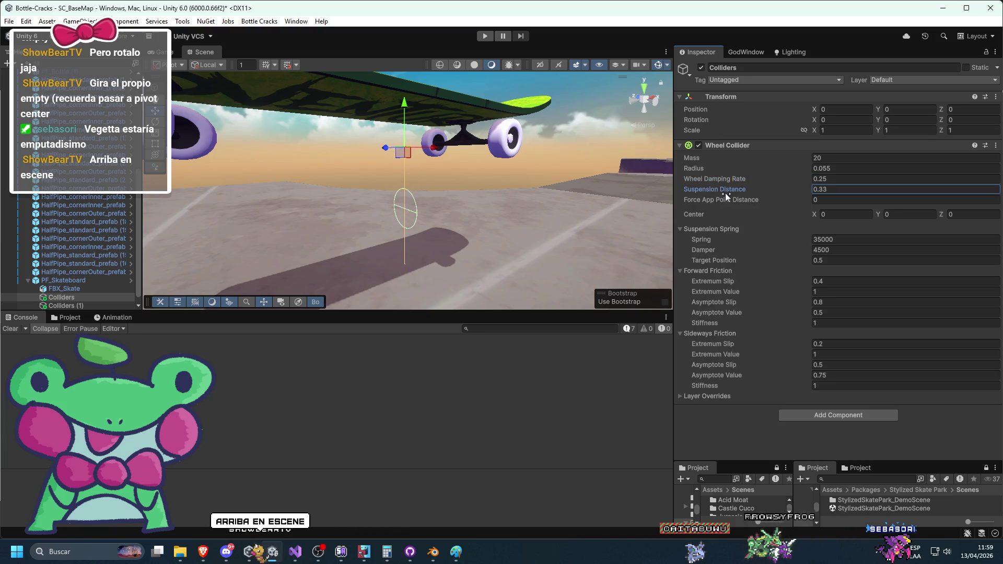
key(BackSpace)
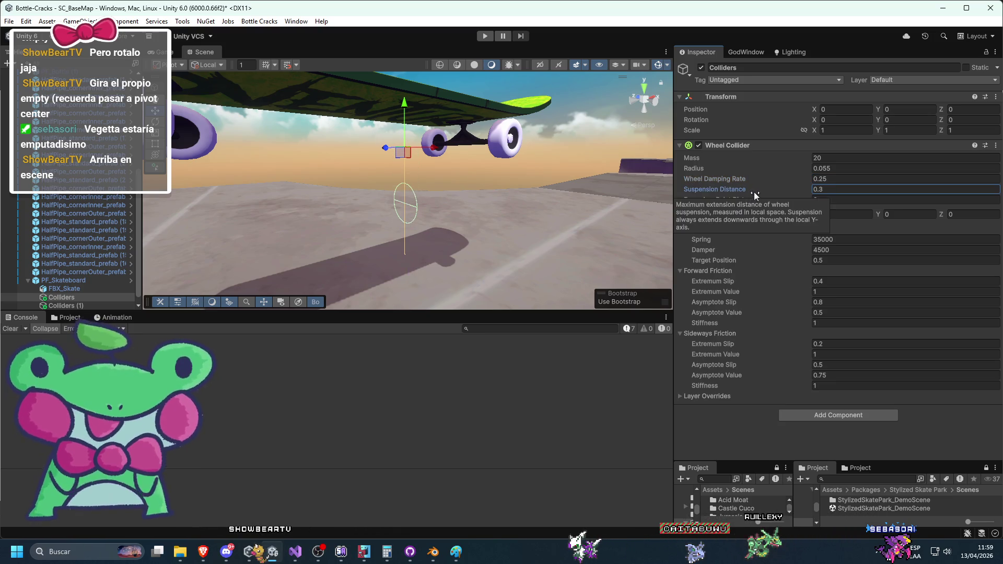
mouse_move(708, 189)
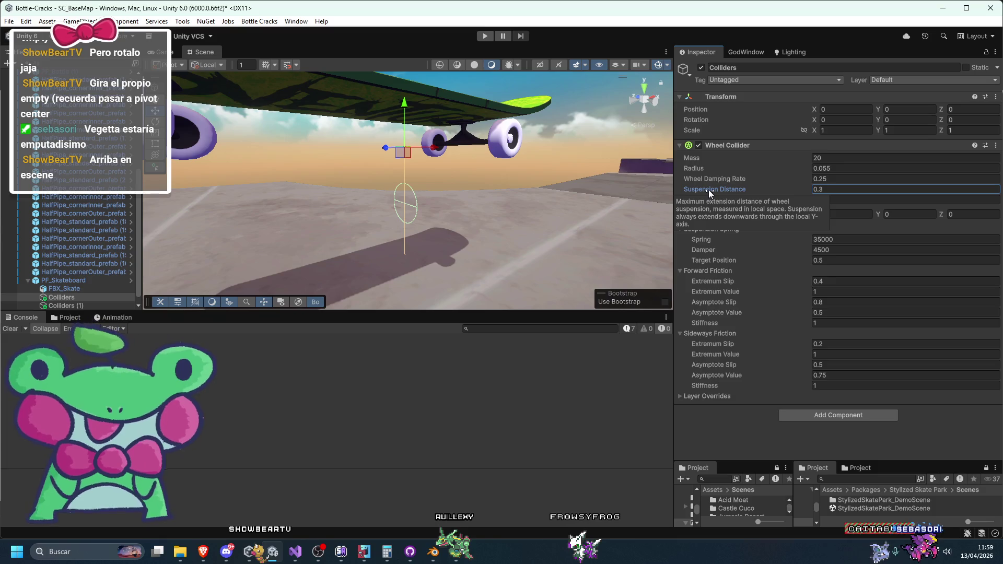
key(BackSpace)
text(21)
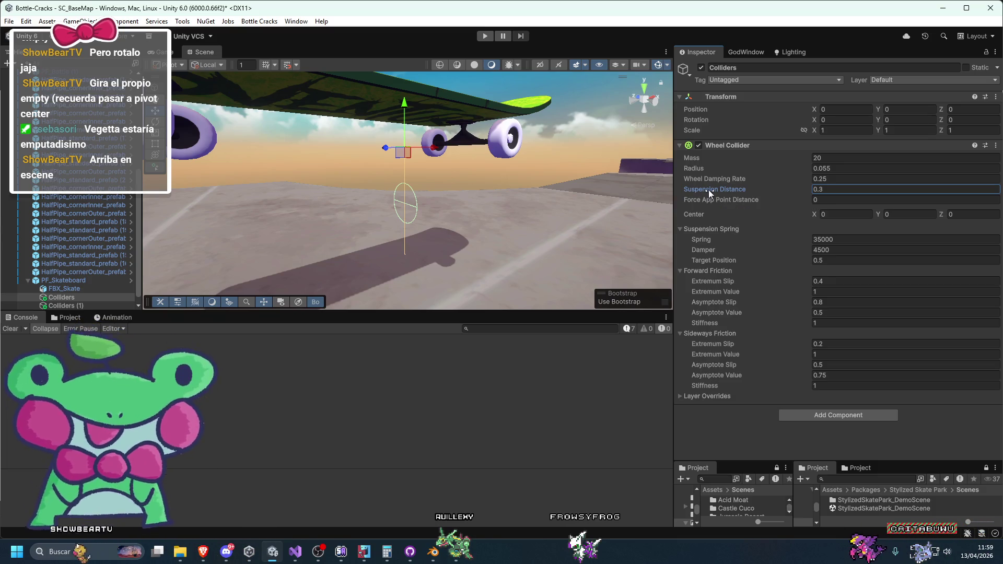
key(BackSpace)
key(BackSpace)
text(08)
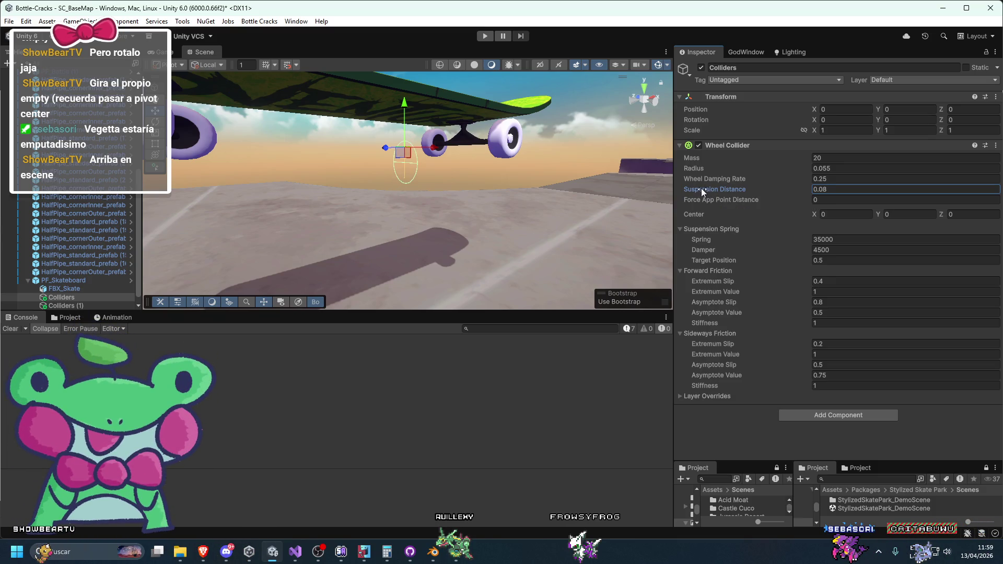
Step: Set Wheel Damping Rate to 0.0001 and Suspension Distance to 0
mouse_move(568, 189)
mouse_down()
mouse_move(411, 211)
mouse_move(393, 246)
mouse_move(604, 176)
mouse_up()
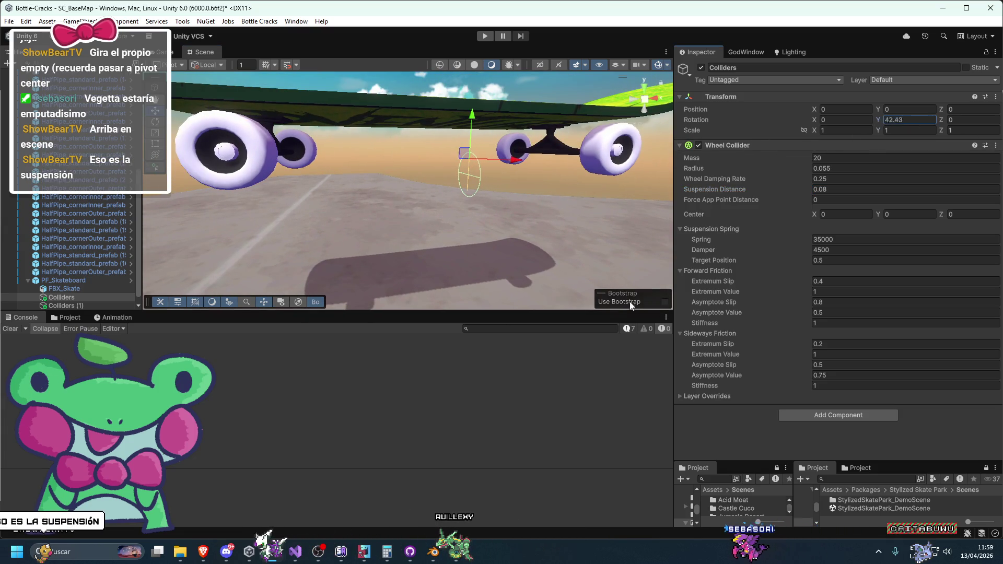
mouse_move(424, 235)
mouse_down()
mouse_move(478, 207)
mouse_move(455, 235)
mouse_move(478, 224)
mouse_move(389, 238)
mouse_move(428, 230)
mouse_up()
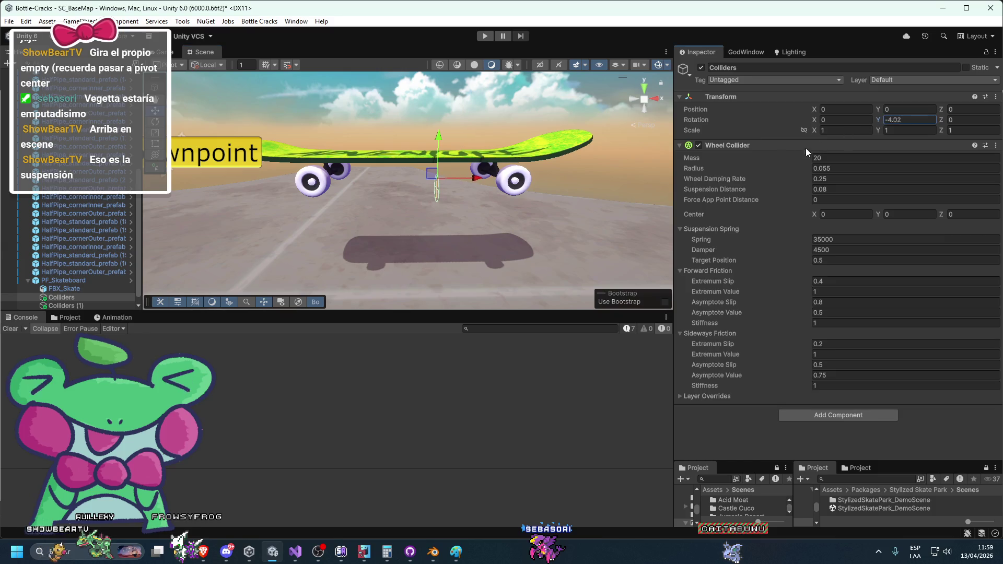
mouse_move(526, 206)
mouse_down()
mouse_move(481, 199)
mouse_move(454, 224)
mouse_move(364, 207)
mouse_up()
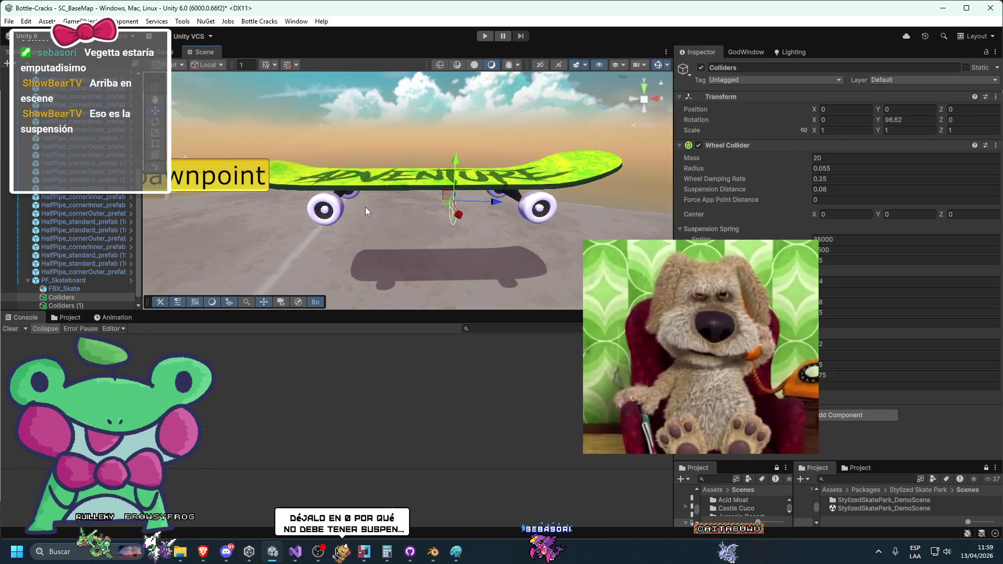
scroll(422, 203, up, 2)
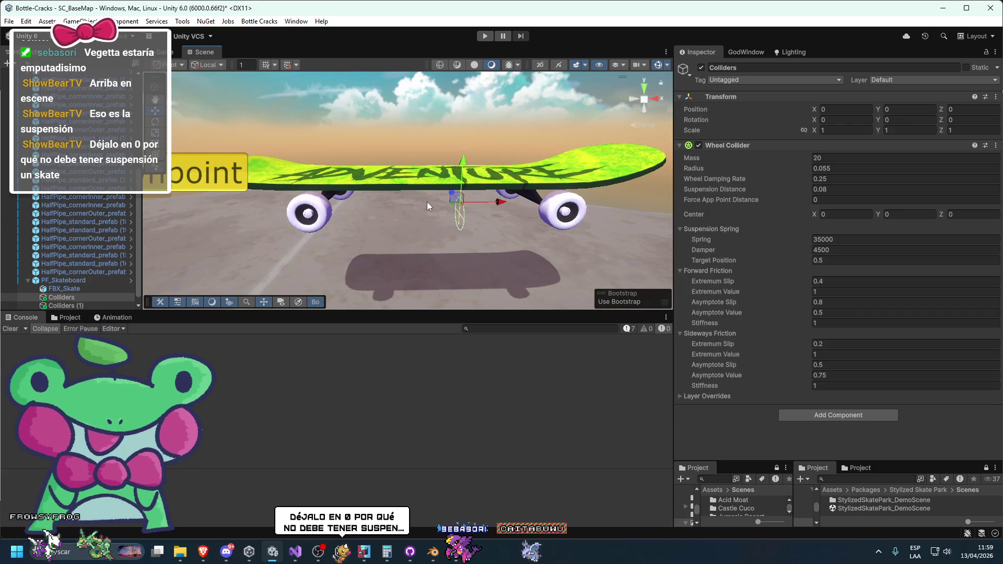
click(850, 169)
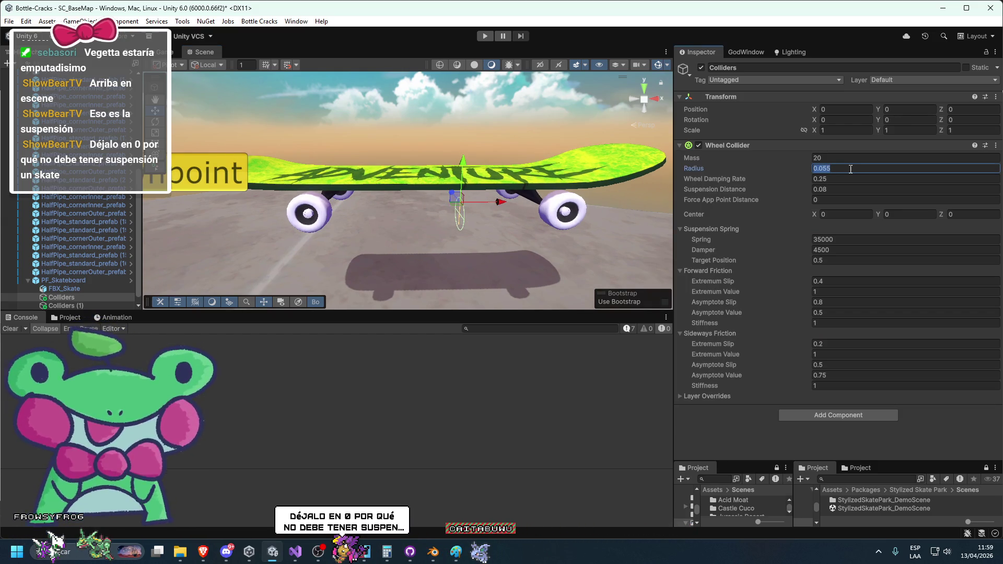
text(0)
click(839, 179)
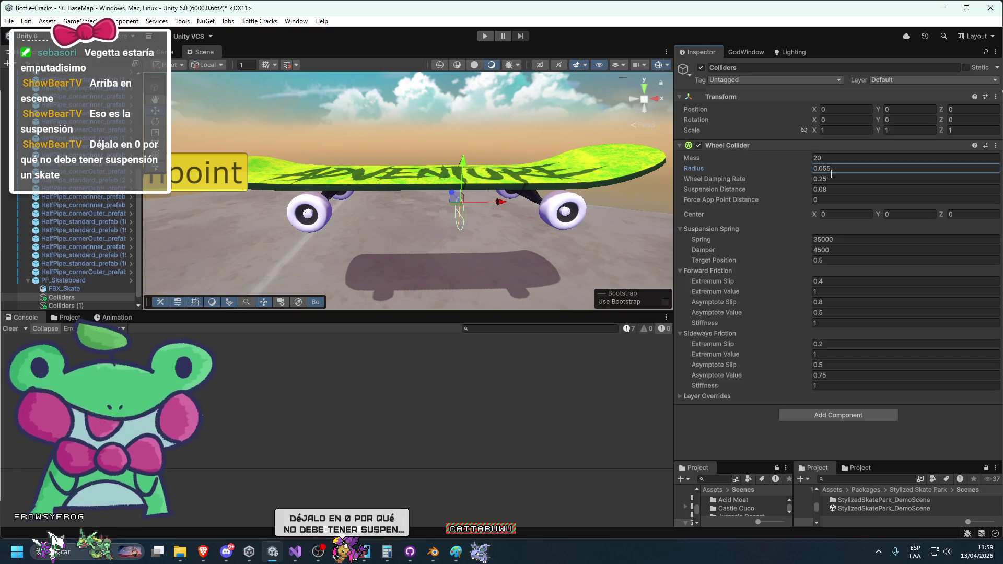
text(0.0001)
key(Return)
scroll(518, 171, up, 3)
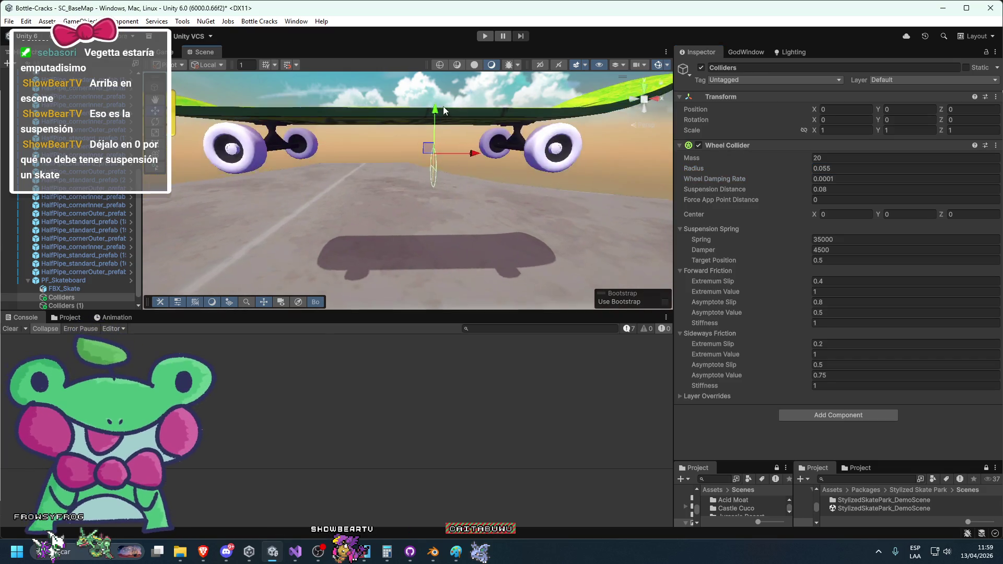
scroll(519, 211, up, 2)
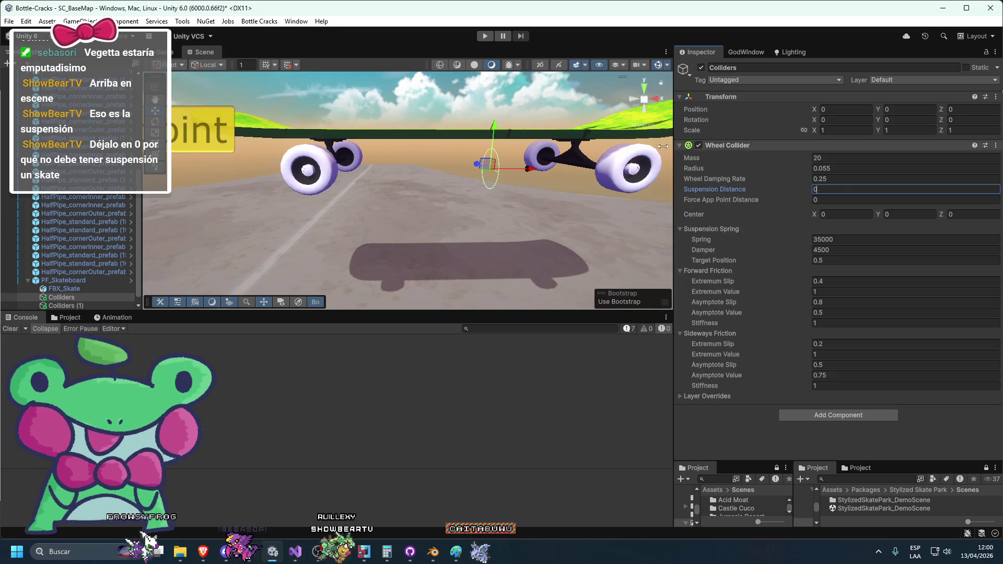
key(Return)
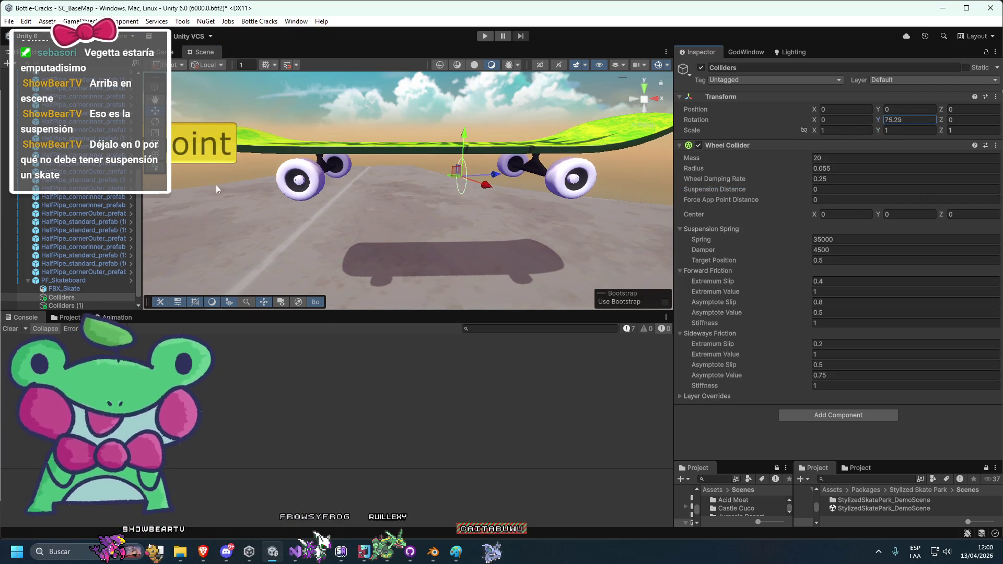
Step: Drag Colliders along the X axis to about -0.445, onto the left-end wheel
mouse_move(422, 222)
mouse_down()
mouse_move(393, 189)
mouse_move(549, 168)
mouse_up()
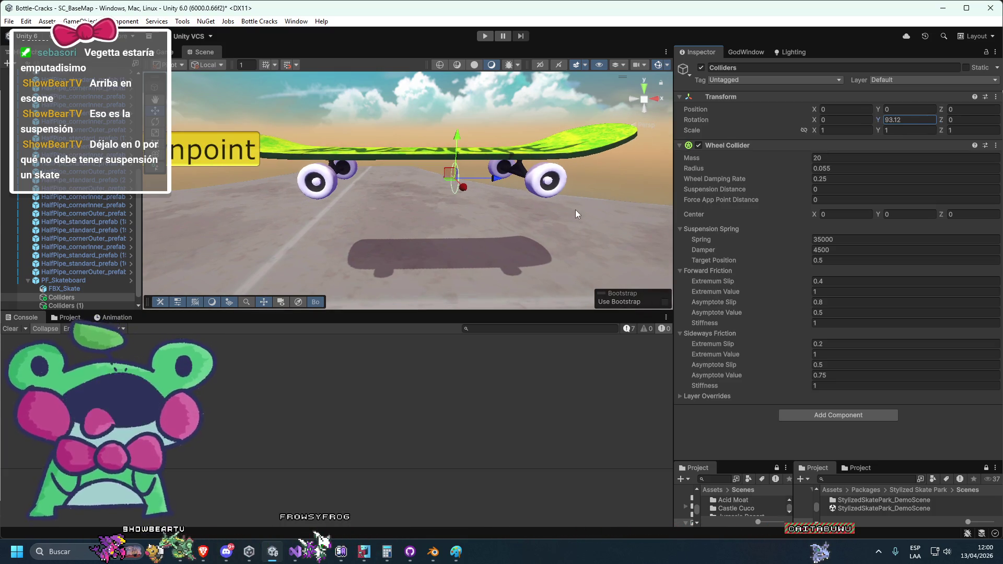
drag(575, 211, 450, 220)
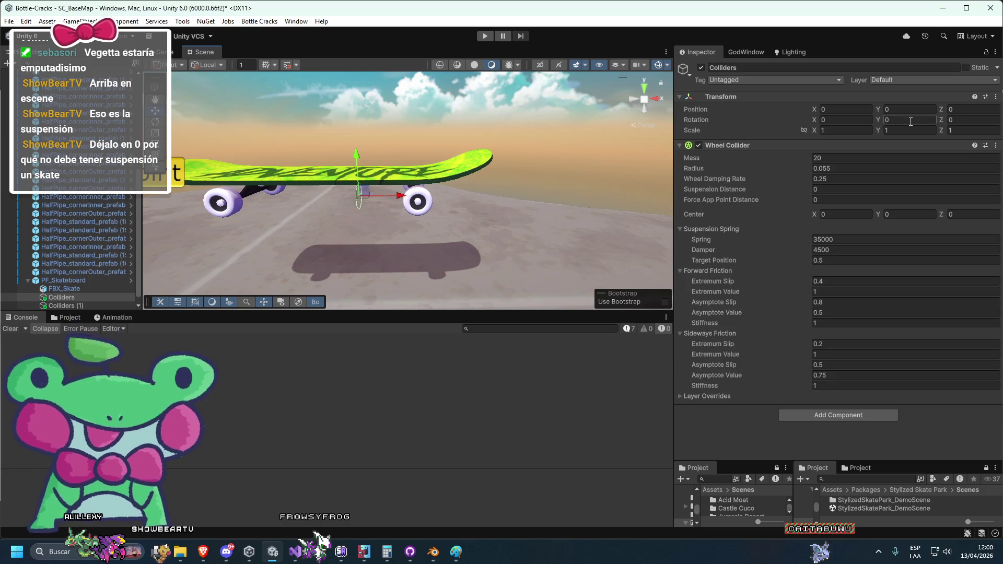
click(886, 120)
text(90)
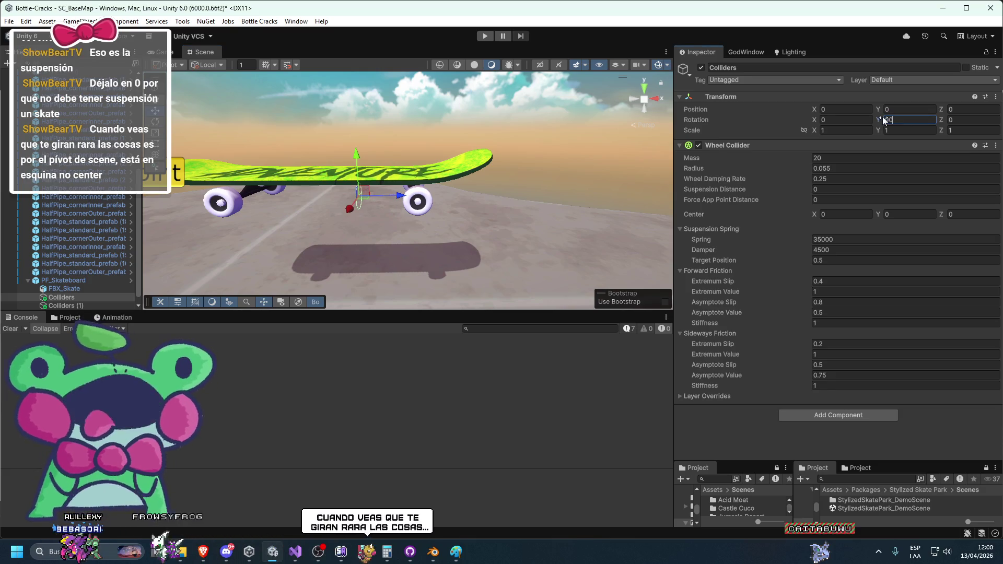
drag(346, 209, 418, 214)
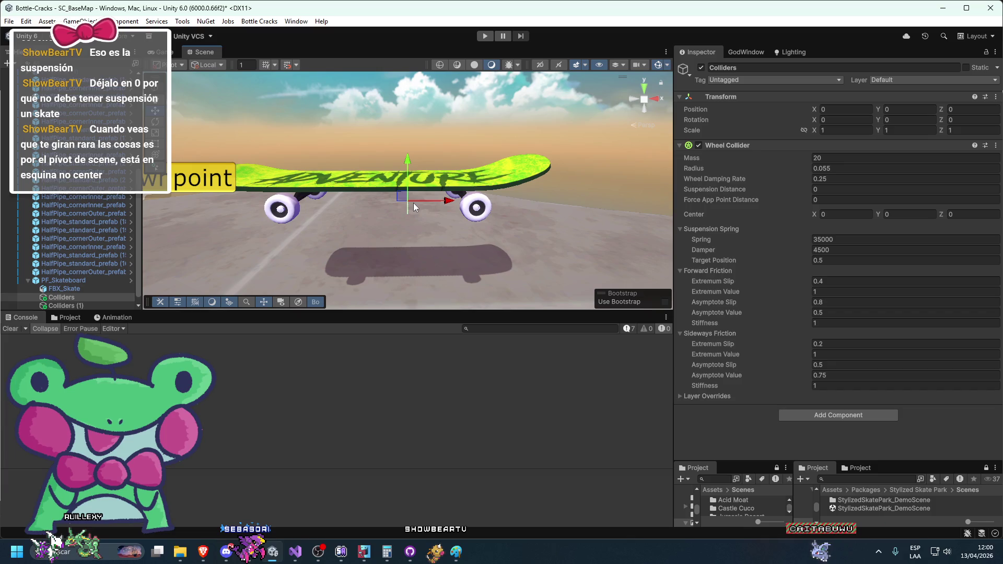
scroll(361, 220, up, 5)
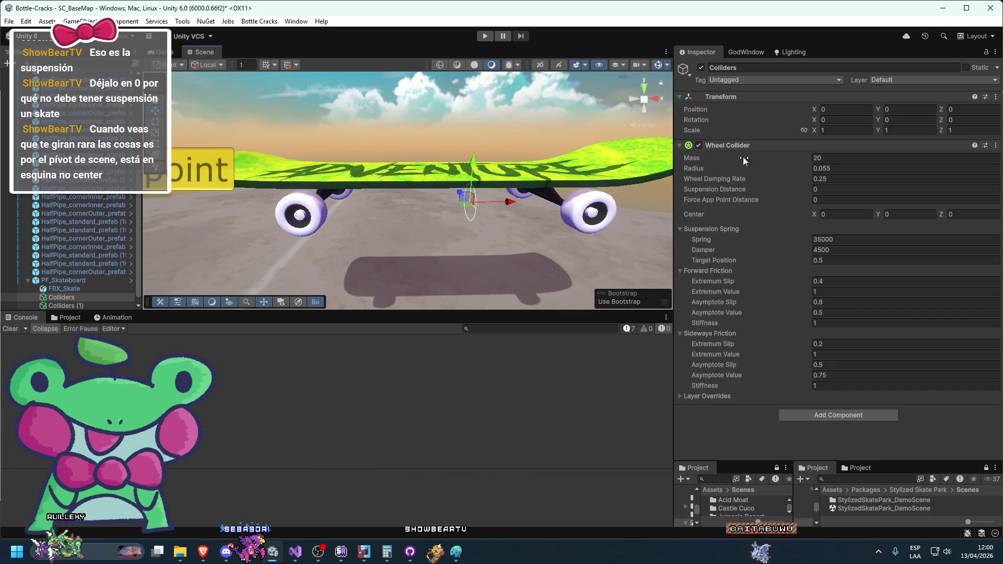
drag(428, 208, 365, 205)
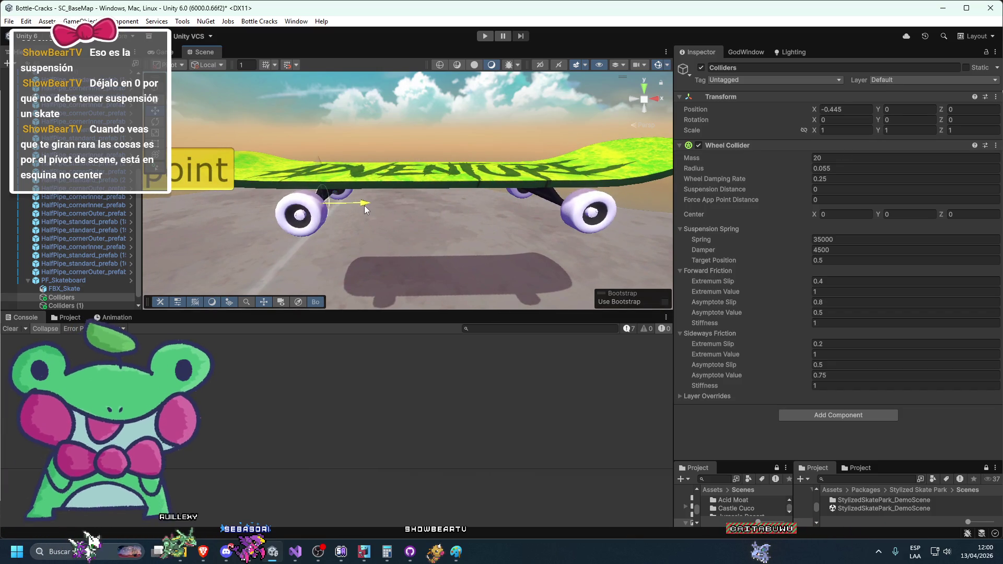
Step: Reselect Colliders and fine-tune its X position onto the wheel
key(f)
click(73, 305)
double_click(78, 298)
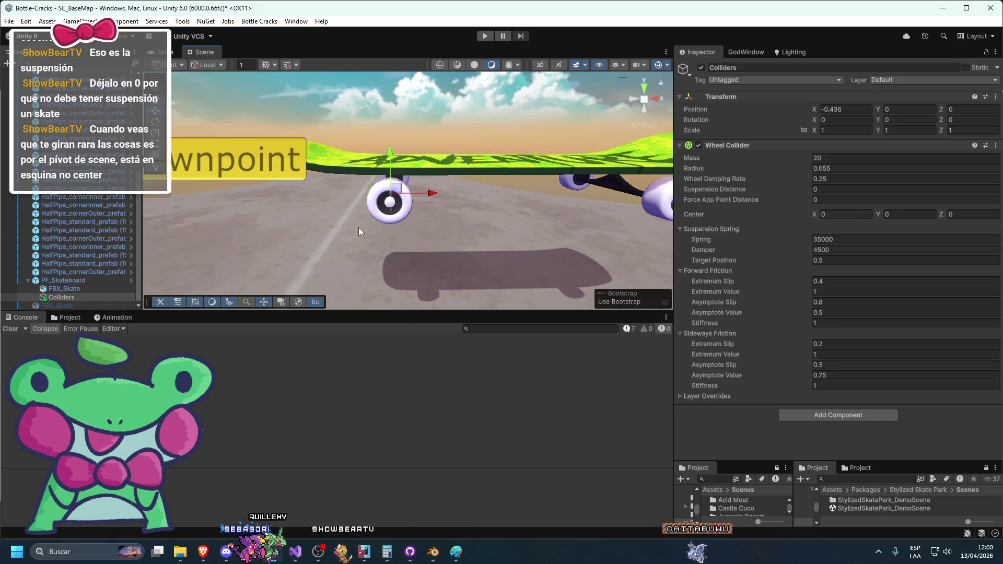
mouse_move(427, 205)
mouse_down()
mouse_move(548, 219)
mouse_move(518, 209)
mouse_up()
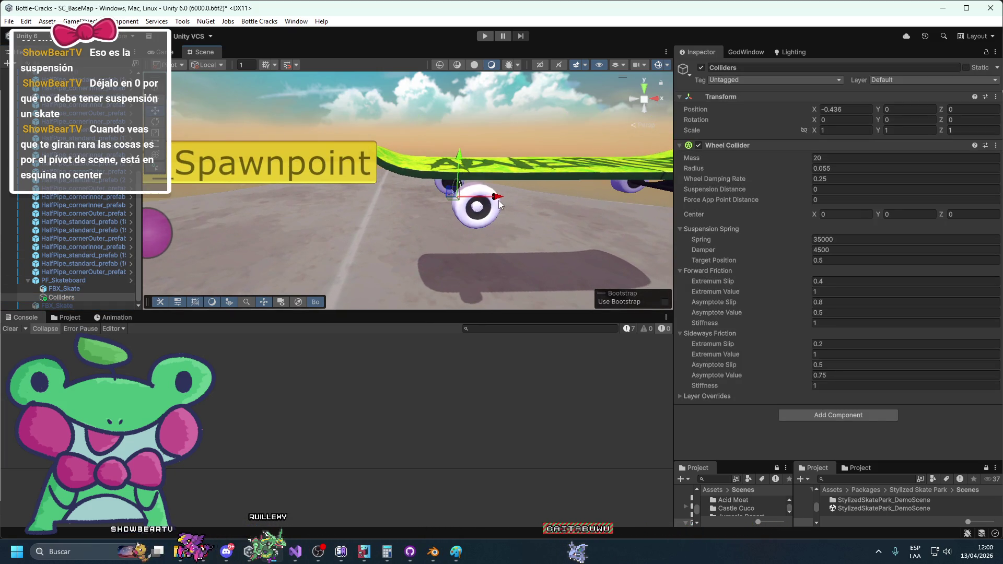
scroll(503, 204, up, 5)
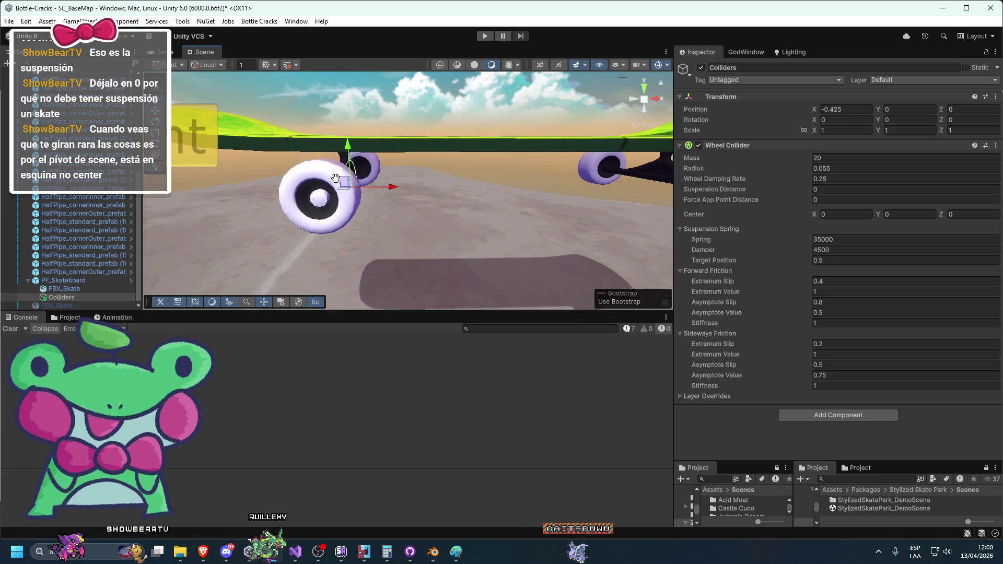
drag(473, 223, 511, 213)
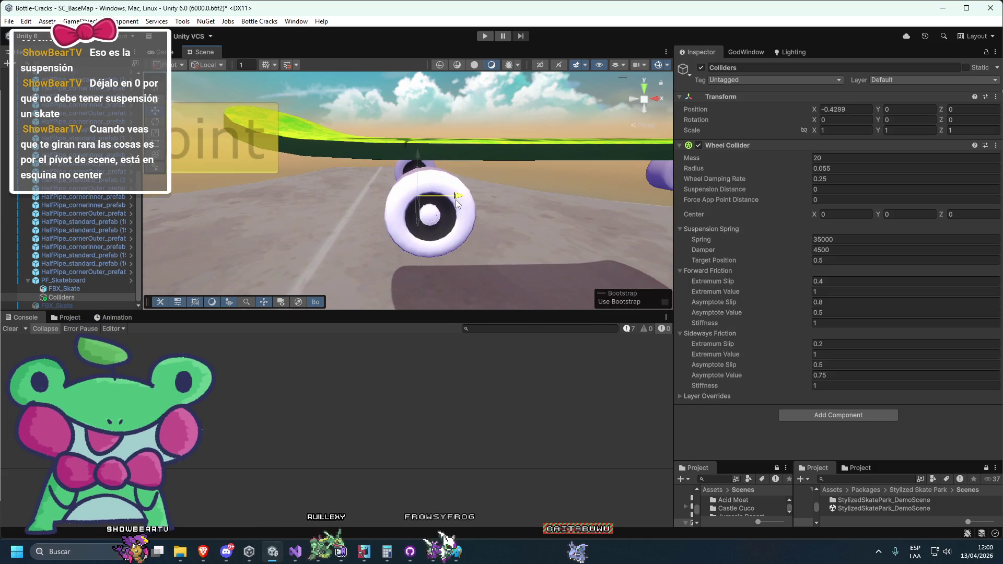
click(63, 280)
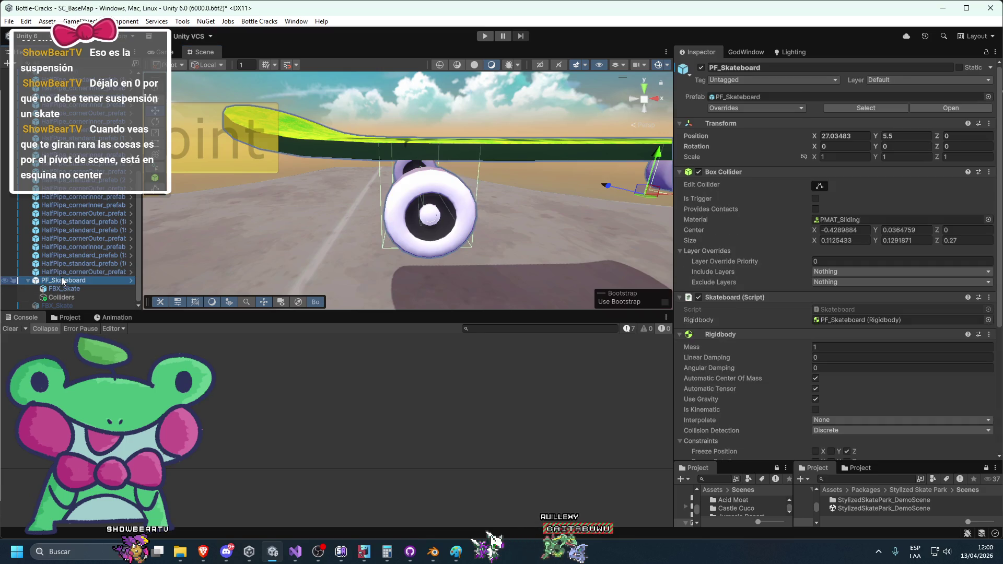
click(65, 297)
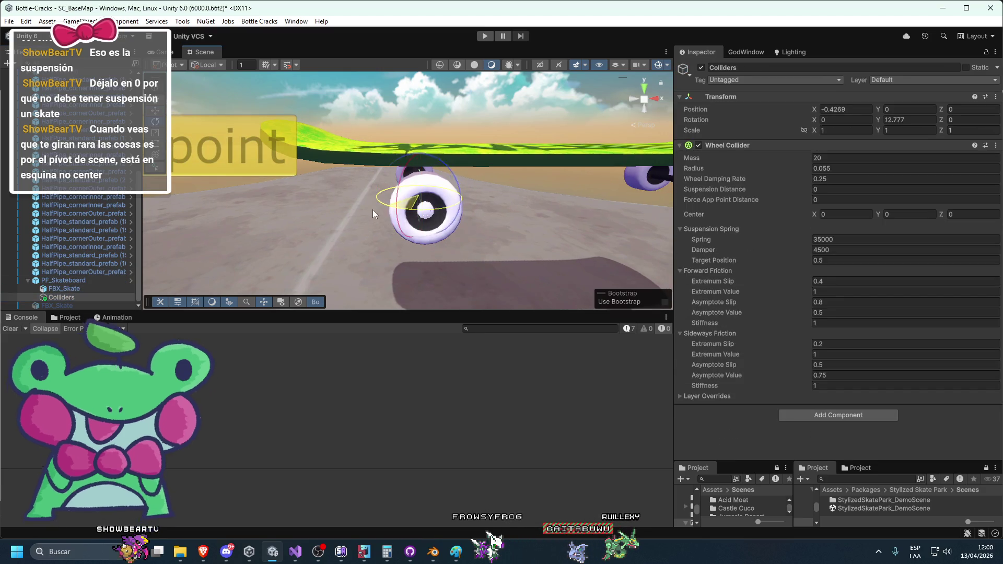
mouse_move(369, 208)
mouse_down()
mouse_move(526, 230)
mouse_move(572, 149)
mouse_move(494, 201)
mouse_move(301, 203)
mouse_up()
key(f)
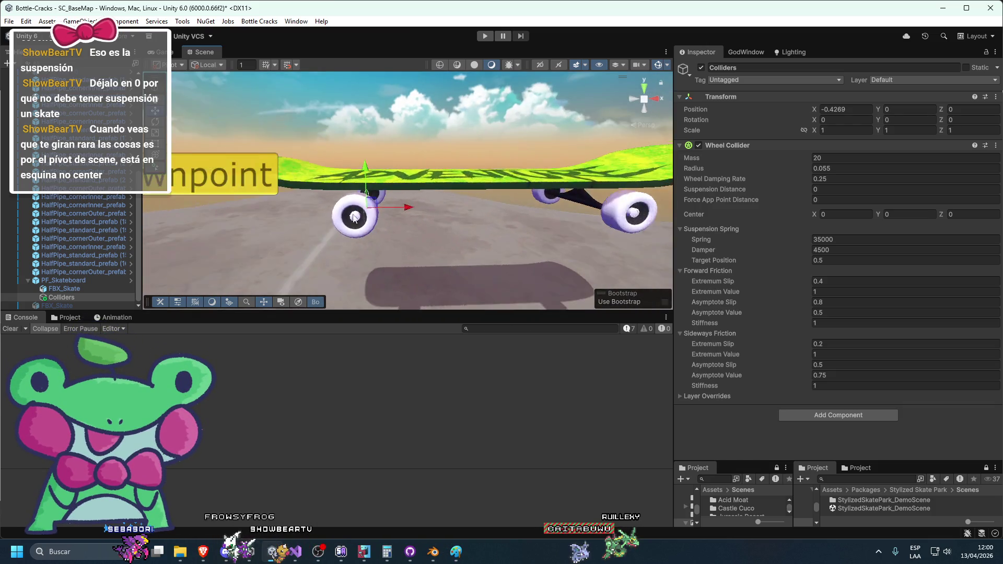
Step: Reset Colliders' Y rotation to 0 and duplicate it
drag(421, 222, 431, 252)
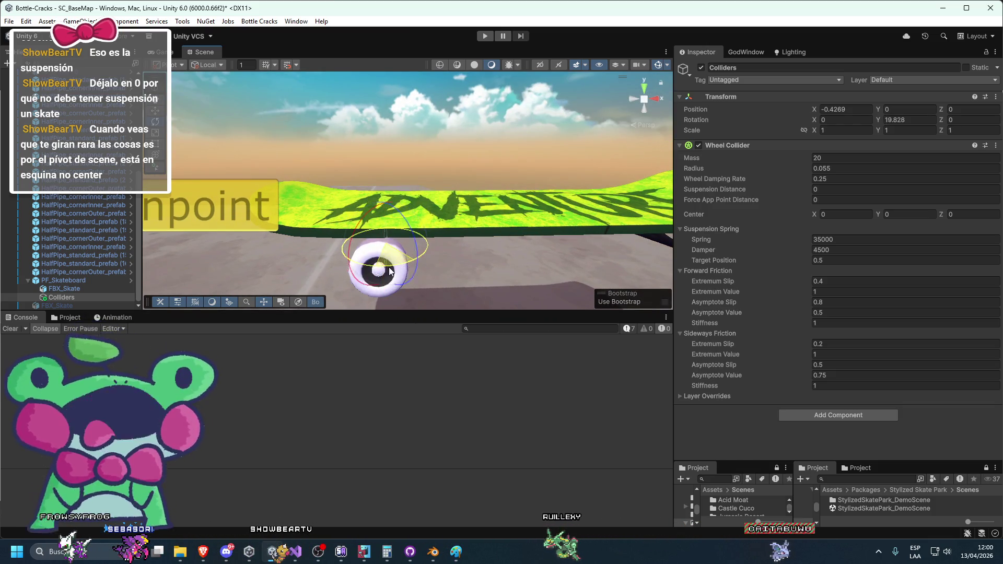
double_click(900, 121)
text(0)
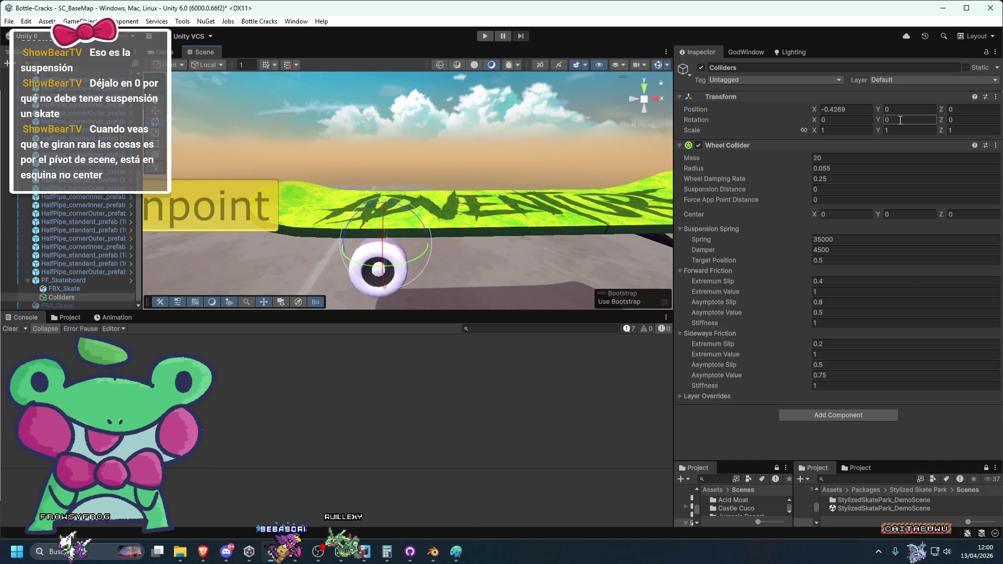
scroll(383, 230, down, 3)
click(81, 287)
click(69, 297)
scroll(402, 209, down, 2)
key(ctrl+d)
key(w)
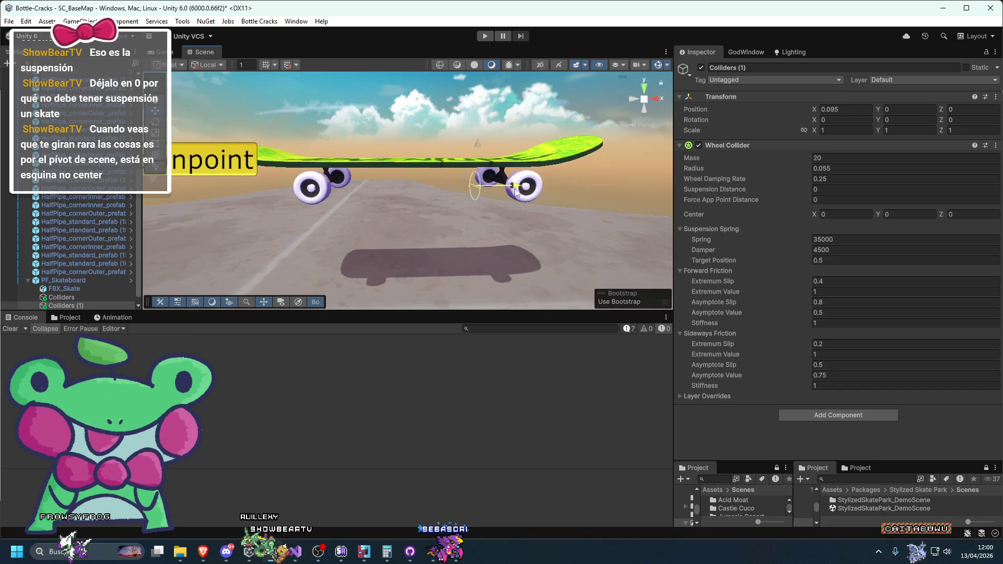
Step: Slide the copied collider along X onto the opposite wheel, to X 0.2328
click(644, 99)
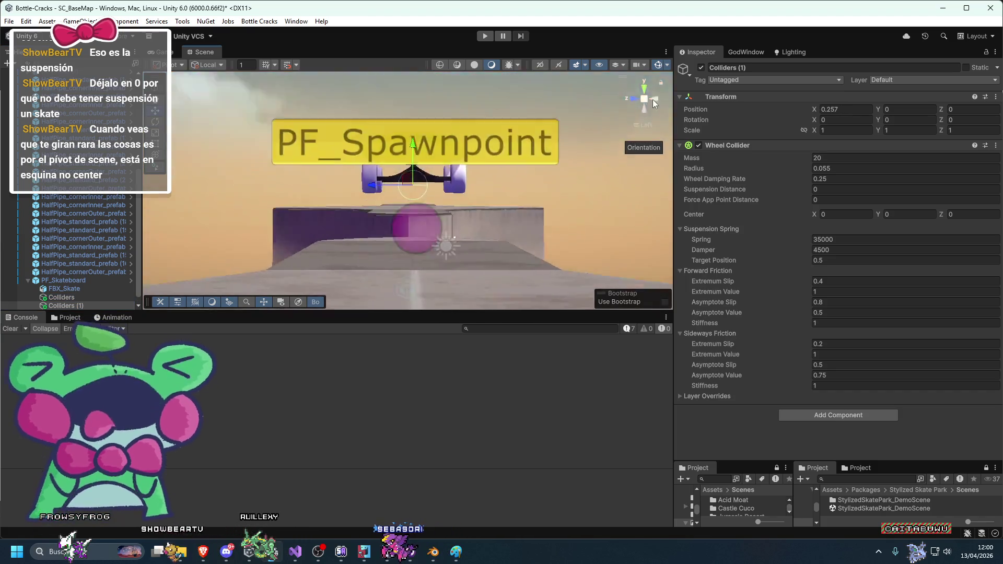
scroll(556, 184, down, 3)
scroll(468, 181, up, 3)
scroll(443, 189, up, 3)
drag(446, 191, 345, 194)
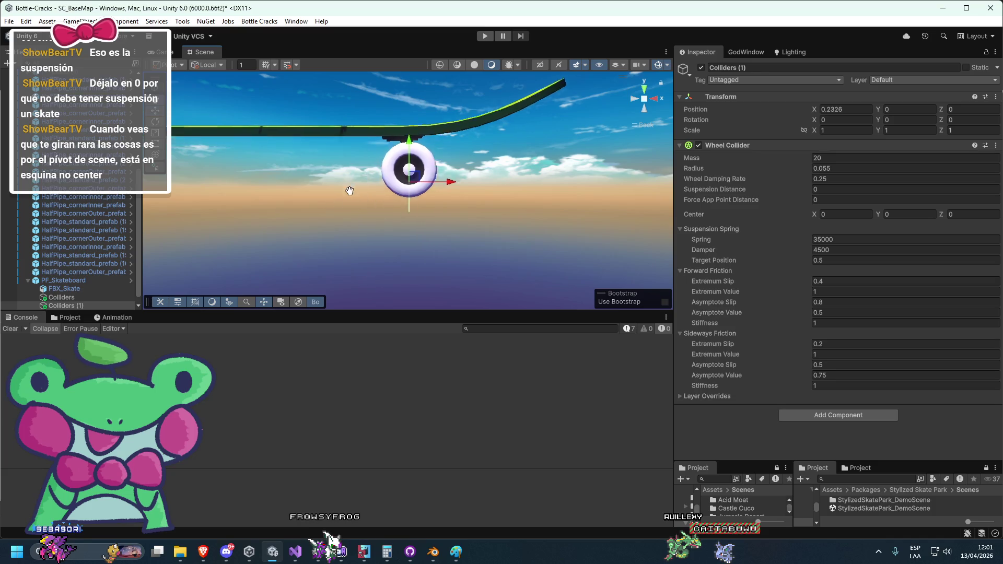
scroll(353, 218, up, 5)
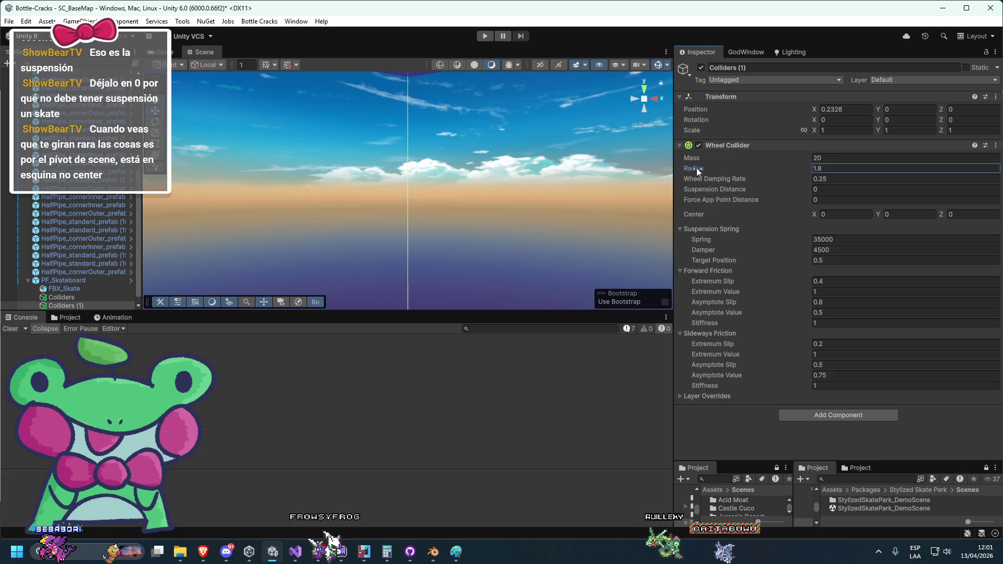
scroll(507, 189, down, 5)
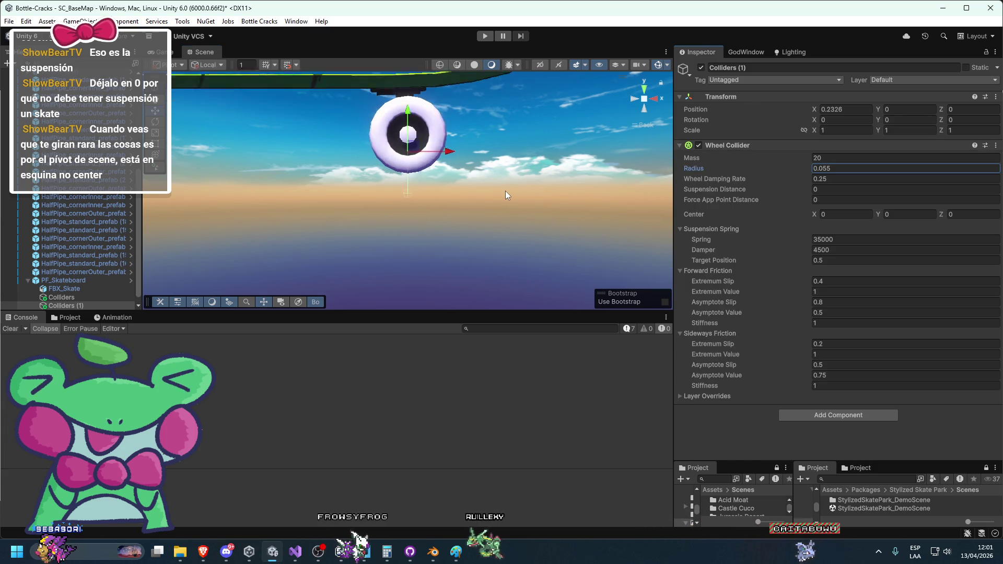
Step: Test a 0.59 wheel radius, keep 0.055, and resume the YouTube Wheel Colliders tutorial
drag(729, 168, 740, 168)
scroll(488, 206, down, 5)
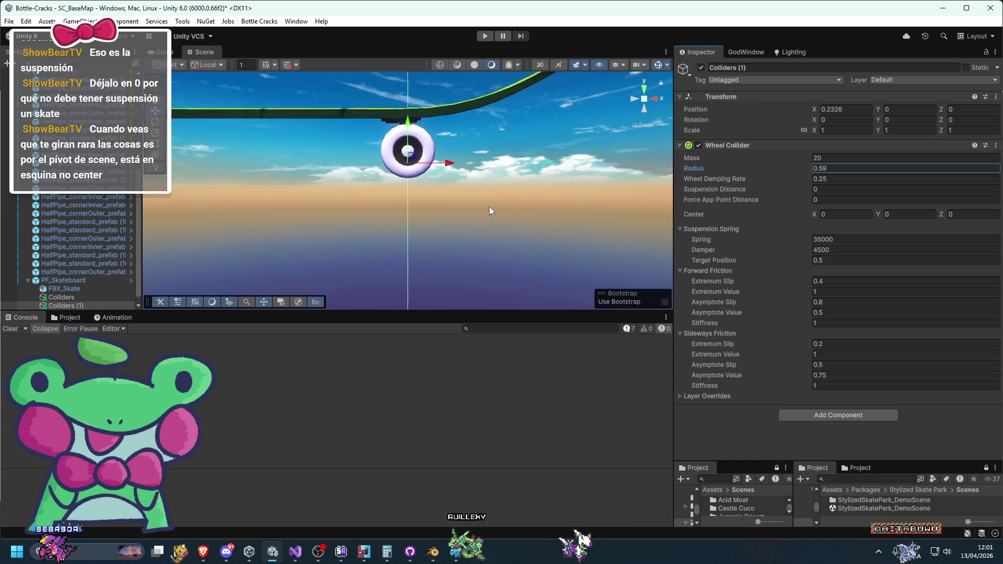
mouse_move(508, 228)
mouse_down()
mouse_move(487, 170)
mouse_move(530, 181)
mouse_move(647, 146)
mouse_move(549, 186)
mouse_move(499, 226)
mouse_move(480, 155)
mouse_move(418, 117)
mouse_move(426, 239)
mouse_up()
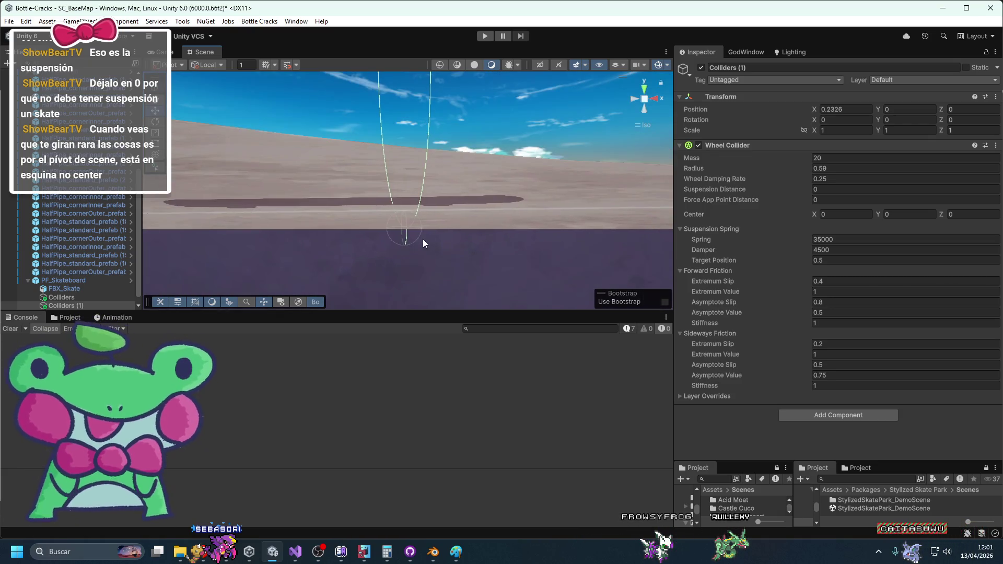
key(f)
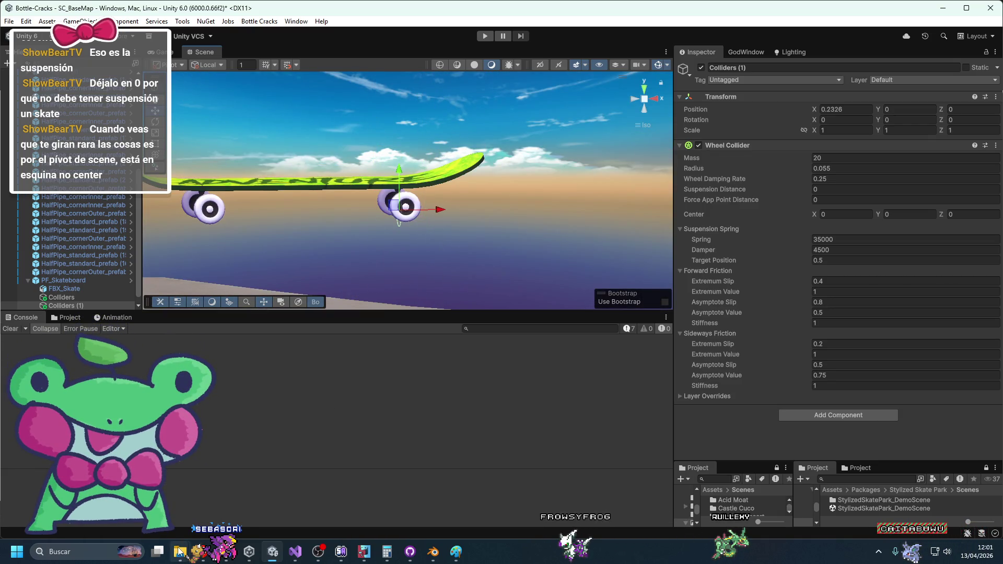
key(alt+Tab)
click(607, 238)
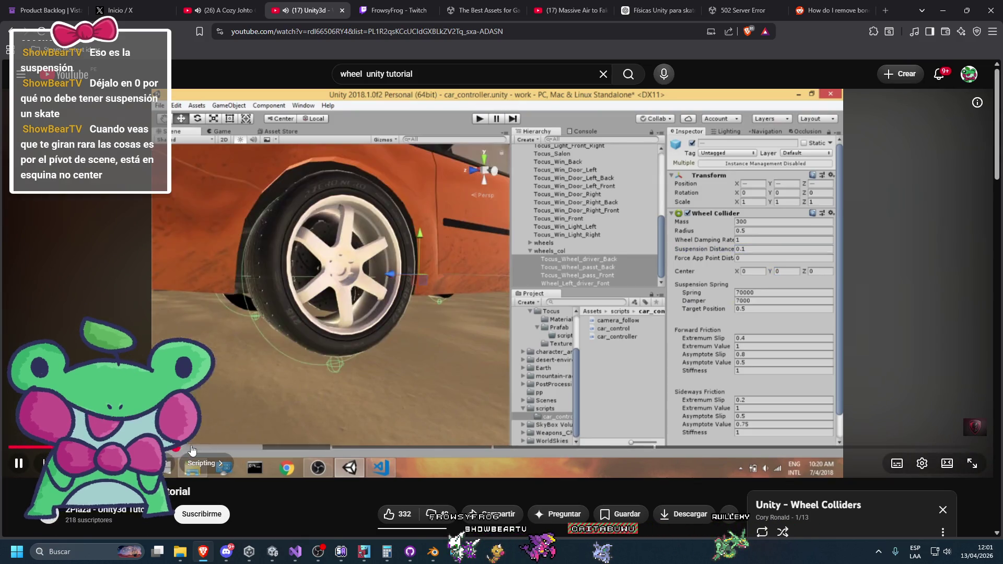
Step: Pause the tutorial at its script part, then orbit Unity's view to a level side view of the wheel collider
click(235, 448)
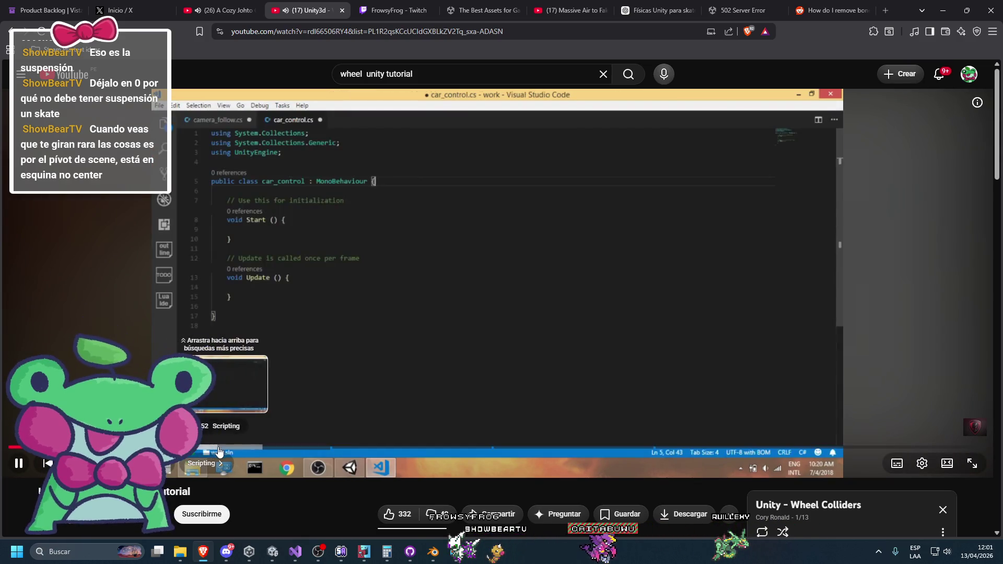
click(296, 393)
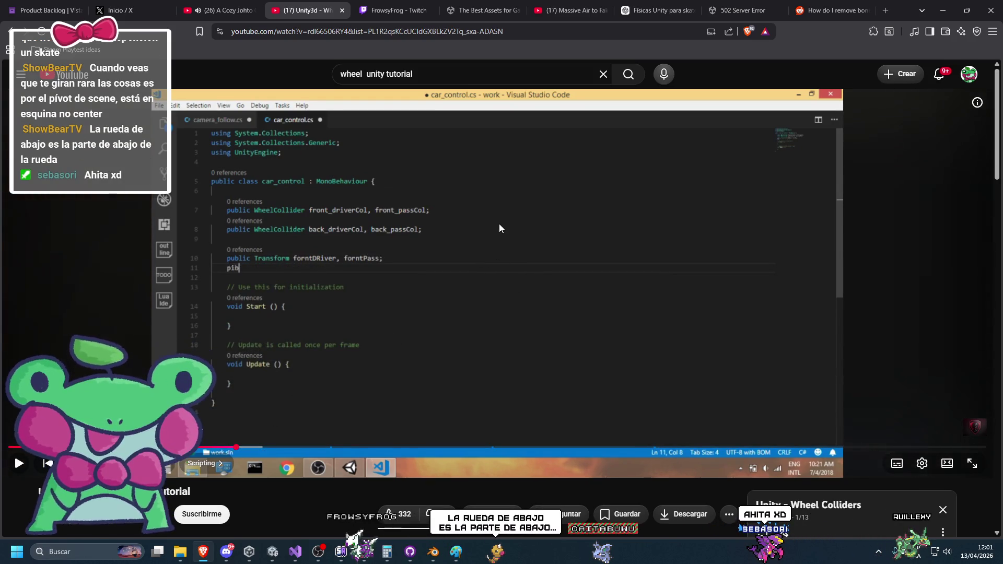
double_click(935, 8)
click(934, 8)
scroll(451, 211, up, 5)
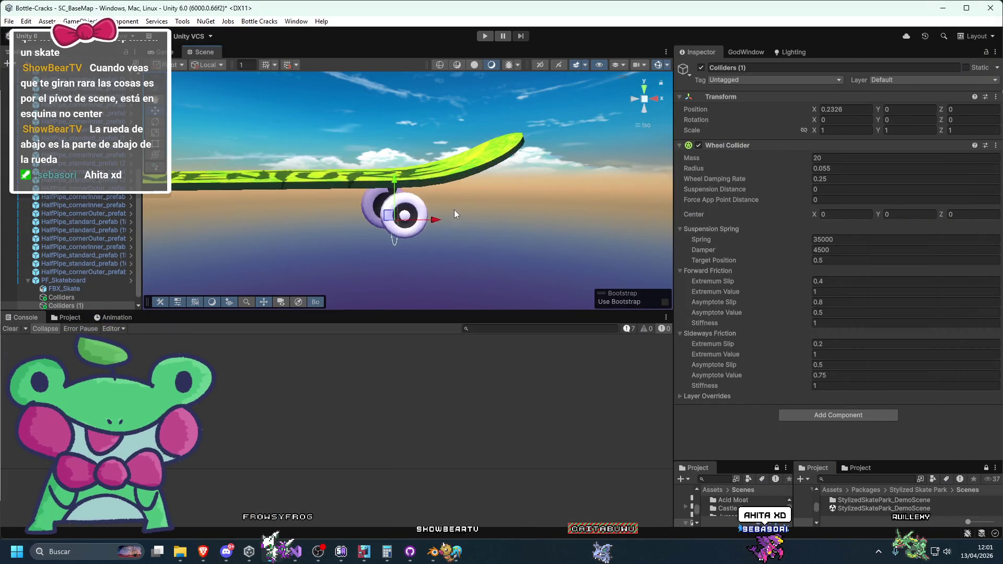
mouse_move(511, 159)
mouse_down()
mouse_move(377, 178)
mouse_move(452, 199)
mouse_move(657, 106)
mouse_up()
click(644, 98)
Step: Resume the tutorial and seek through the car_control code to the Drive and SteerCar sections
click(203, 551)
click(383, 252)
key(Right)
key(Right)
key(Right)
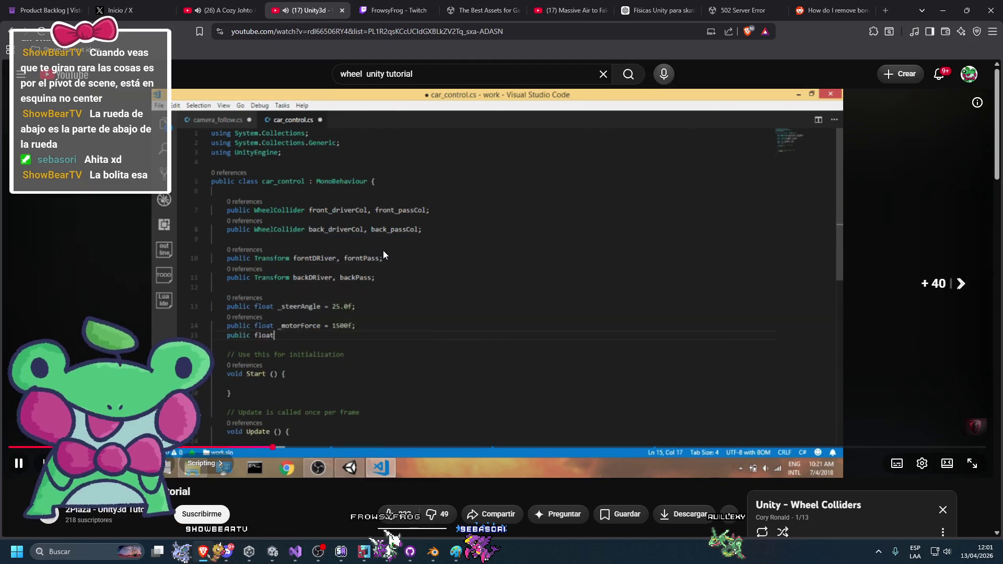
key(Right)
key(Right)
key(Right)
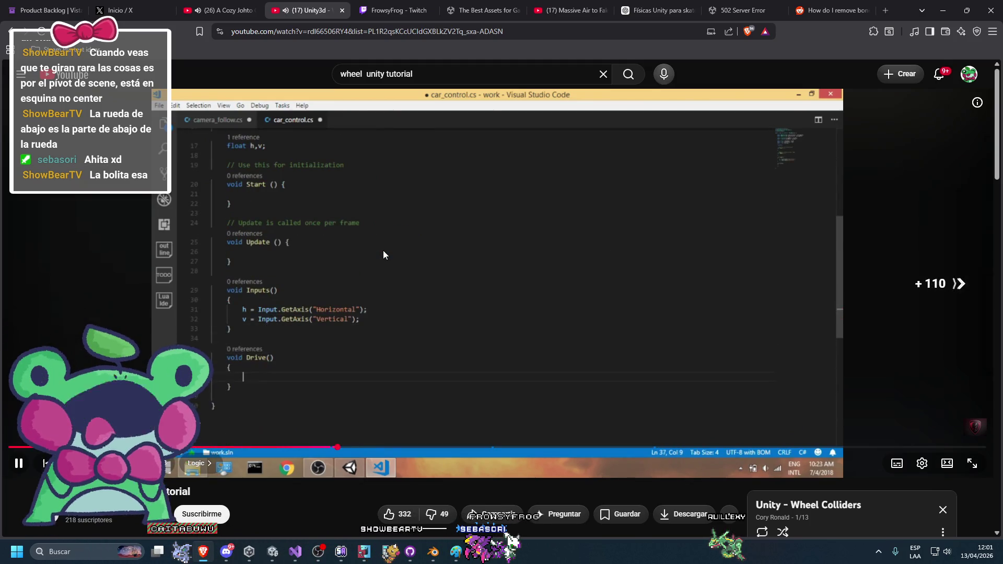
key(Left)
key(Left)
key(Left)
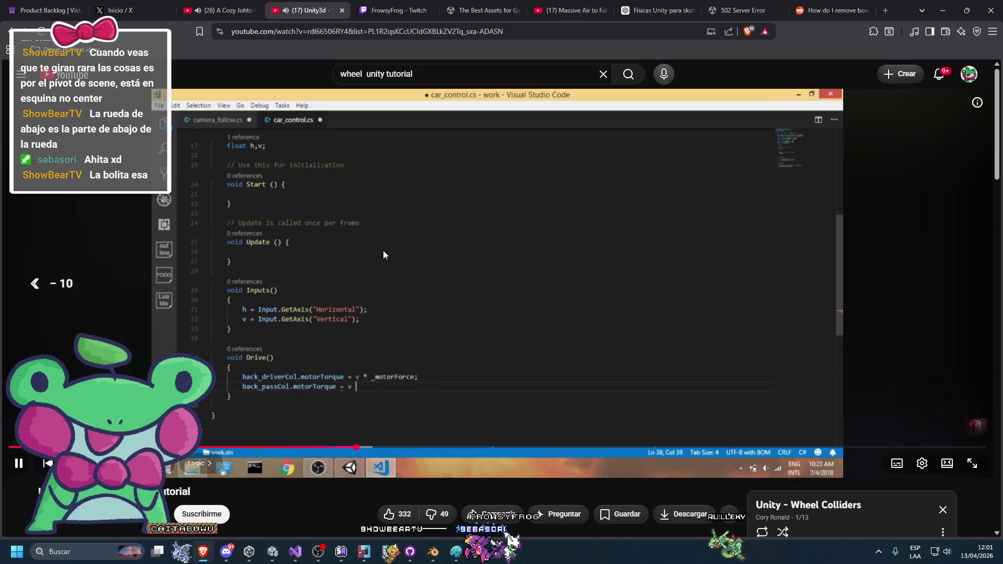
key(Left)
key(Left)
key(Left)
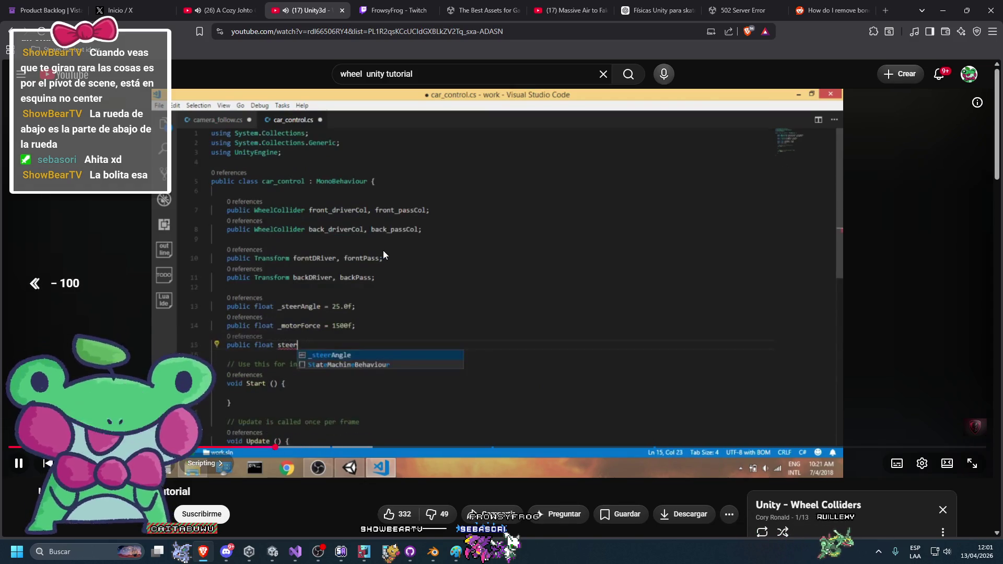
key(Right)
key(Right)
key(Right)
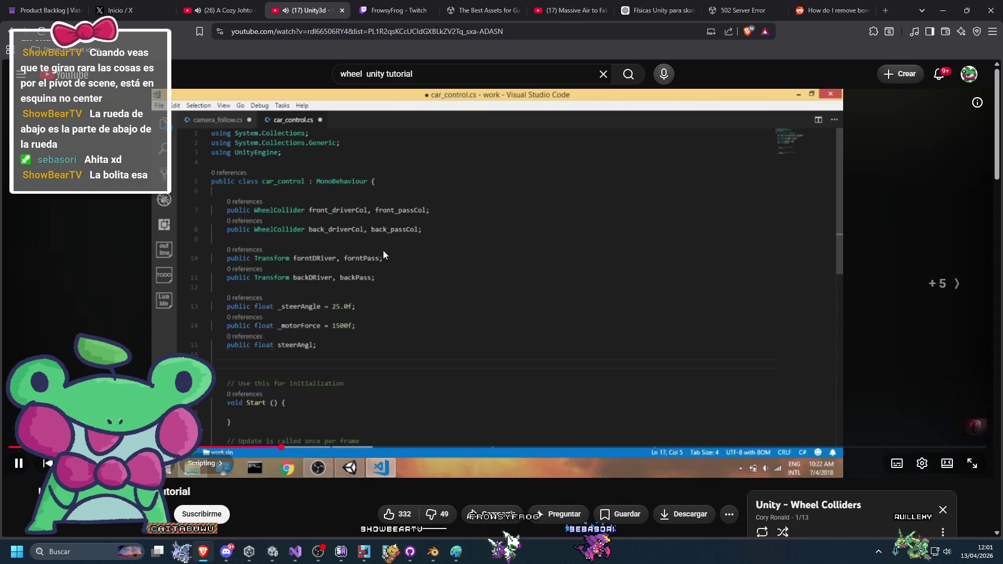
key(Right)
key(Right)
key(Right)
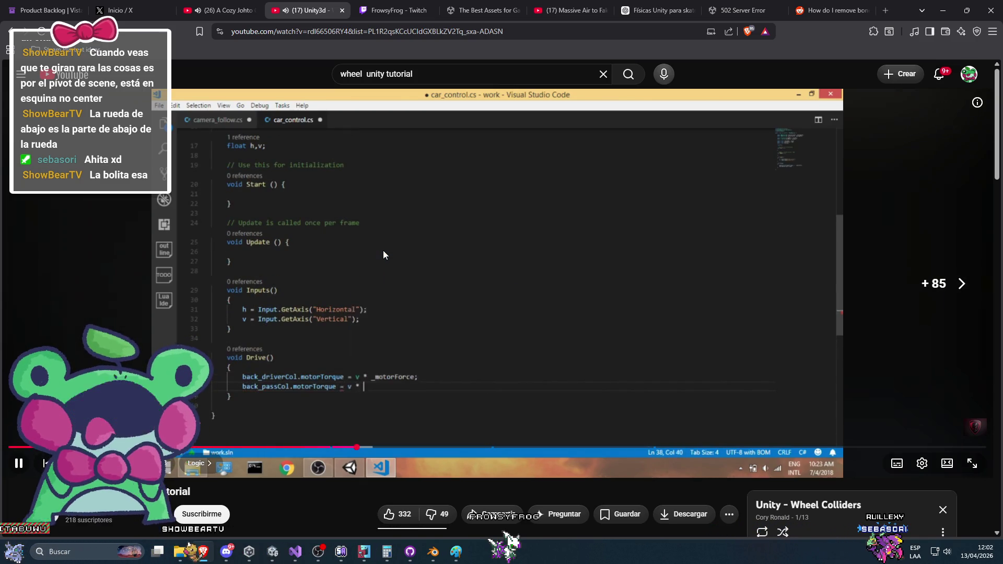
key(Right)
key(Right)
key(Right)
key(Right)
key(Right)
key(Right)
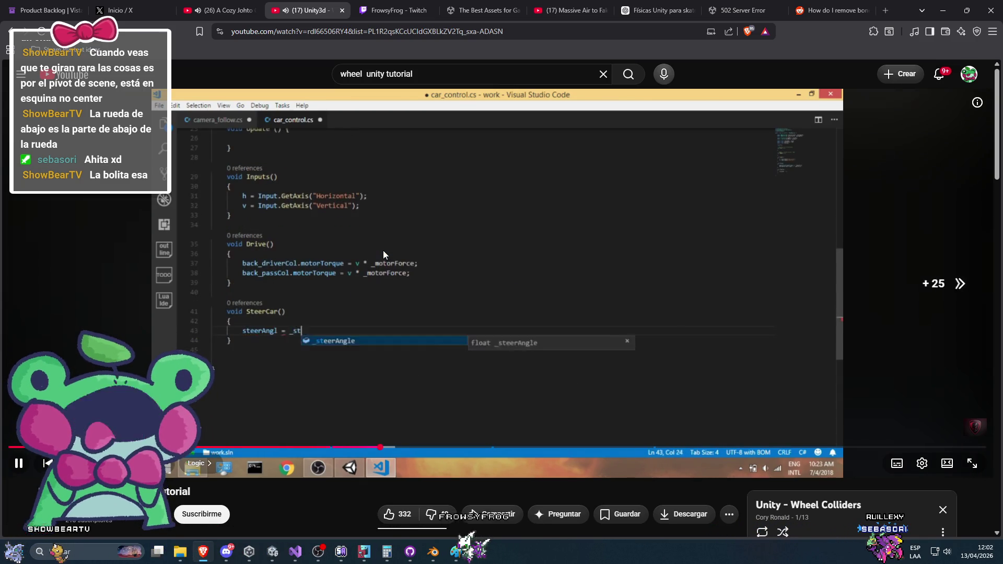
key(Right)
key(Right)
key(Right)
key(Right)
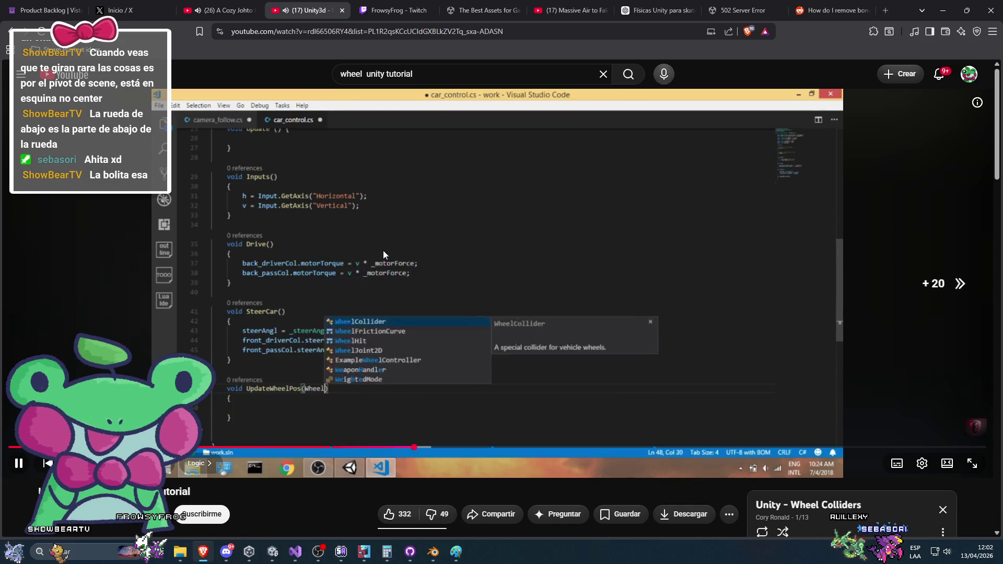
Step: Seek through the UpdateWheelPos and GetWorldPose code, pause the video, and return to Unity
key(Left)
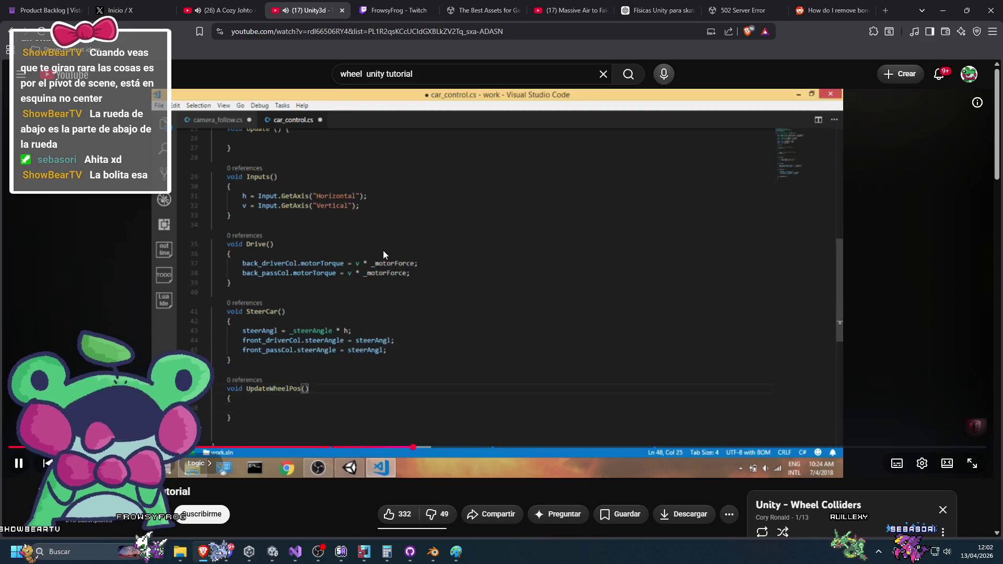
key(Right)
key(Right)
key(Right)
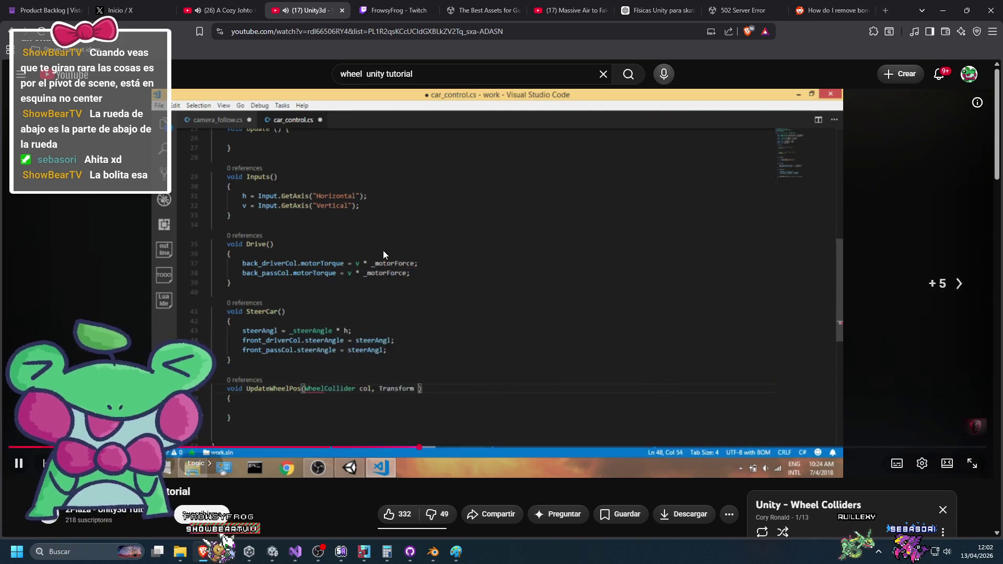
key(Right)
key(Right)
key(Right)
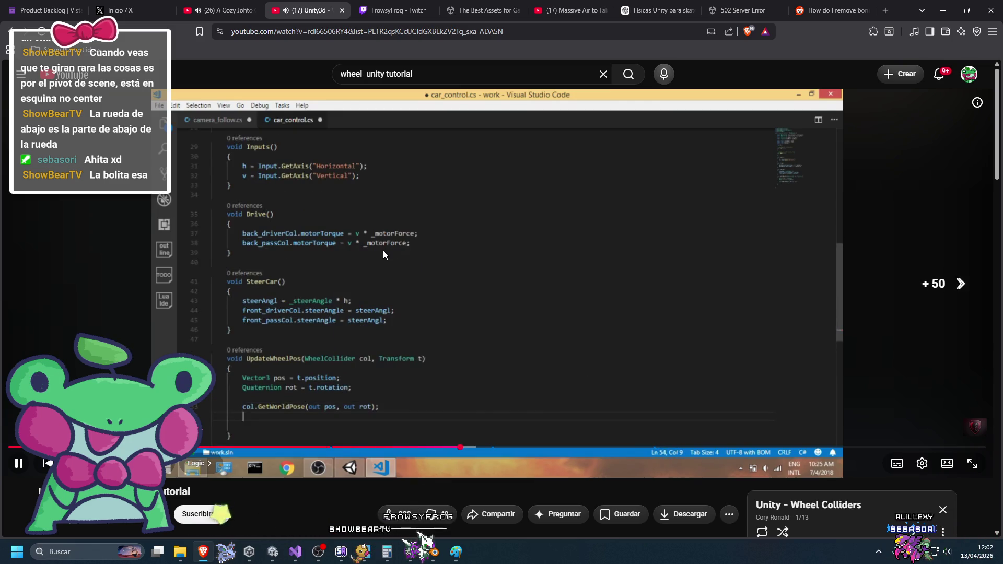
key(Right)
key(Right)
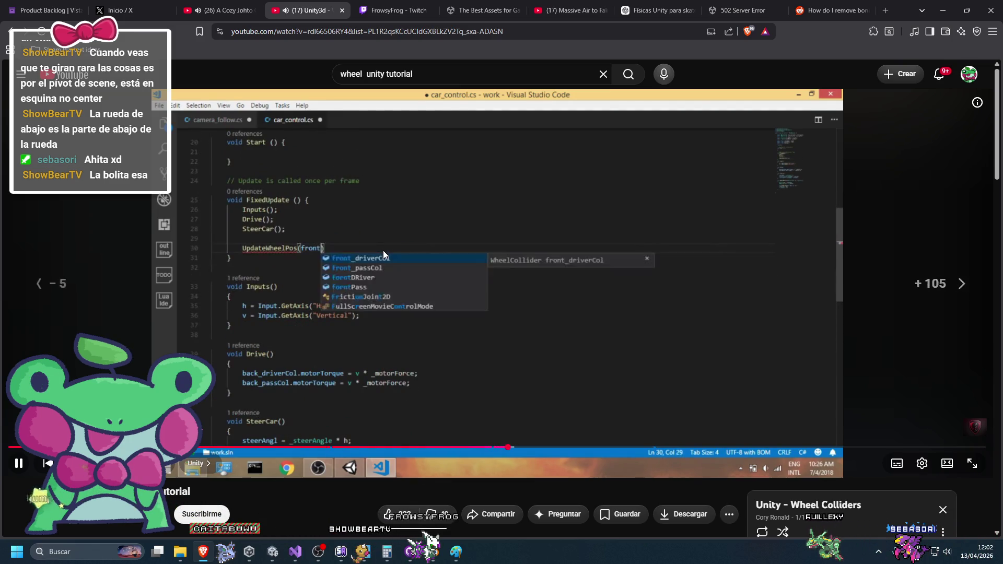
key(Left)
key(Left)
key(Left)
key(Right)
key(Right)
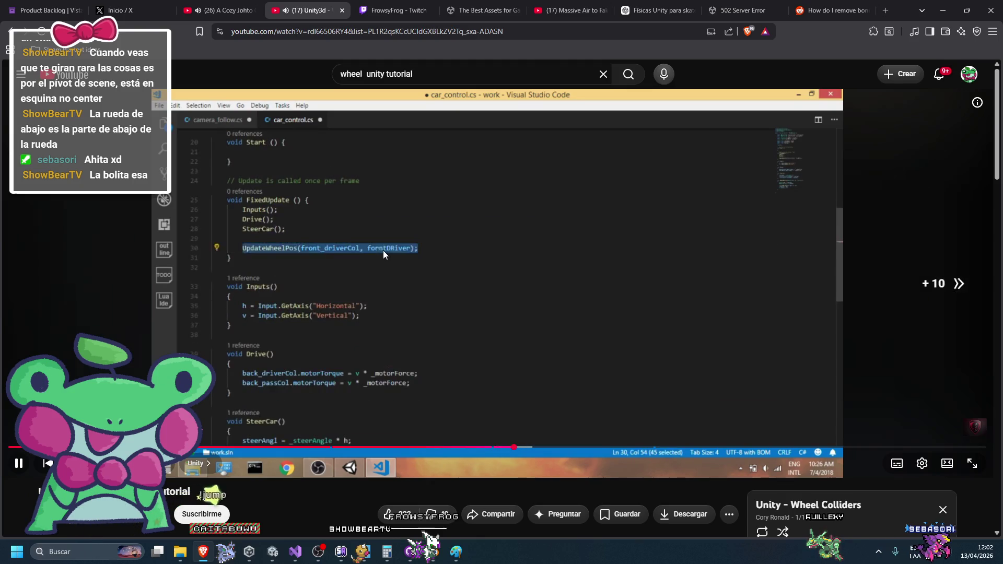
key(Right)
key(Right)
key(Right)
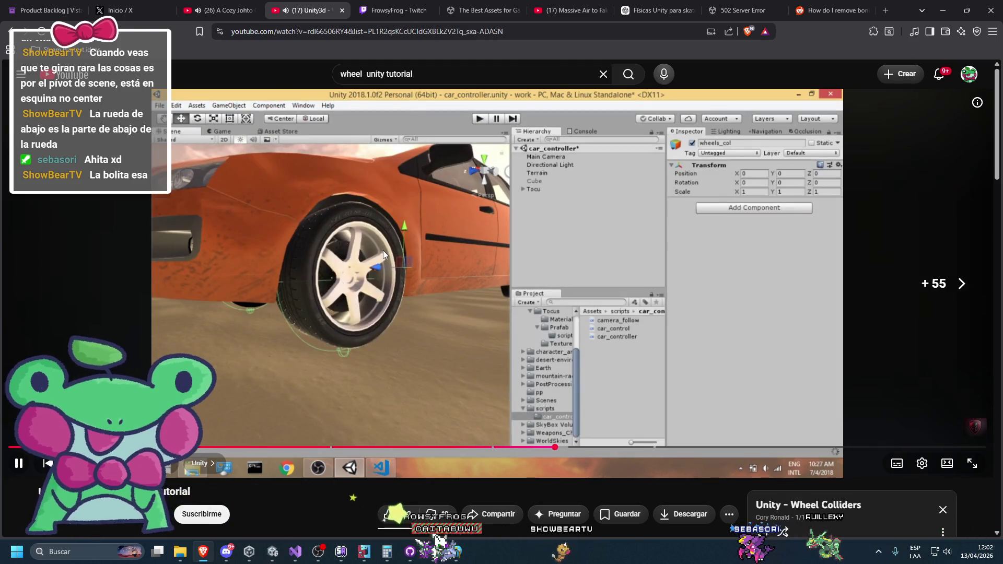
key(Right)
key(Right)
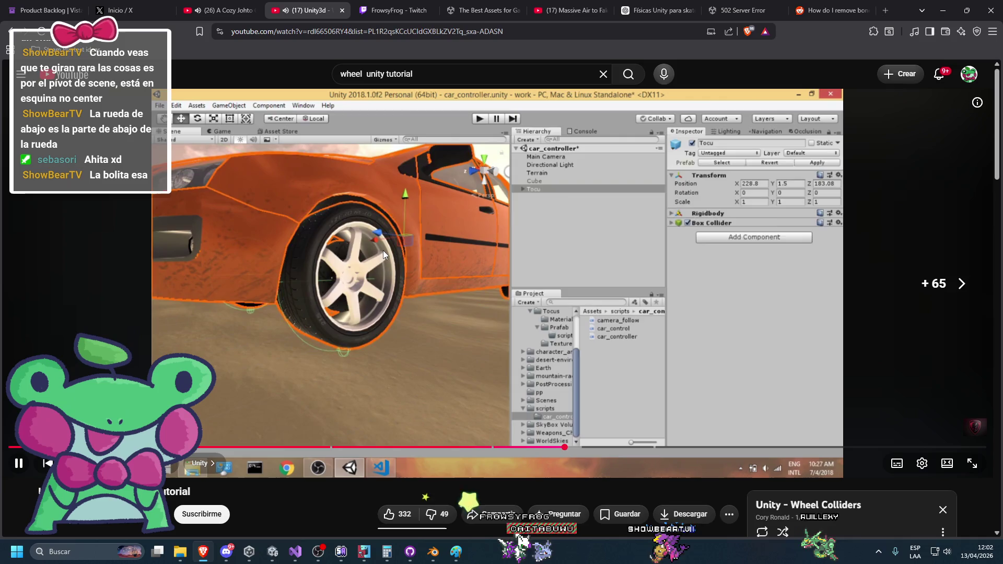
key(Left)
key(space)
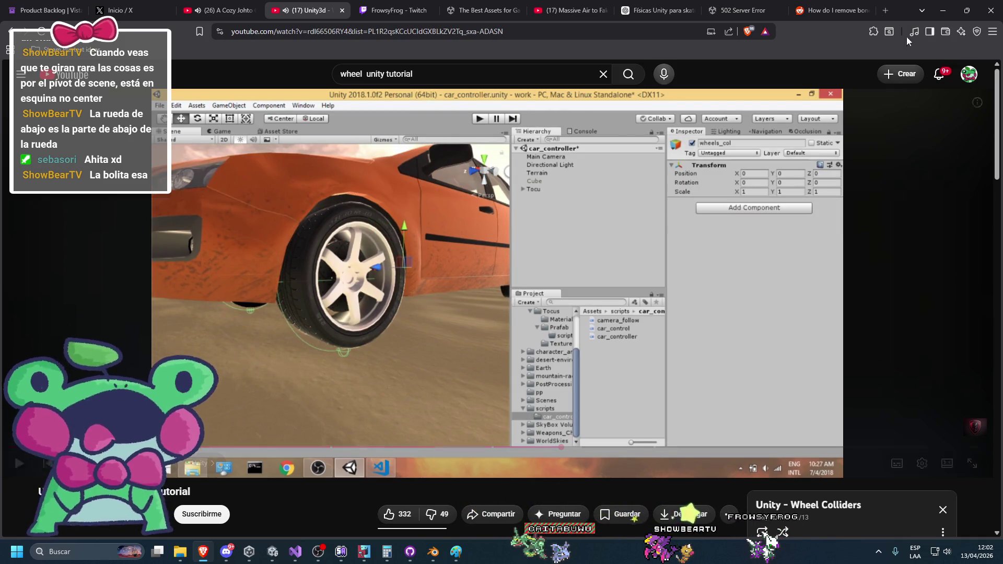
key(alt+Tab)
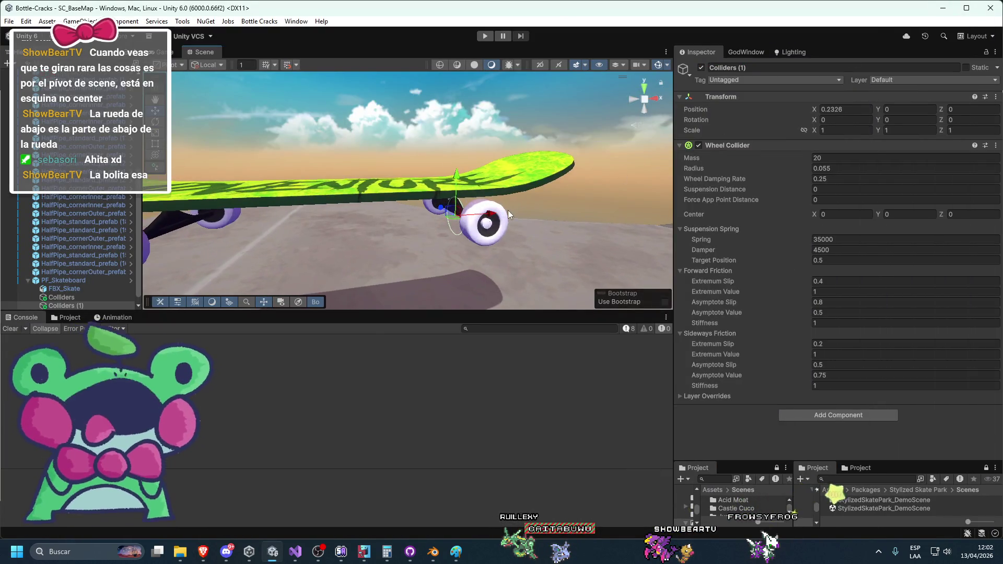
key(f)
mouse_move(440, 188)
mouse_down()
mouse_move(527, 228)
mouse_move(486, 224)
mouse_up()
drag(882, 118, 447, 188)
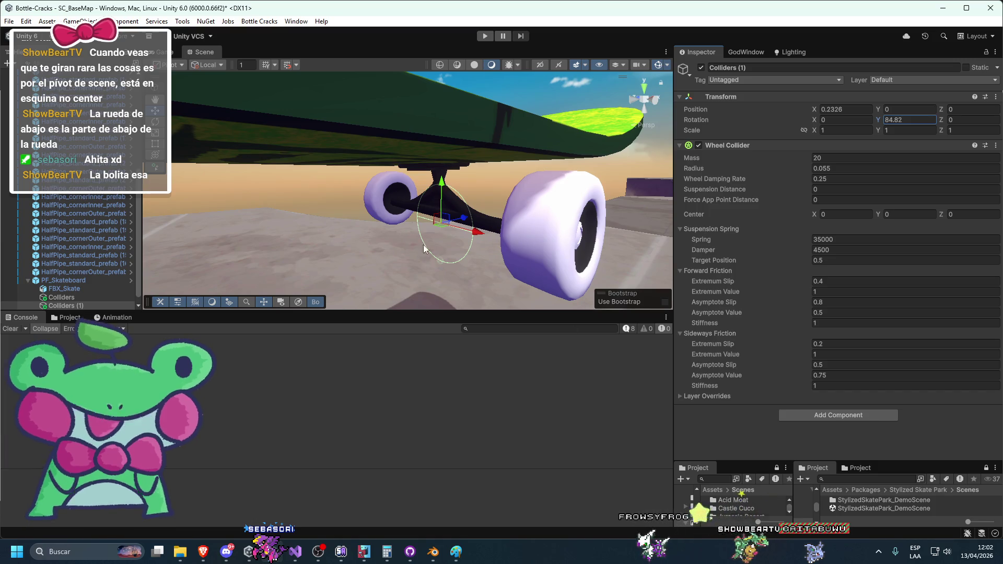
scroll(399, 245, up, 3)
double_click(63, 281)
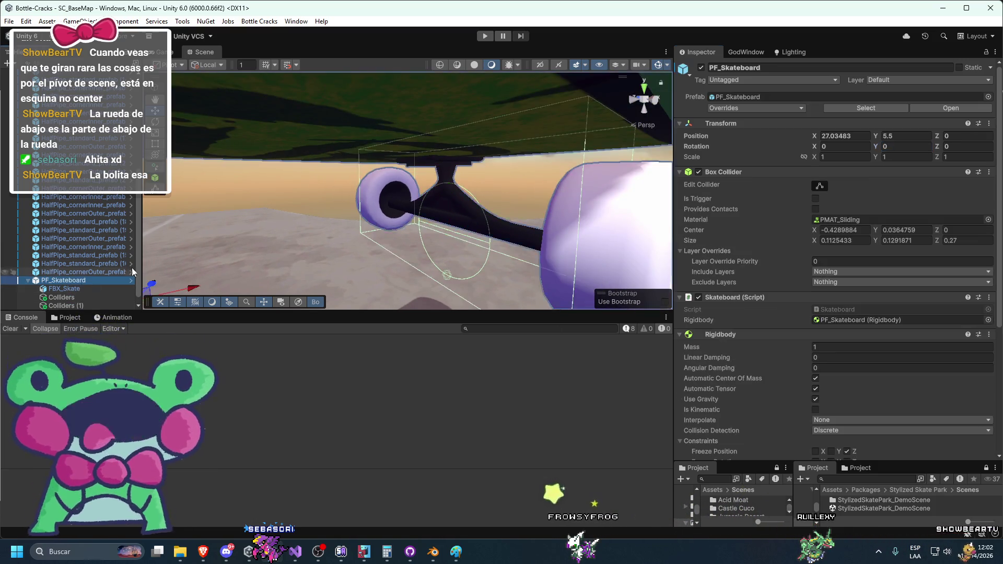
drag(432, 225, 301, 252)
key(ctrl+z)
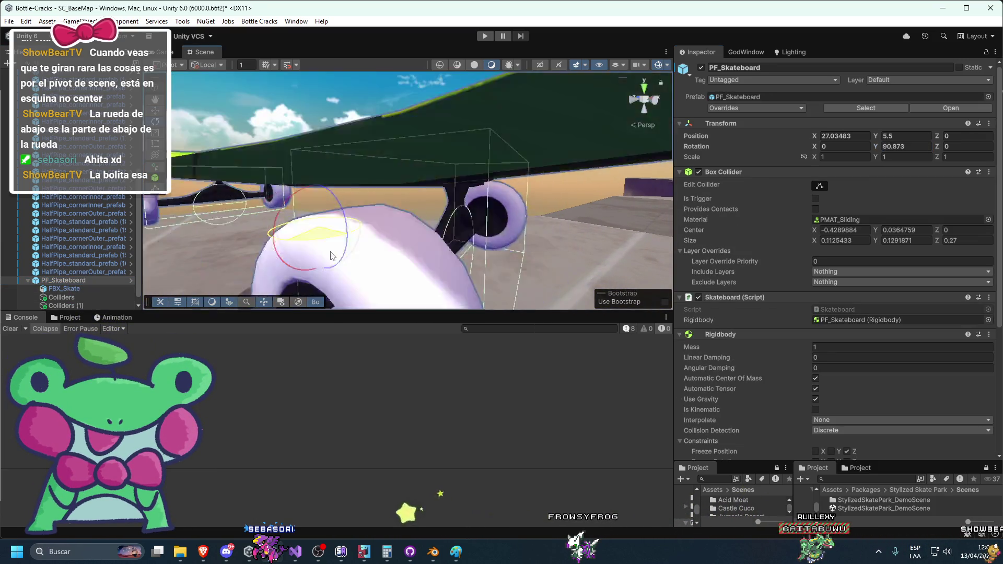
click(50, 304)
shift+click(70, 298)
drag(39, 280, 51, 281)
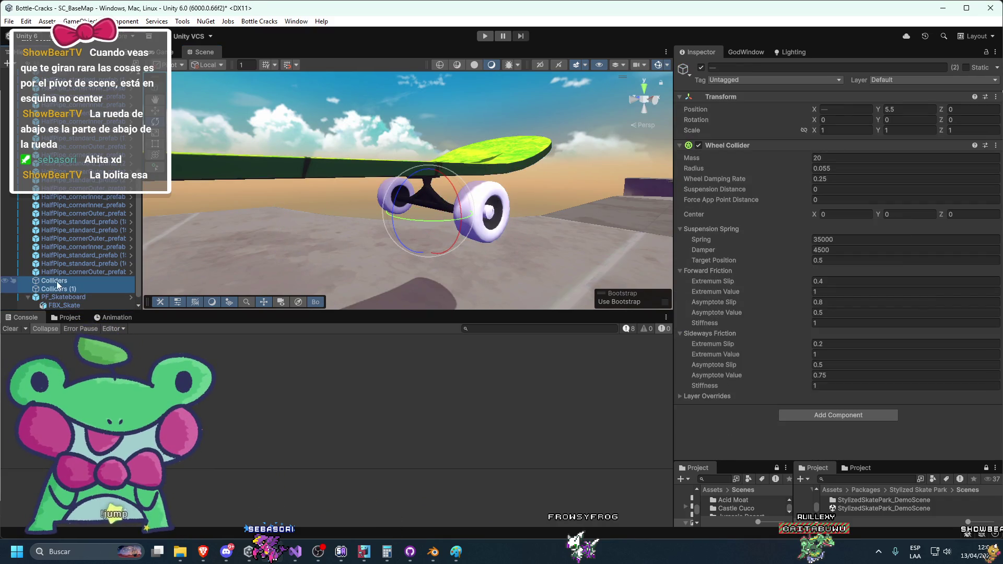
key(f)
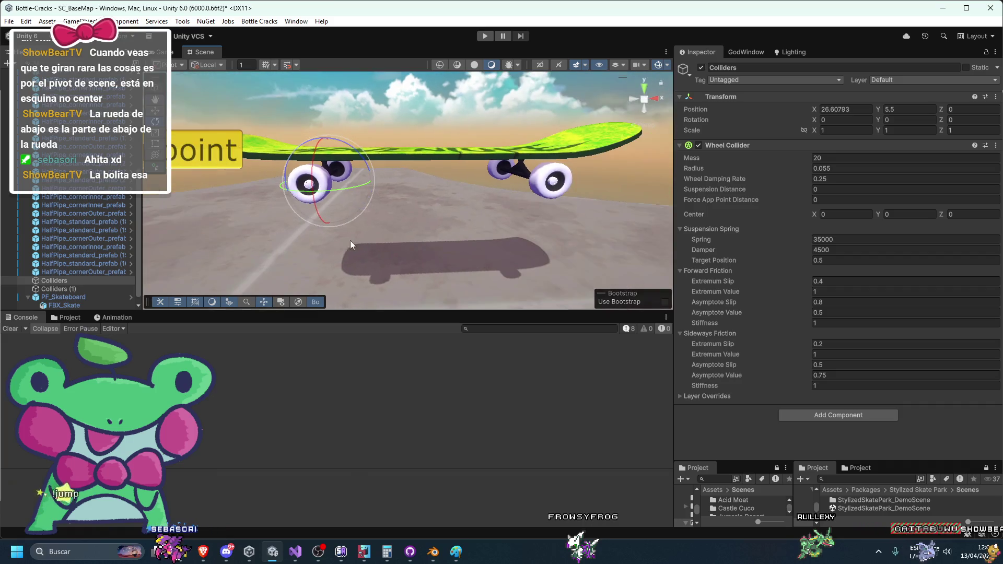
key(ctrl+z)
mouse_move(298, 225)
mouse_down()
mouse_move(417, 216)
mouse_move(370, 224)
mouse_move(430, 227)
mouse_up()
click(207, 558)
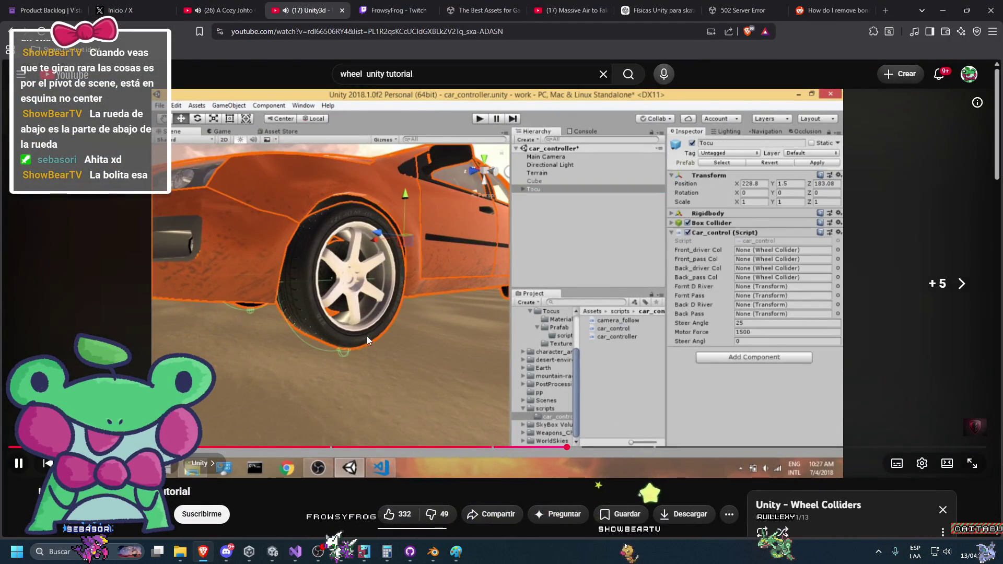
Step: Skim the tutorial back and forth, then pause on car_control.cs's UpdateWheelPos col.GetWorldPose code
key(Right)
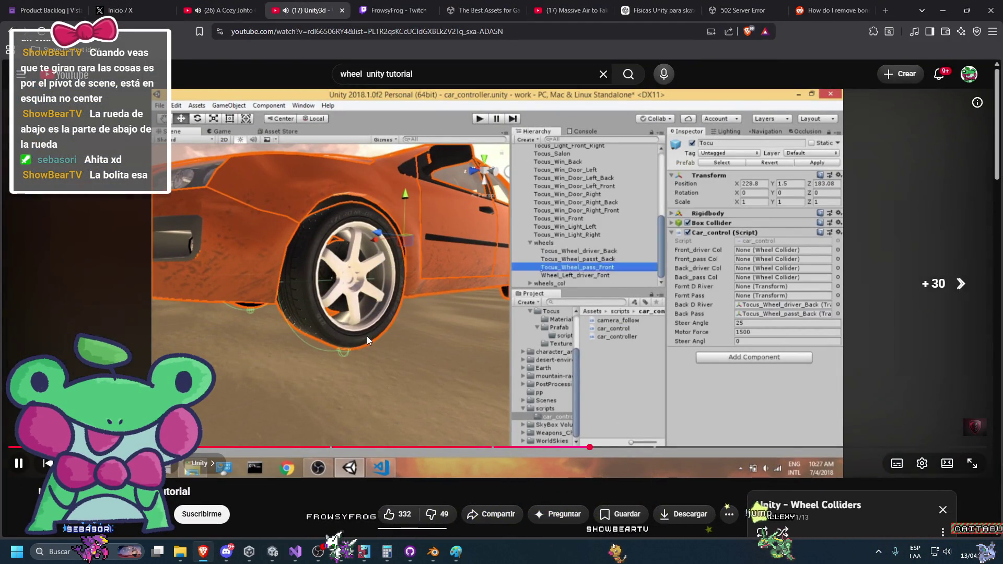
key(Right)
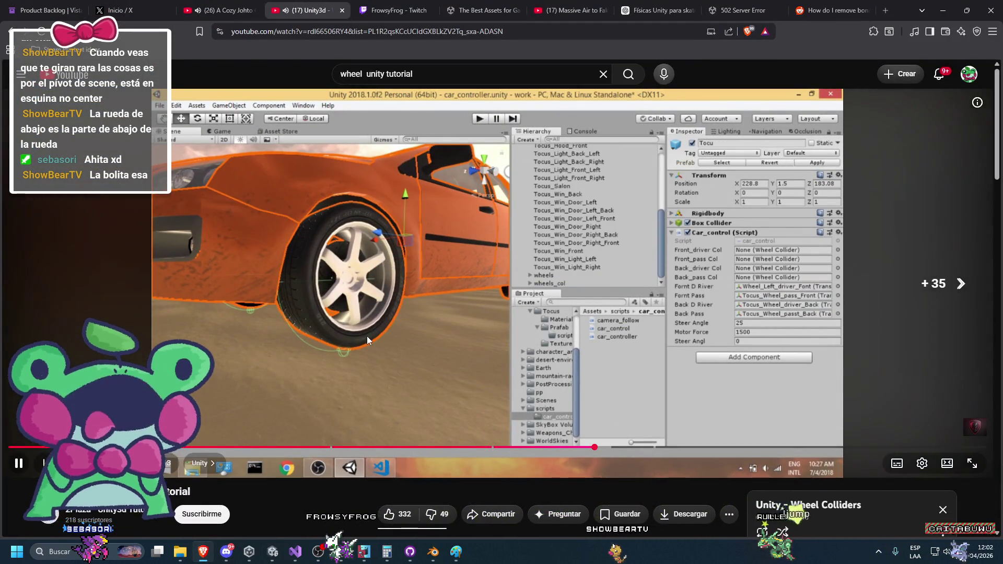
key(Right)
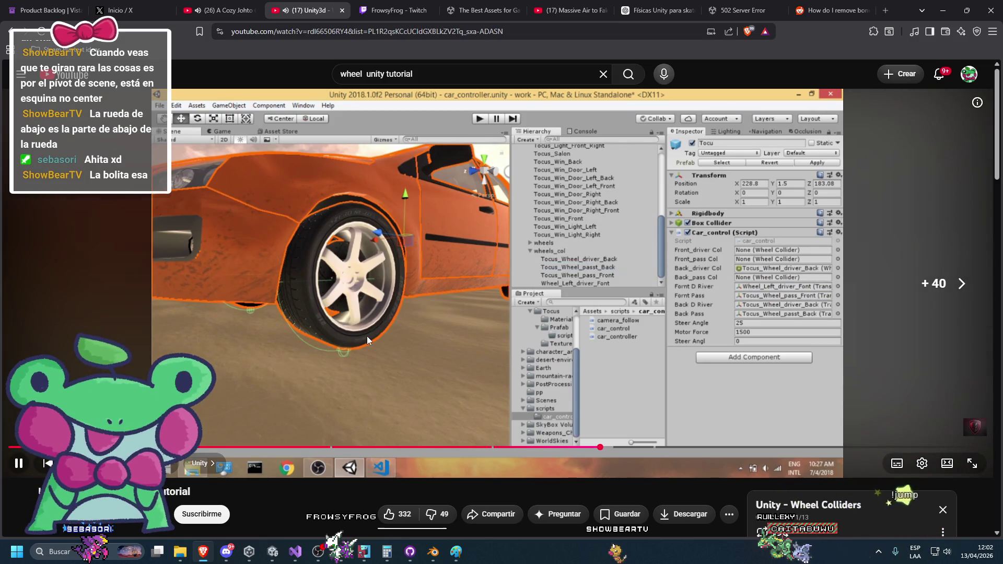
key(Right)
key(Right)
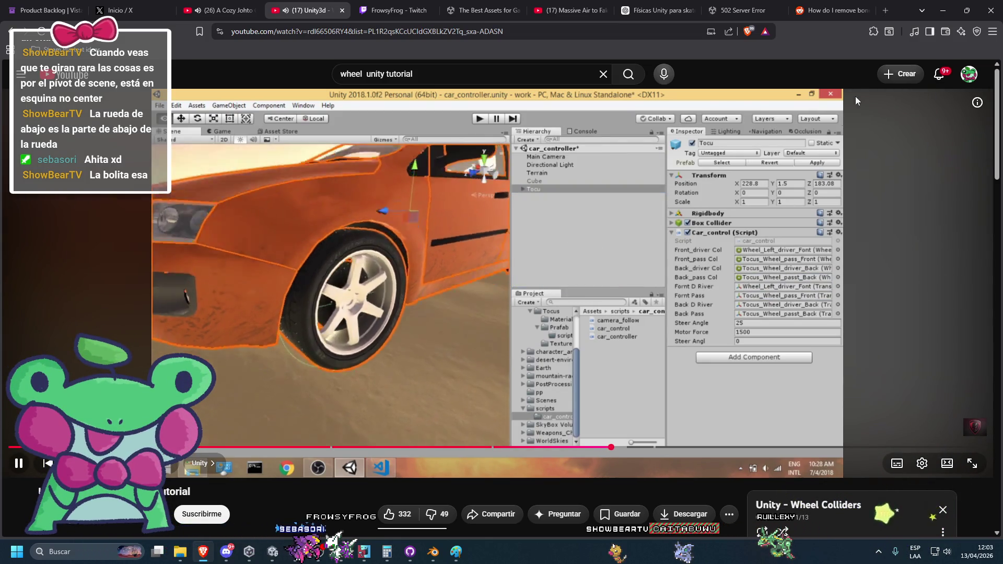
key(Left)
key(Left)
key(Left)
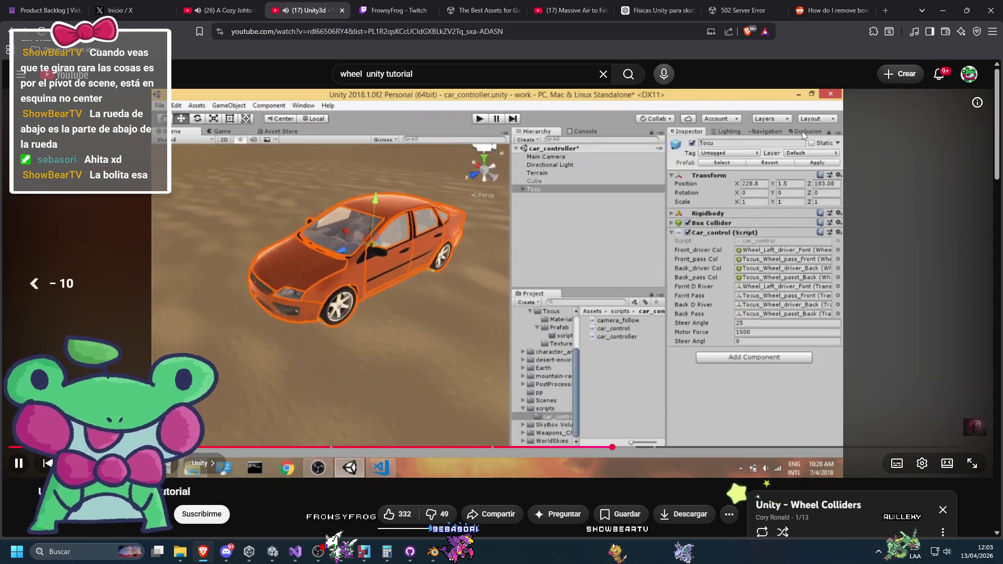
key(Left)
key(Left)
key(Left)
key(Right)
key(Right)
key(Right)
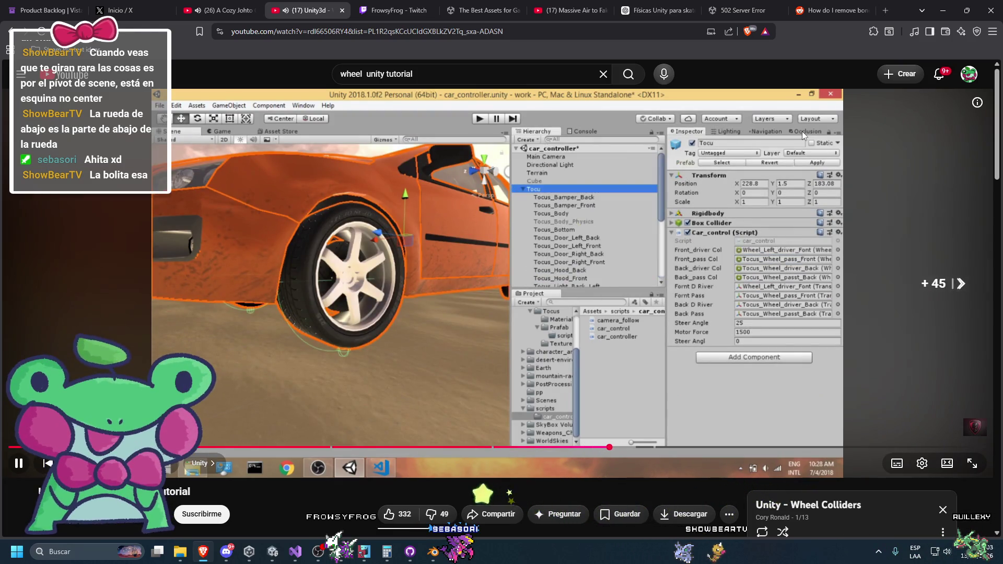
key(Right)
key(Right)
key(Right)
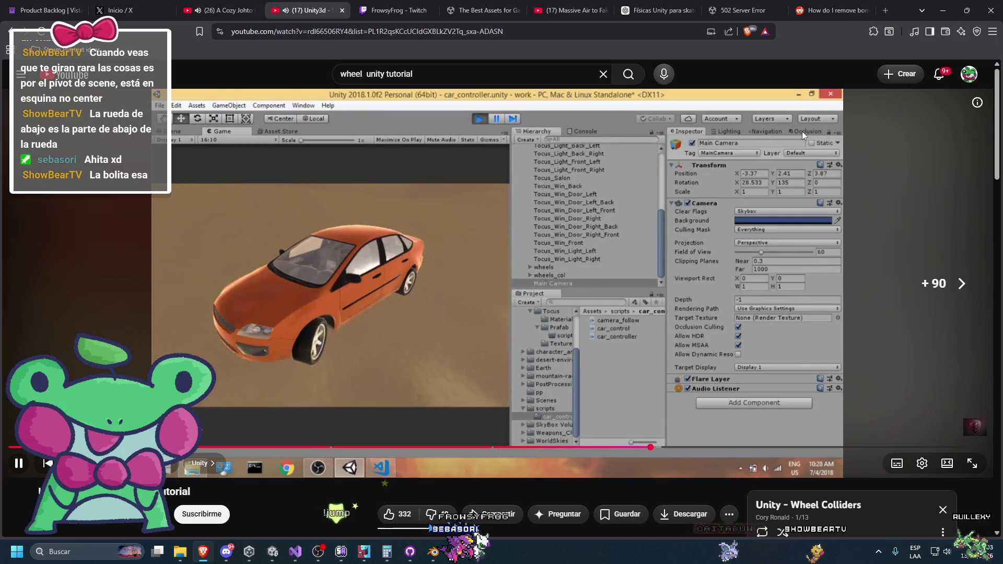
key(Right)
key(Right)
key(Right)
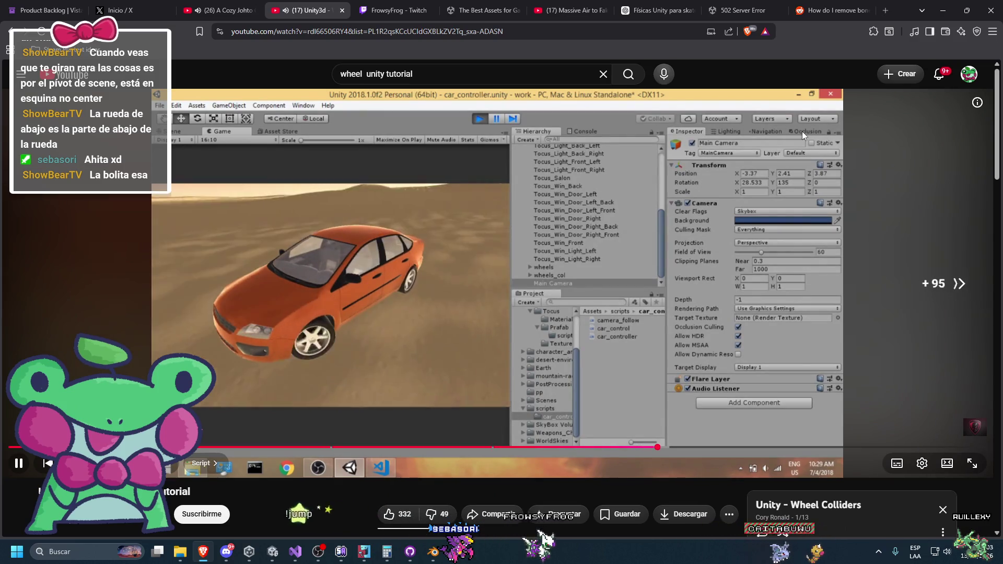
key(Right)
key(Right)
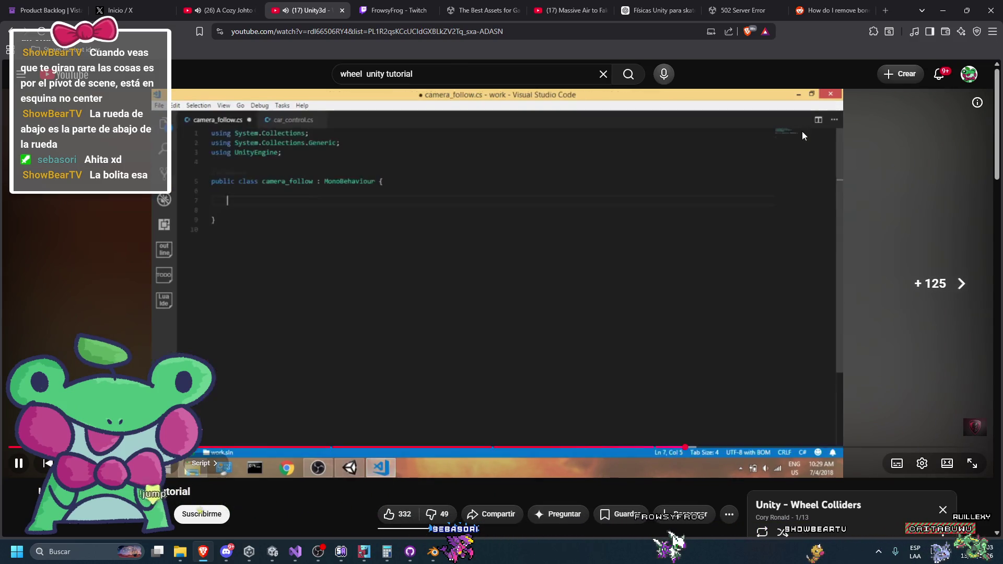
key(Left)
key(Left)
key(Left)
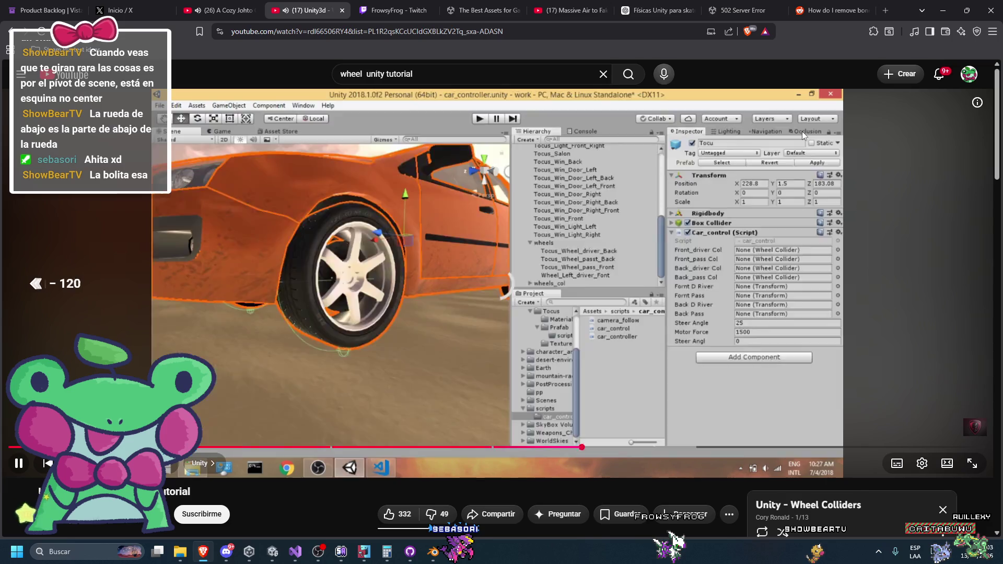
key(Left)
key(Left)
key(Left)
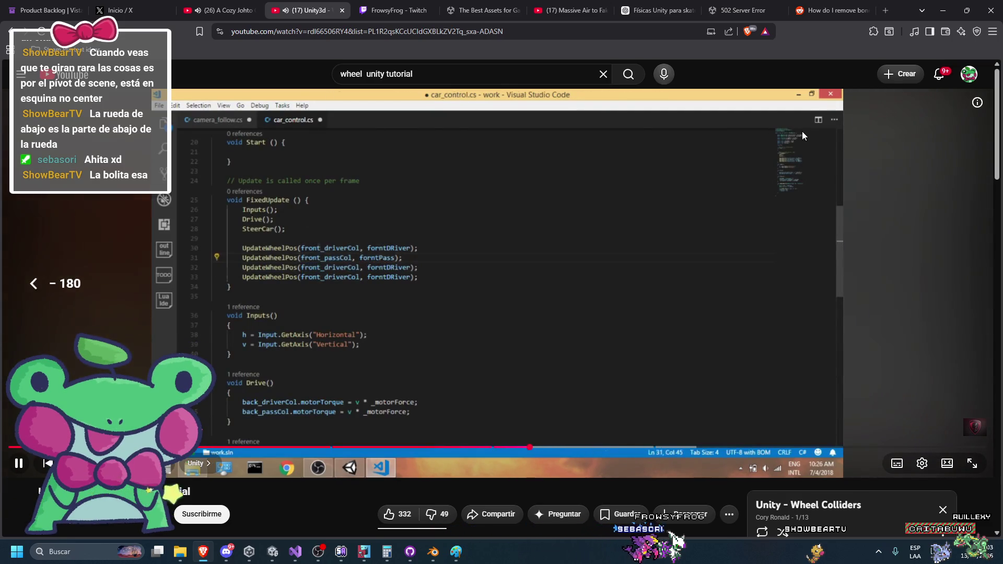
key(Left)
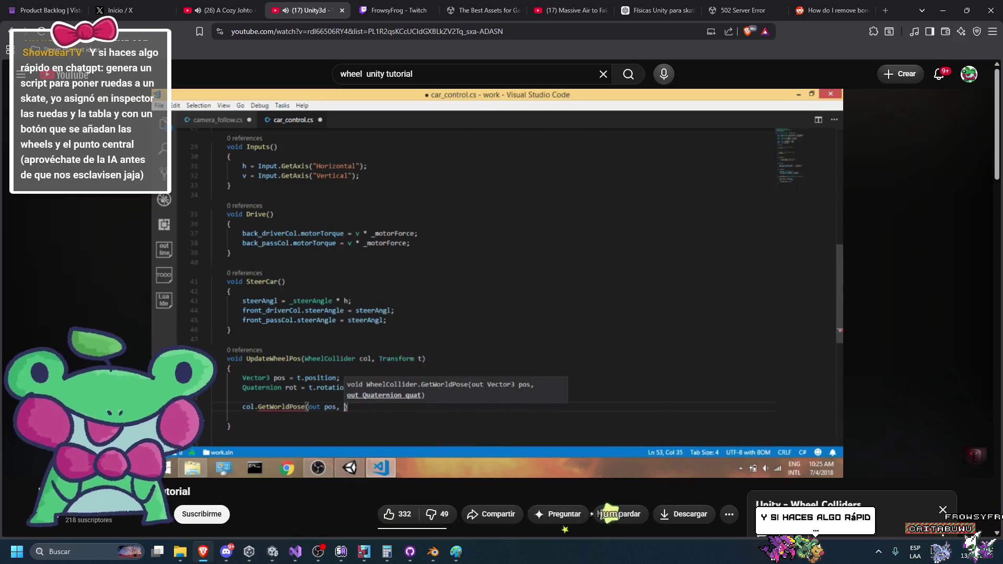
click(651, 202)
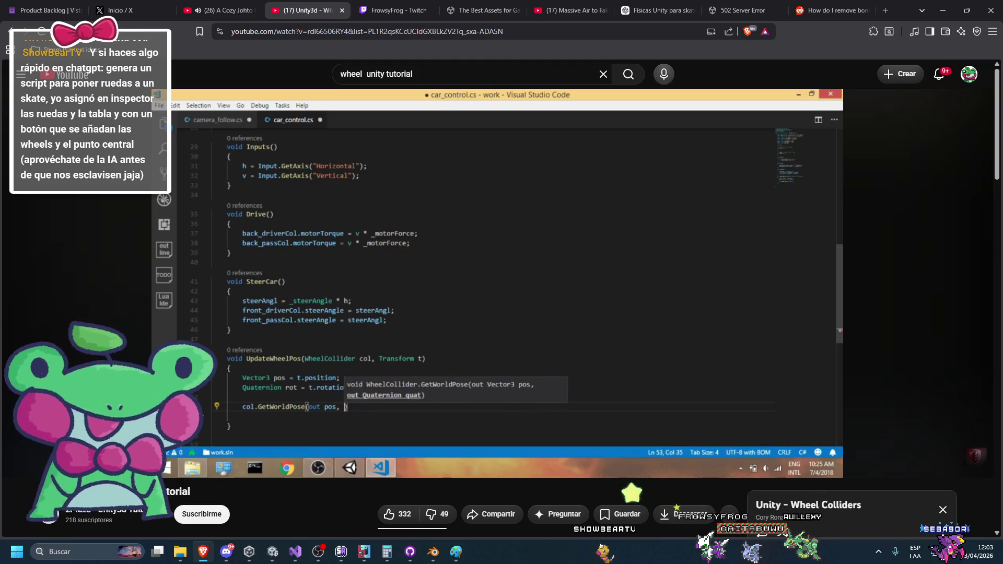
Step: Open the Stylized Skate Park asset tab, then go back to ChatGPT's skate-physics raycast answer
click(745, 6)
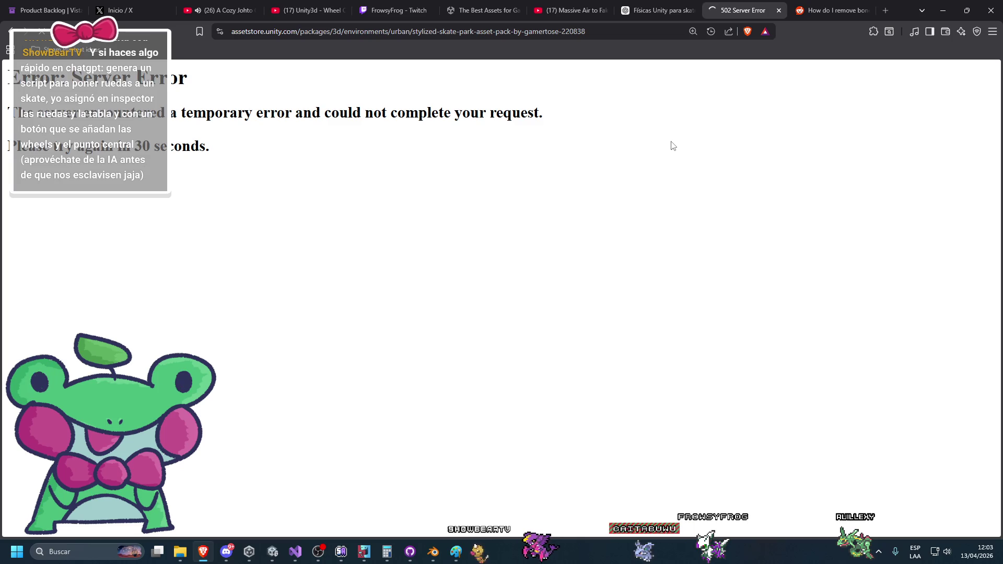
click(659, 11)
scroll(702, 274, down, 6)
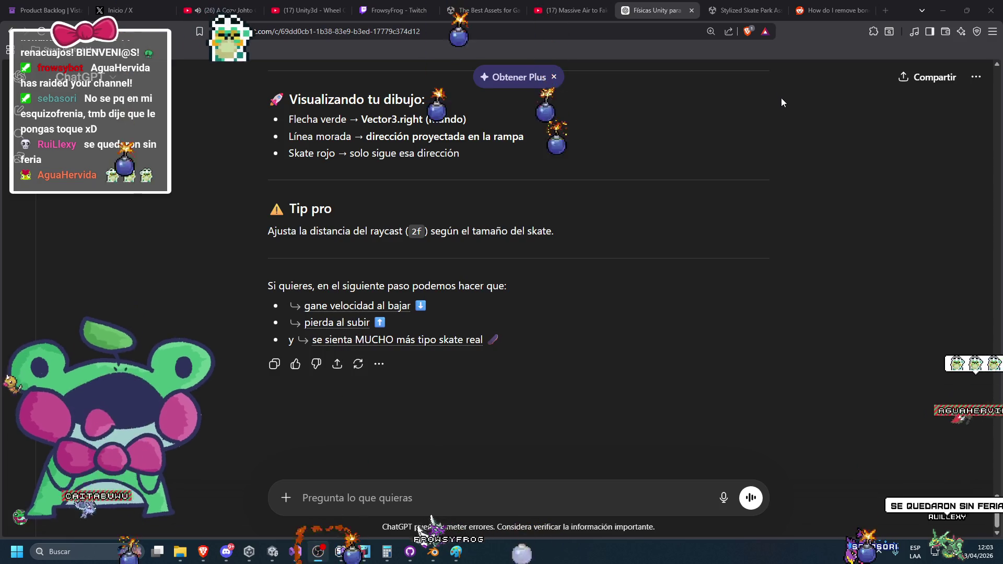
Step: Return to the Unity editor showing the Wheel Collider with radius 0.055, spring 35000, damper 4500
click(273, 552)
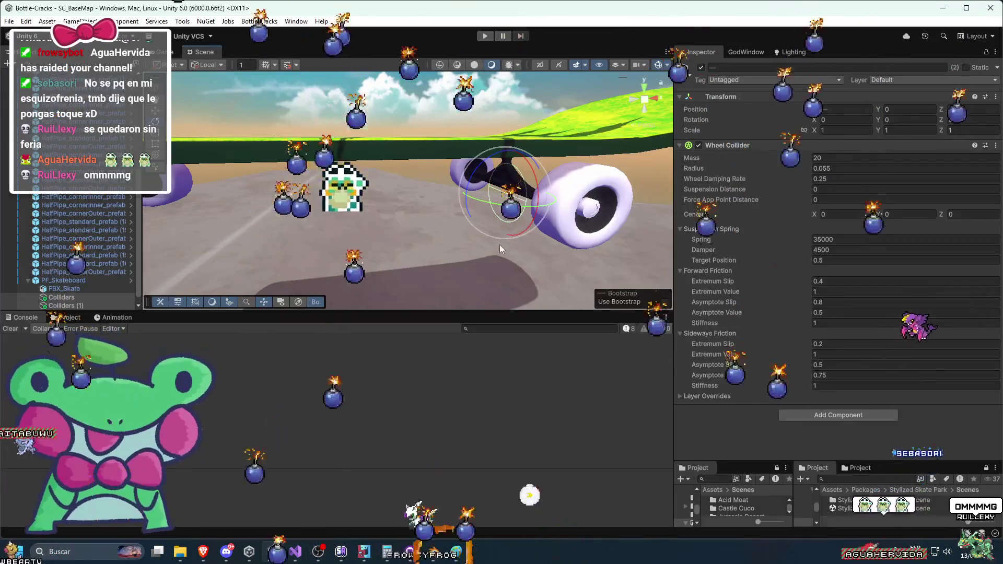
Step: Inspect PF_Skateboard's colliders, script and Rigidbody, then paste the wheel-setup prompt into ChatGPT
mouse_move(358, 256)
mouse_down()
mouse_move(497, 287)
mouse_move(386, 290)
mouse_move(353, 209)
mouse_move(372, 246)
mouse_move(428, 268)
mouse_move(361, 262)
mouse_up()
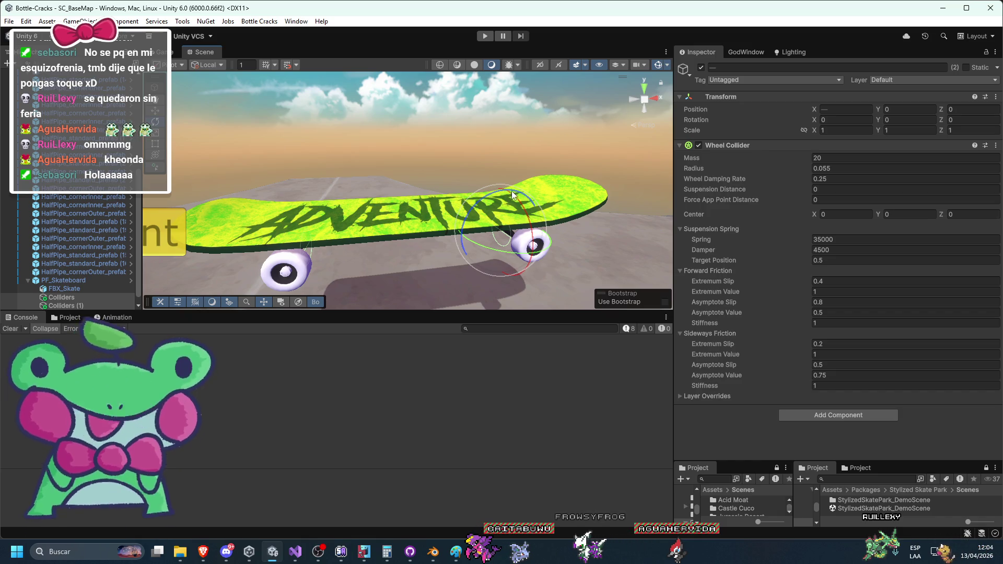
scroll(509, 180, down, 5)
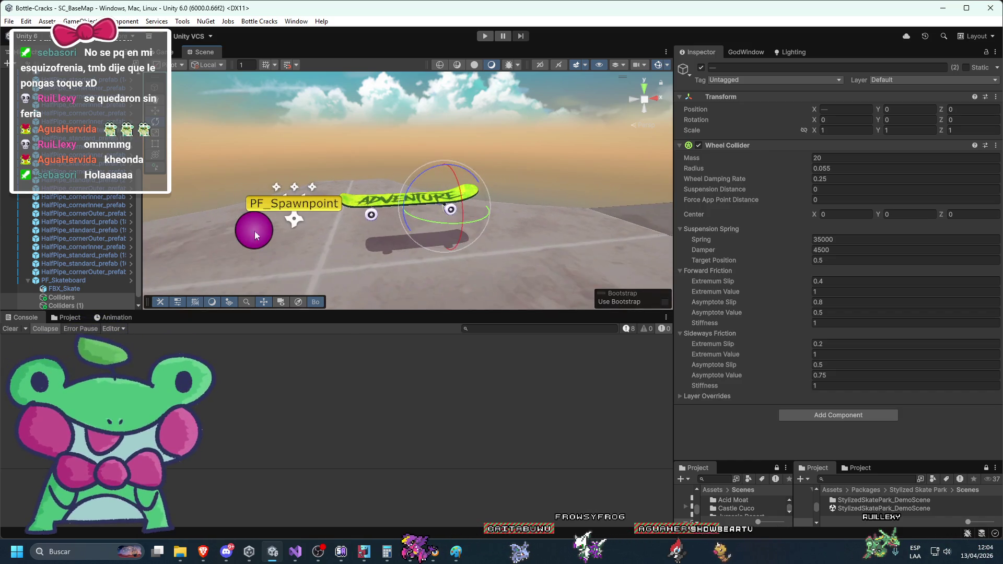
click(104, 281)
scroll(543, 115, up, 5)
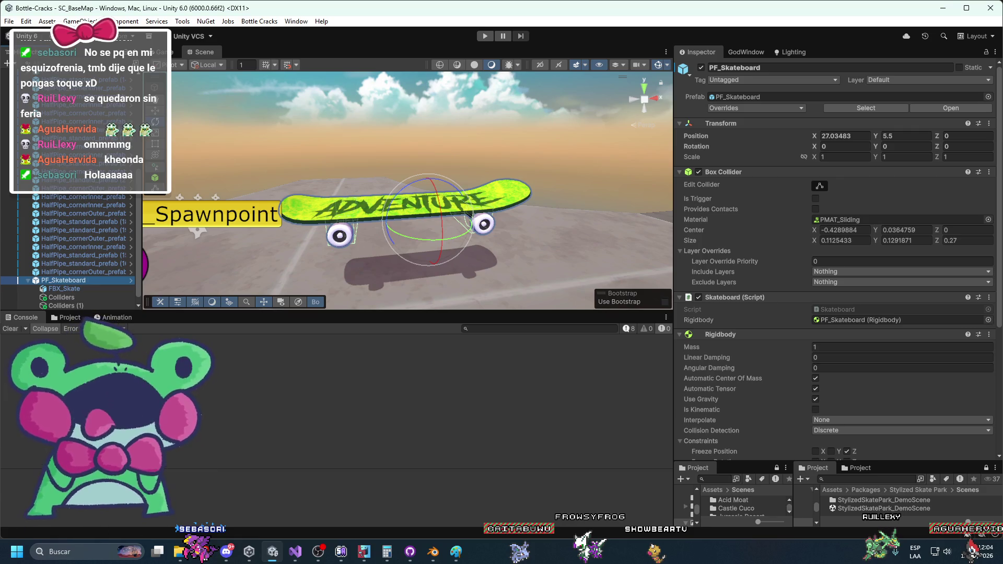
key(alt+Tab)
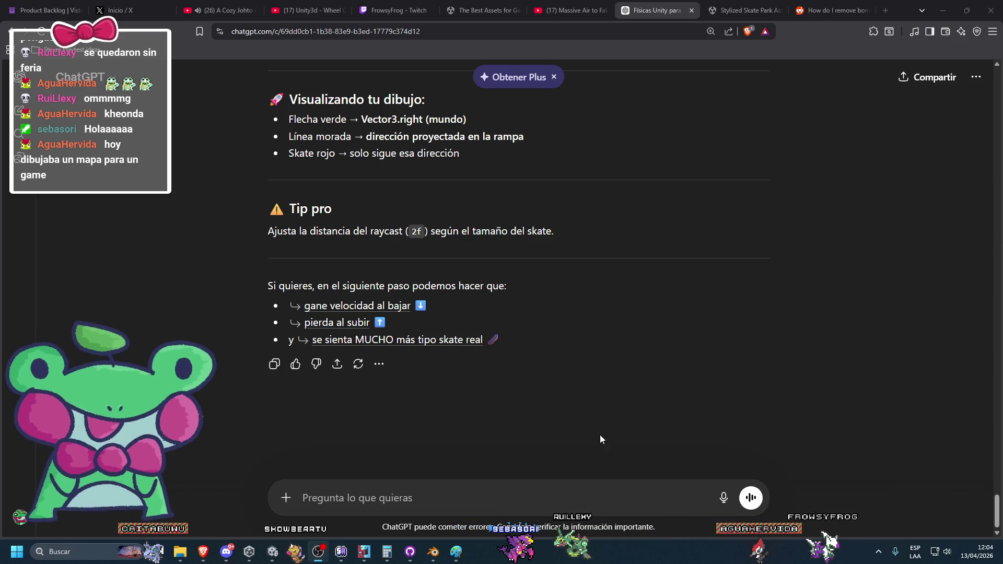
text(genera un script para poner ruedas a un skate, yo asignó en inspector las ruedas y la tabla y con un botón que se añadan las wheels y el punto central)
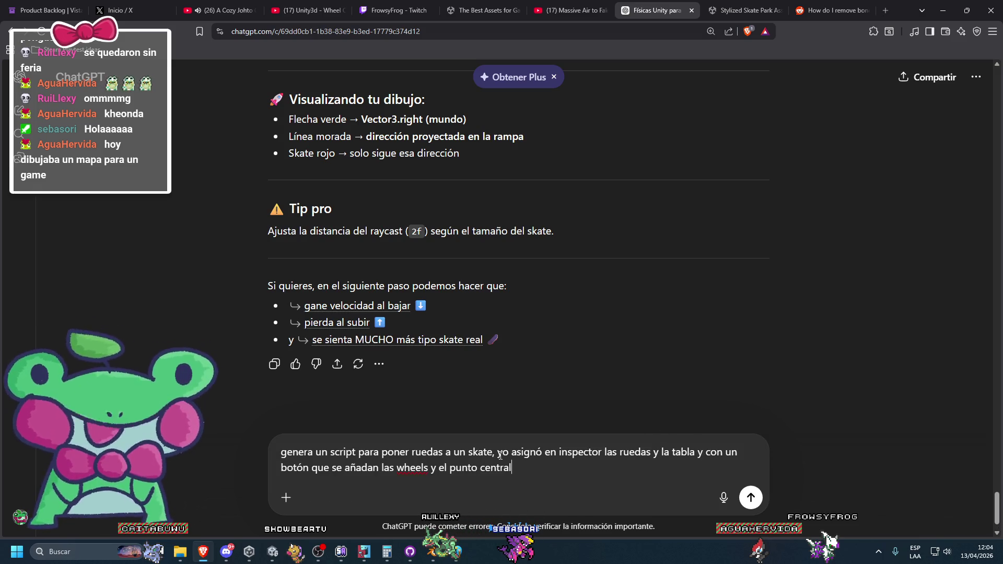
Step: Send the prompt for an inspector-button script adding skate wheels and a centre point, and review the SkateboardSetup reply
drag(547, 452, 512, 468)
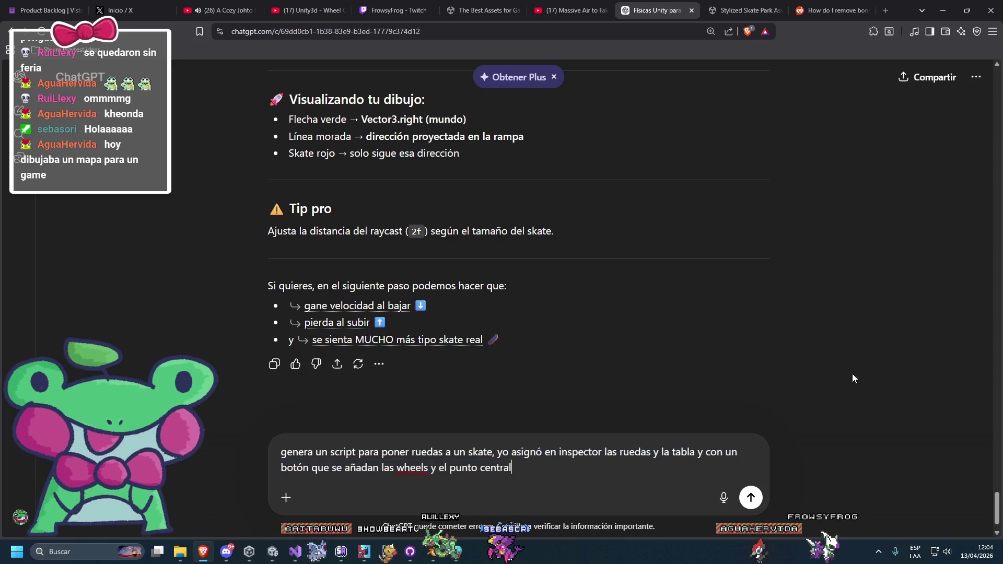
click(750, 497)
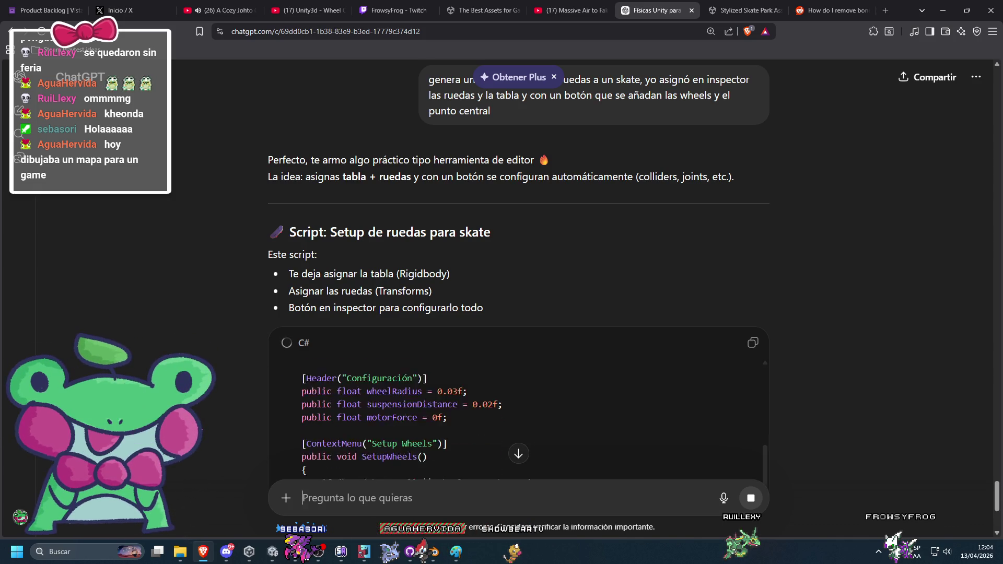
scroll(848, 246, down, 2)
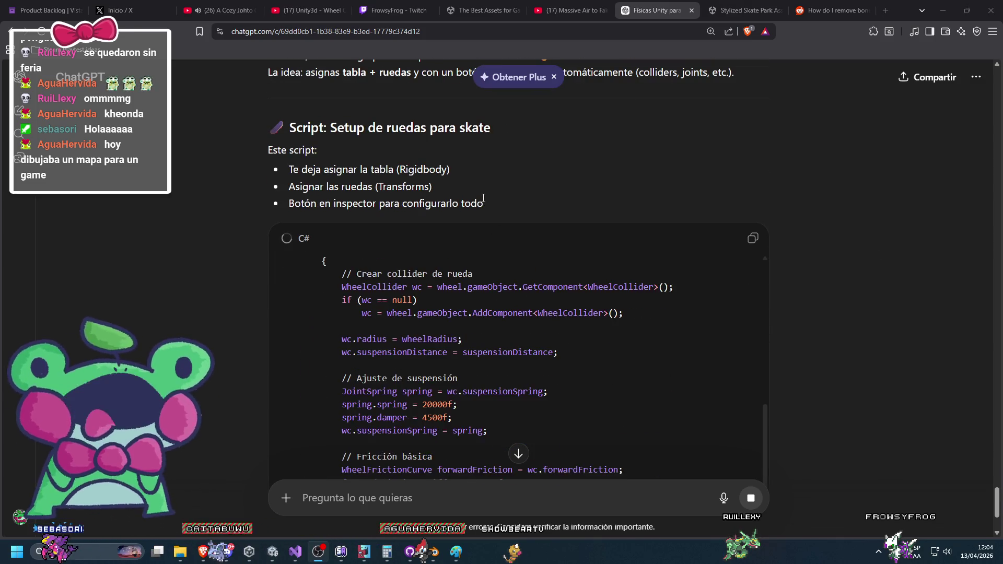
scroll(526, 277, up, 2)
scroll(530, 298, up, 5)
scroll(439, 339, down, 1)
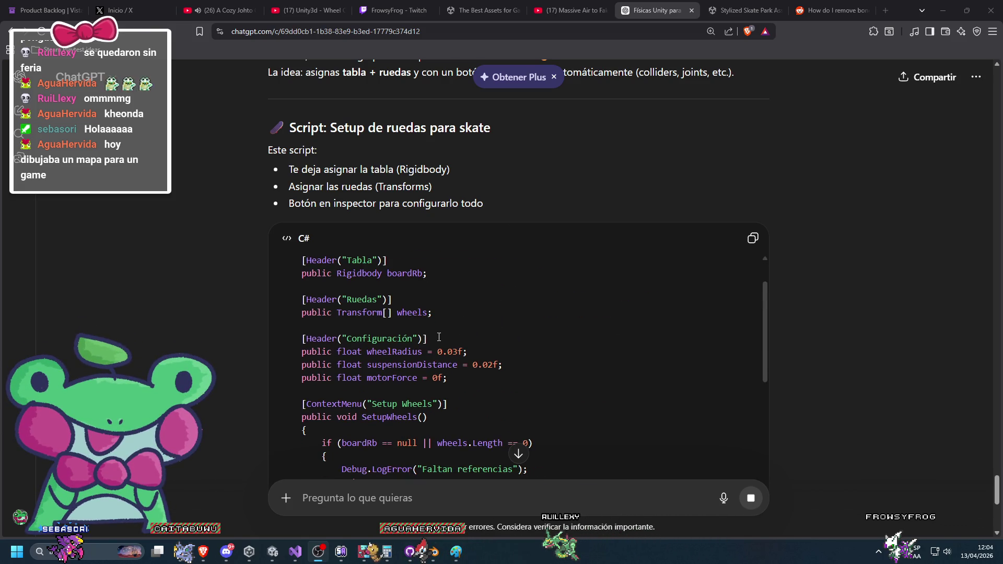
click(355, 492)
text(las ruedas son wh)
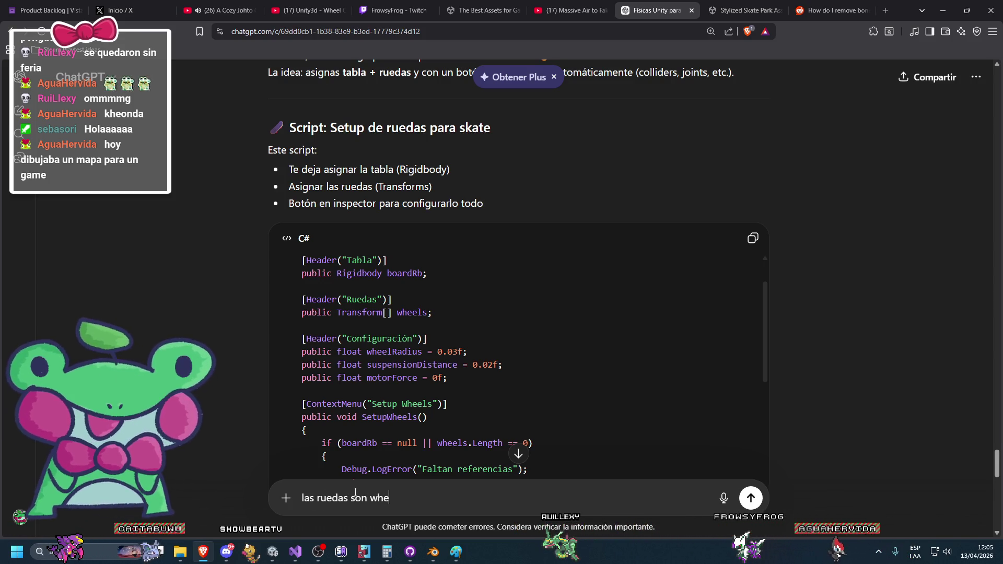
Step: Read through the SkateboardWheelSetup code and 'Cómo usarlo' steps while drafting a follow-up about moving right
text(el co)
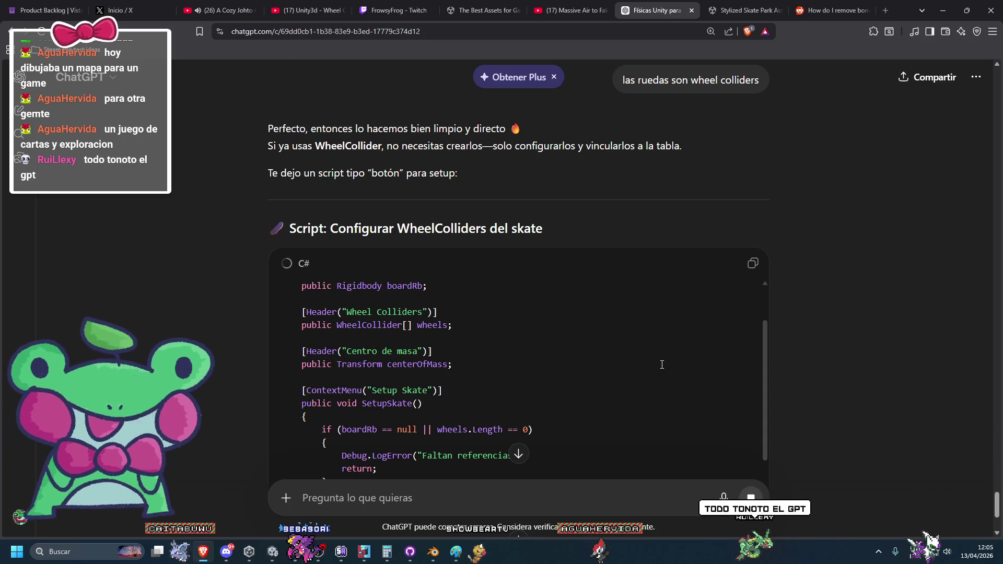
scroll(662, 366, up, 1)
scroll(662, 365, up, 2)
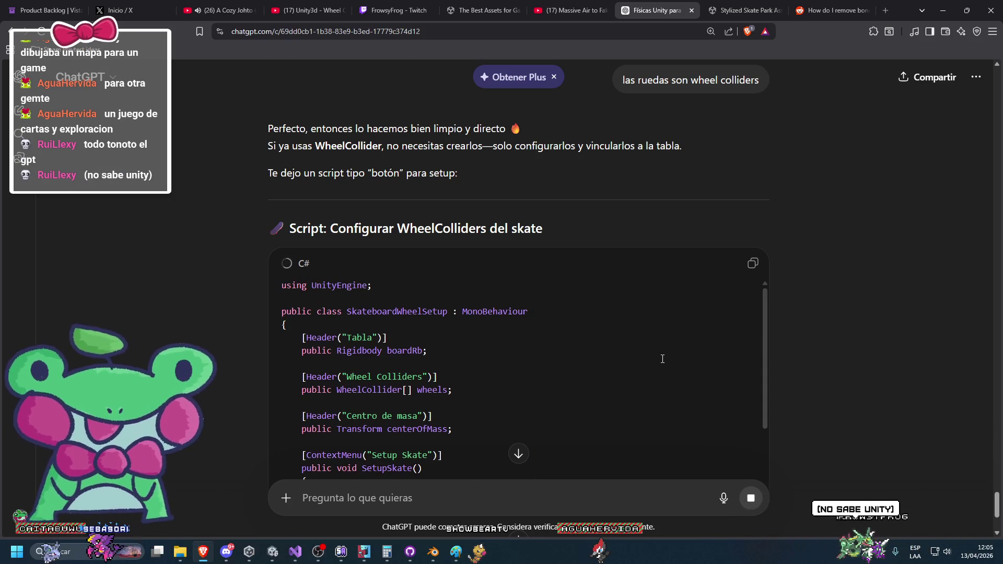
scroll(771, 317, down, 3)
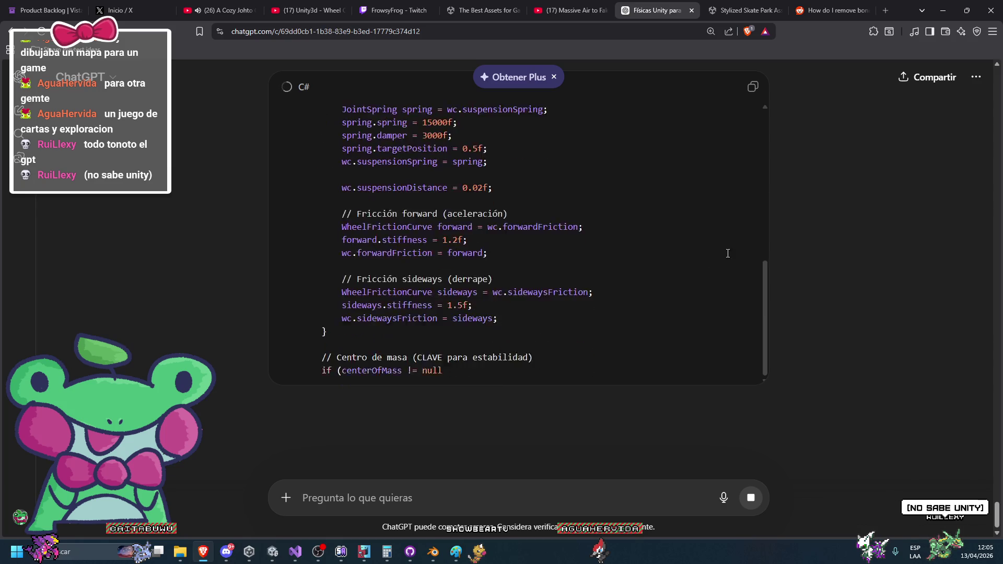
scroll(659, 288, up, 3)
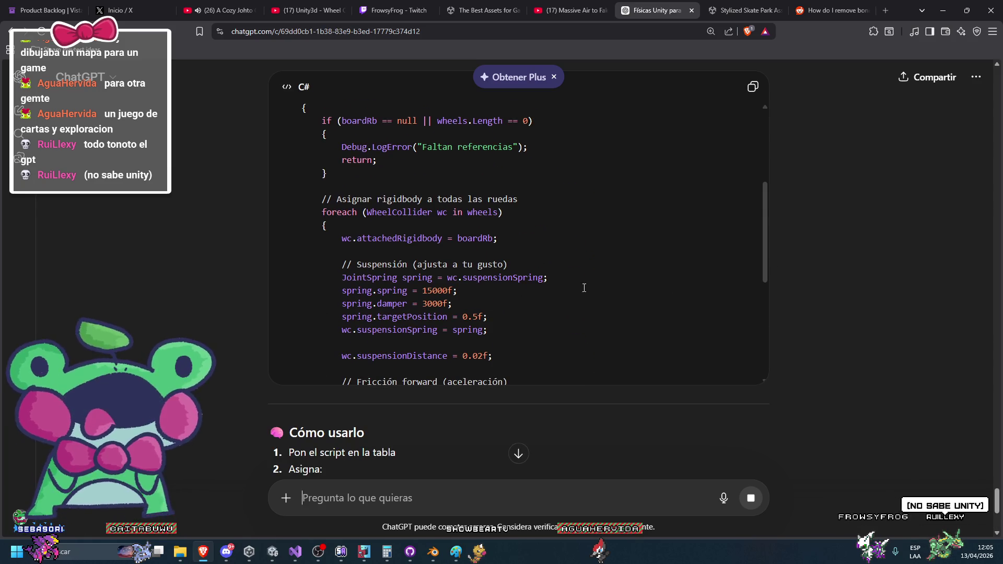
scroll(394, 285, up, 4)
scroll(424, 288, down, 1)
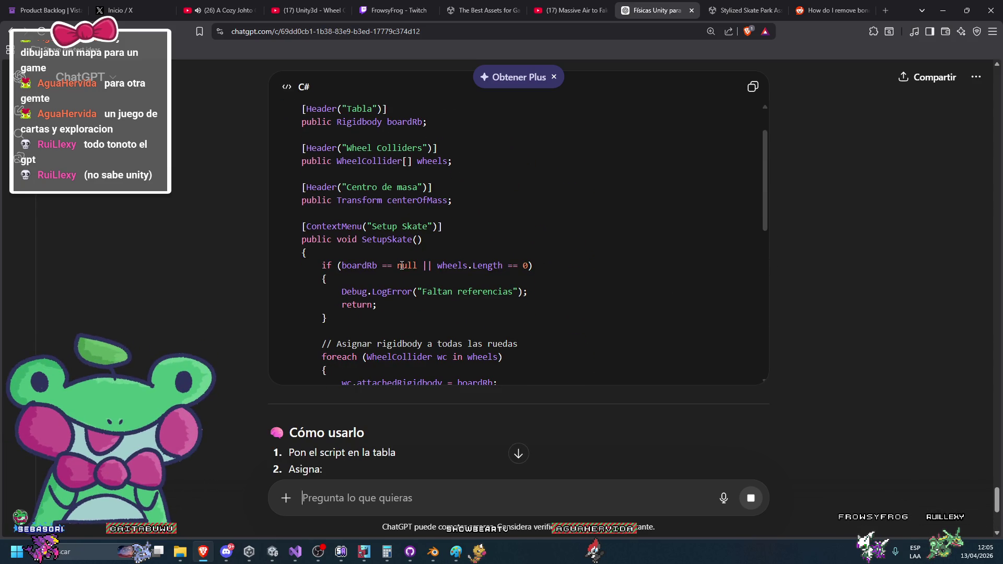
scroll(405, 259, down, 1)
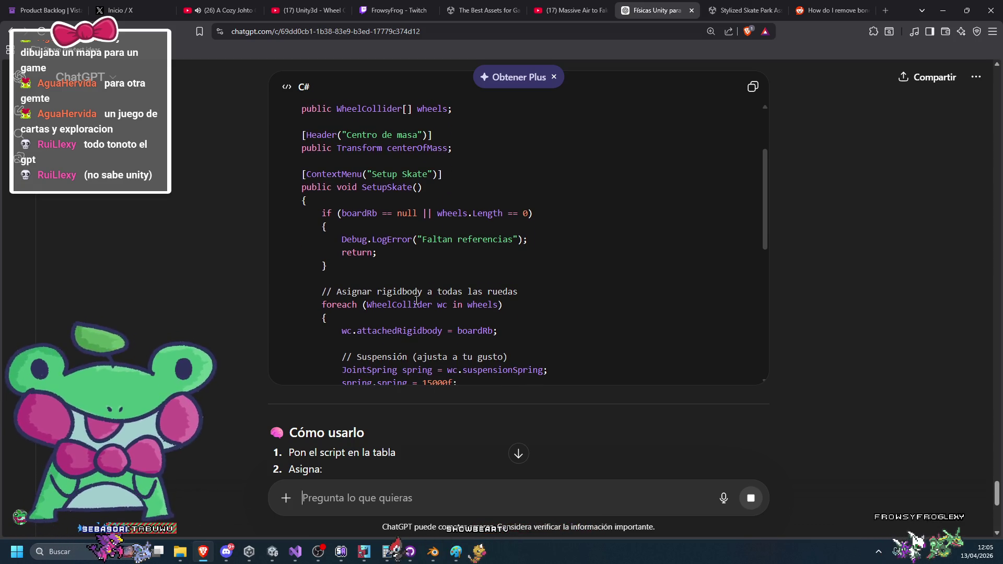
scroll(496, 301, down, 3)
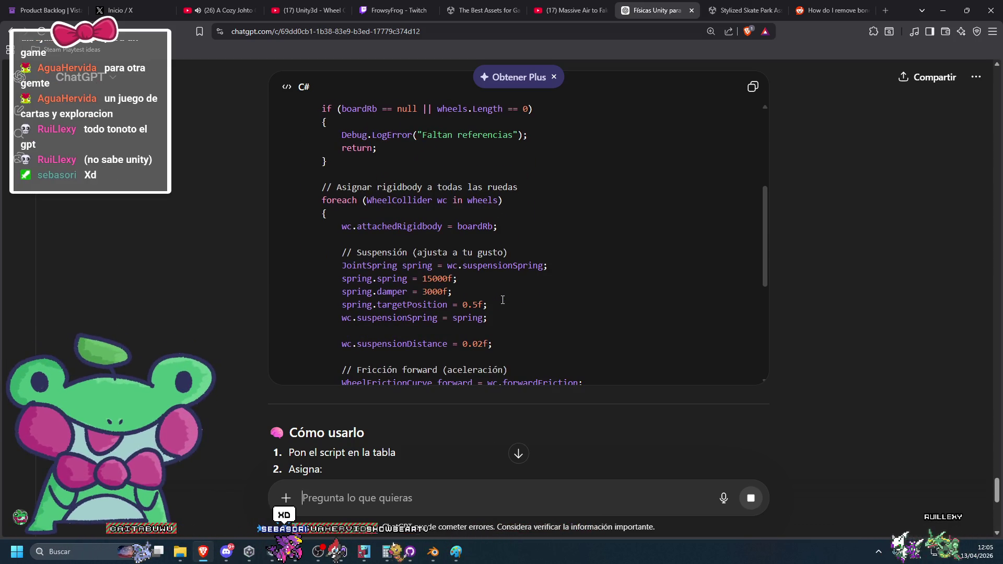
scroll(497, 295, down, 3)
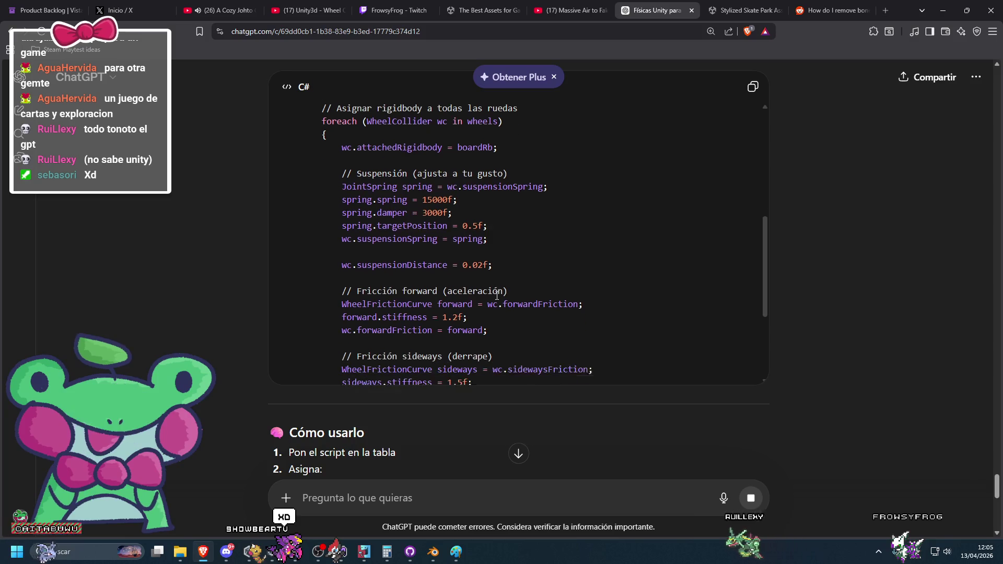
scroll(496, 295, down, 1)
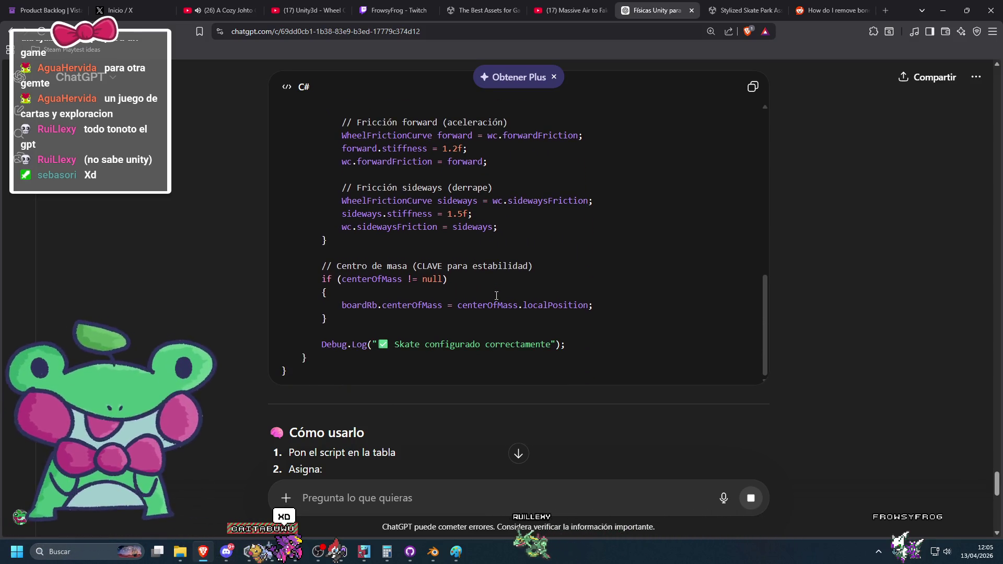
scroll(486, 296, up, 8)
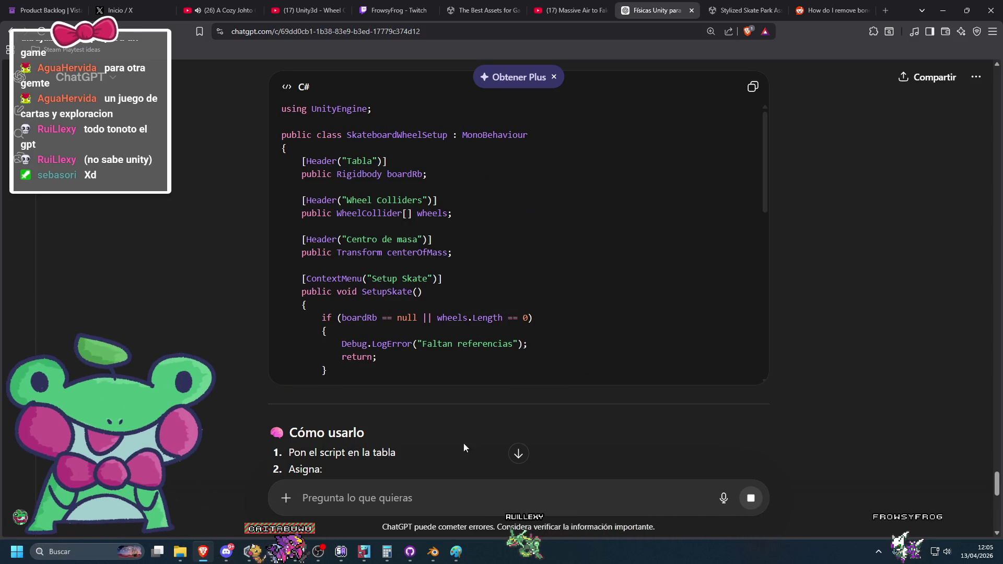
scroll(447, 415, down, 4)
text(quiero)
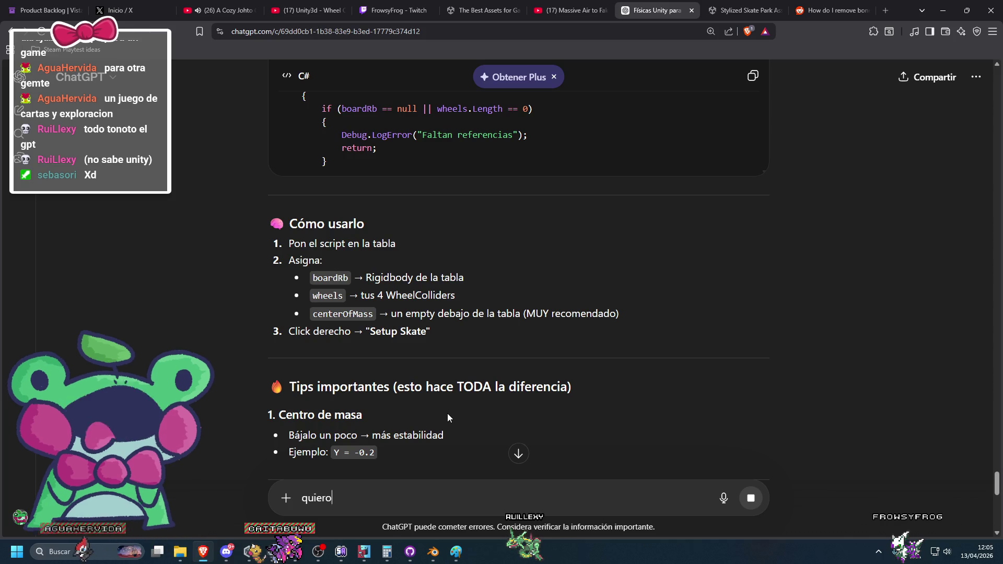
text( que avance hacia la )
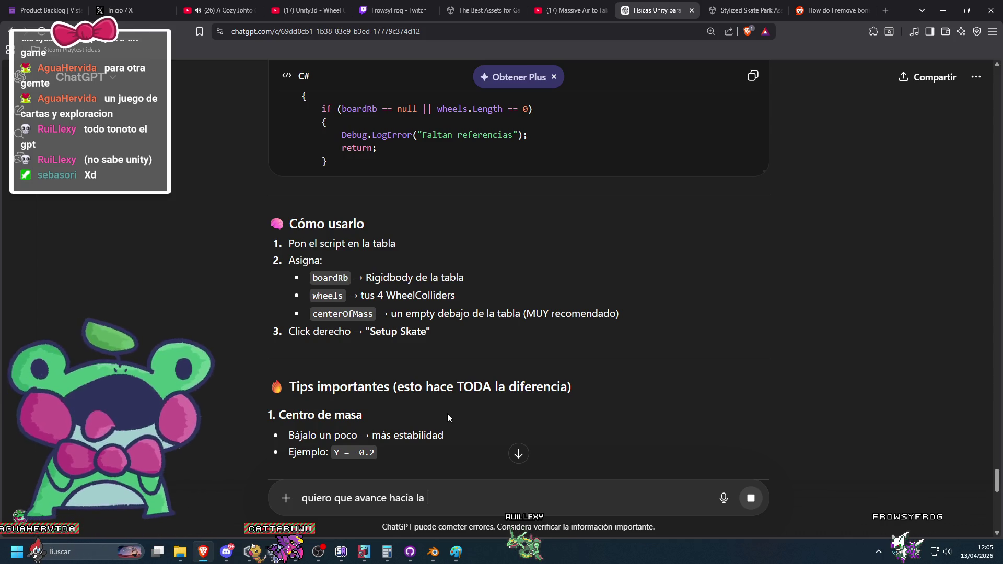
text(derecha por de)
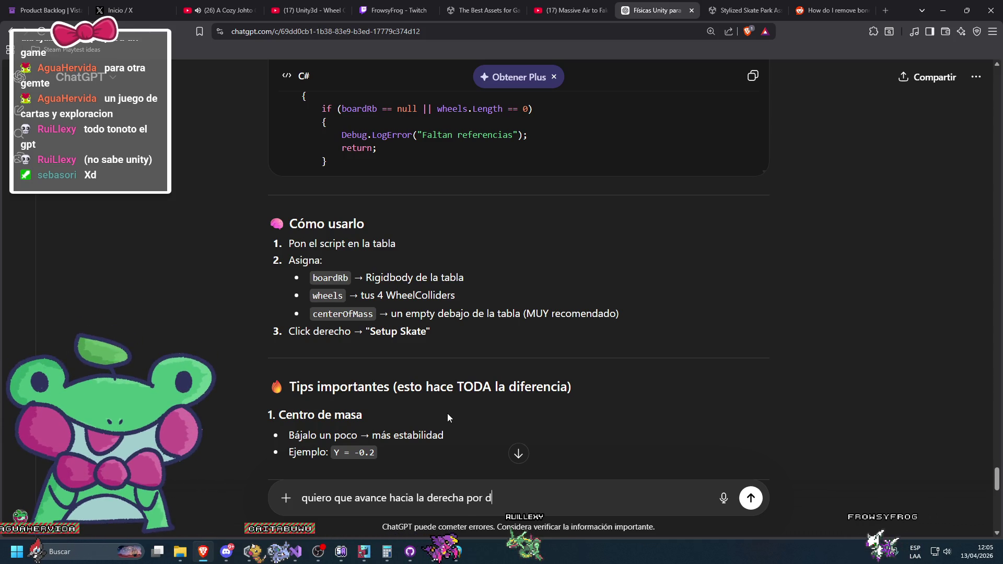
Step: Send the follow-up 'quiero que avance hacia la derecha del mundo'
scroll(452, 413, up, 4)
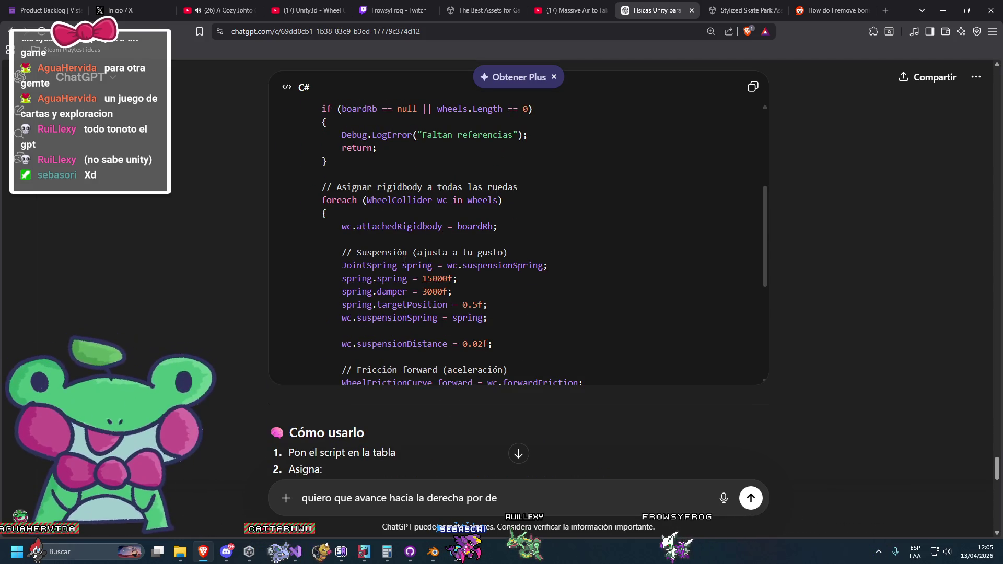
scroll(403, 258, down, 1)
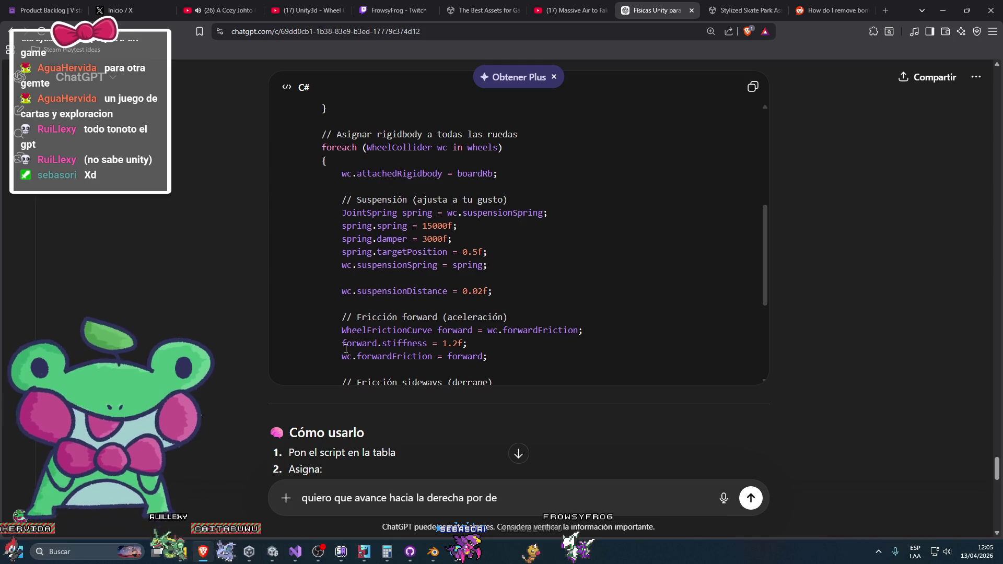
scroll(345, 348, down, 3)
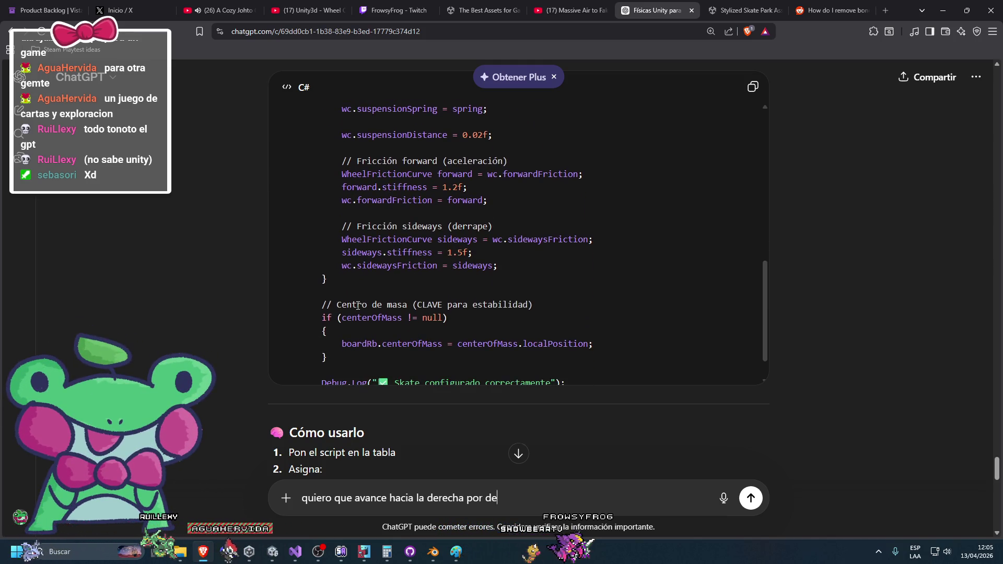
scroll(358, 305, down, 1)
key(BackSpace)
key(BackSpace)
key(BackSpace)
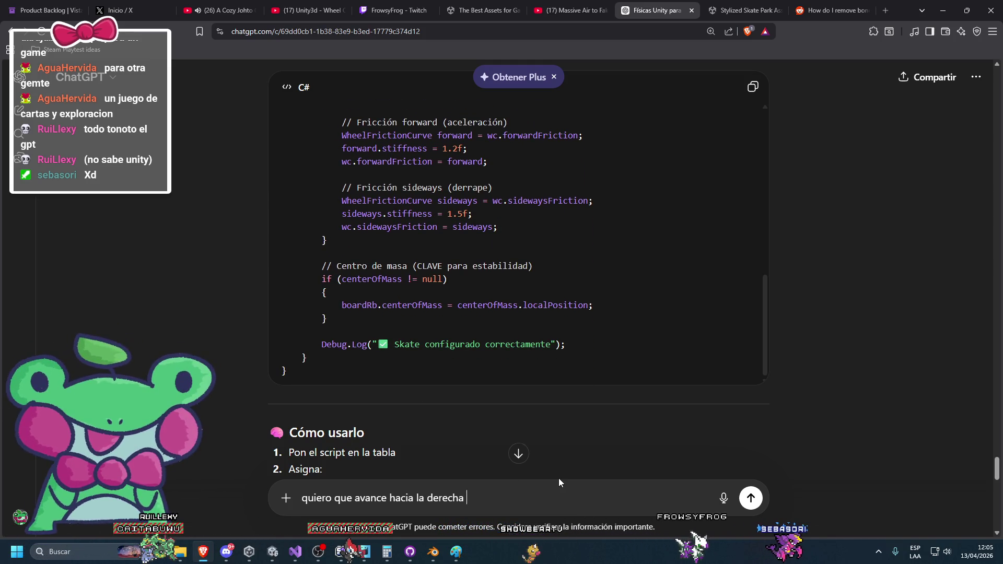
text(del mundo)
key(Return)
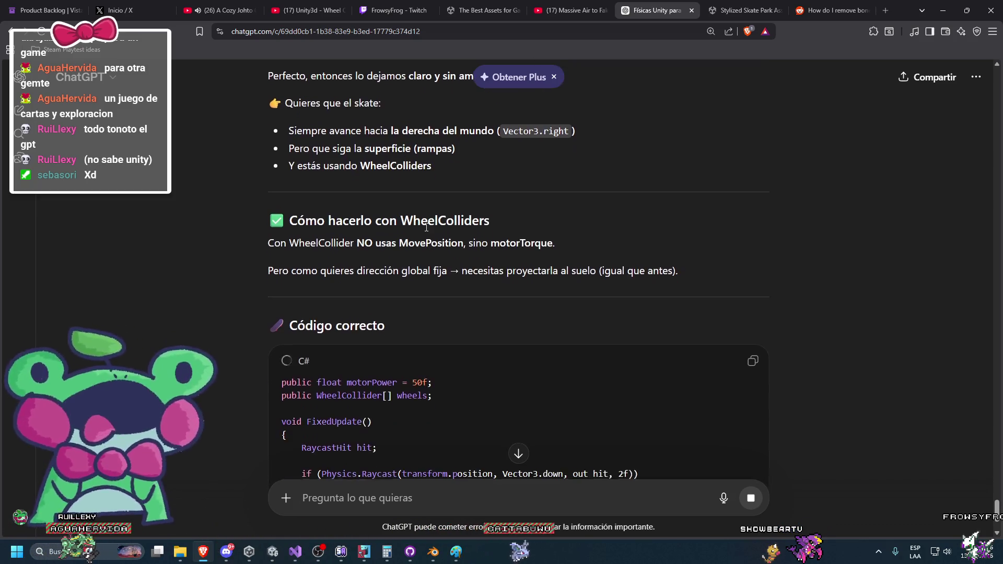
Step: Review the motorTorque reply using motorPower 50f, then return to the Unity editor
scroll(425, 227, down, 3)
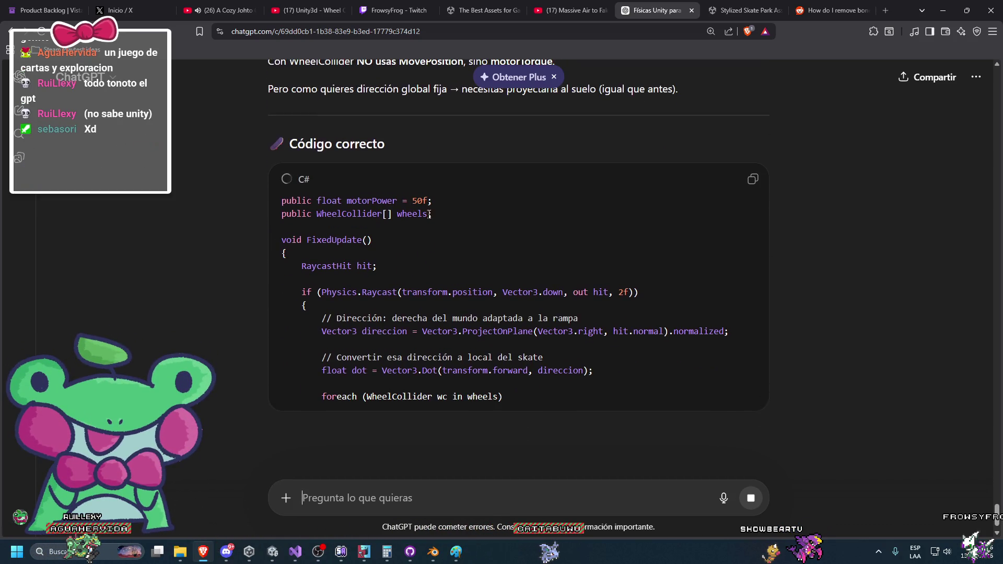
scroll(529, 281, down, 1)
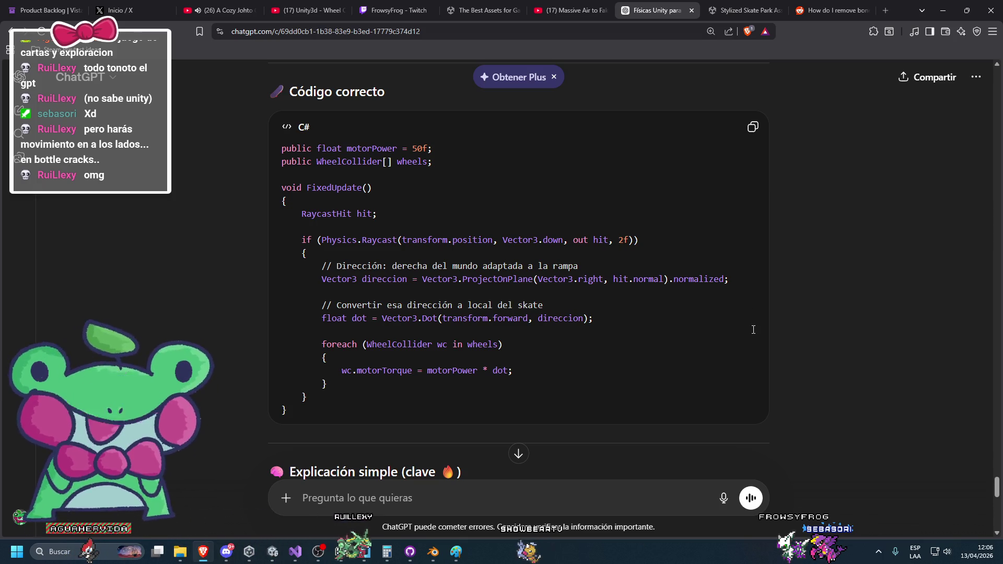
scroll(781, 309, down, 6)
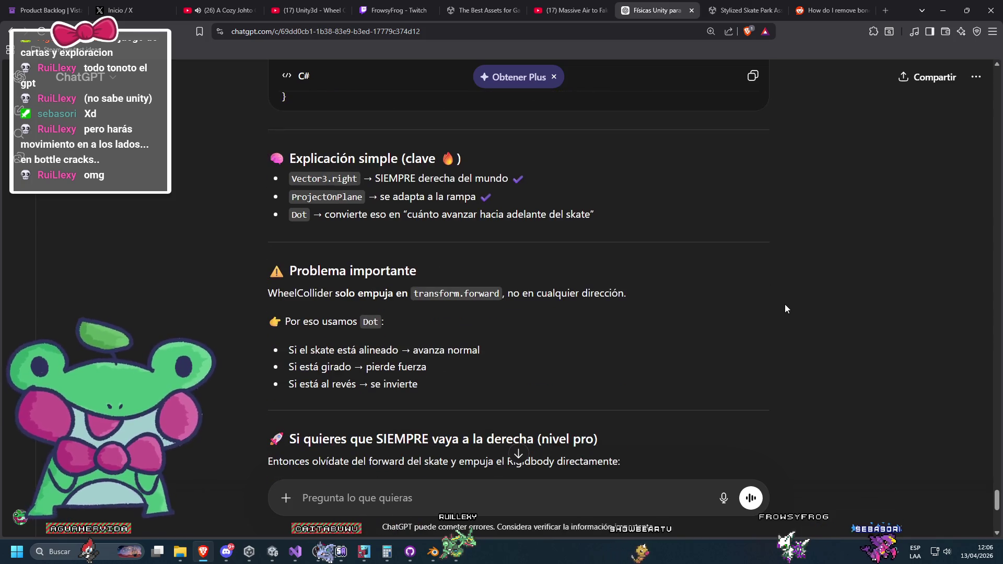
scroll(804, 227, up, 15)
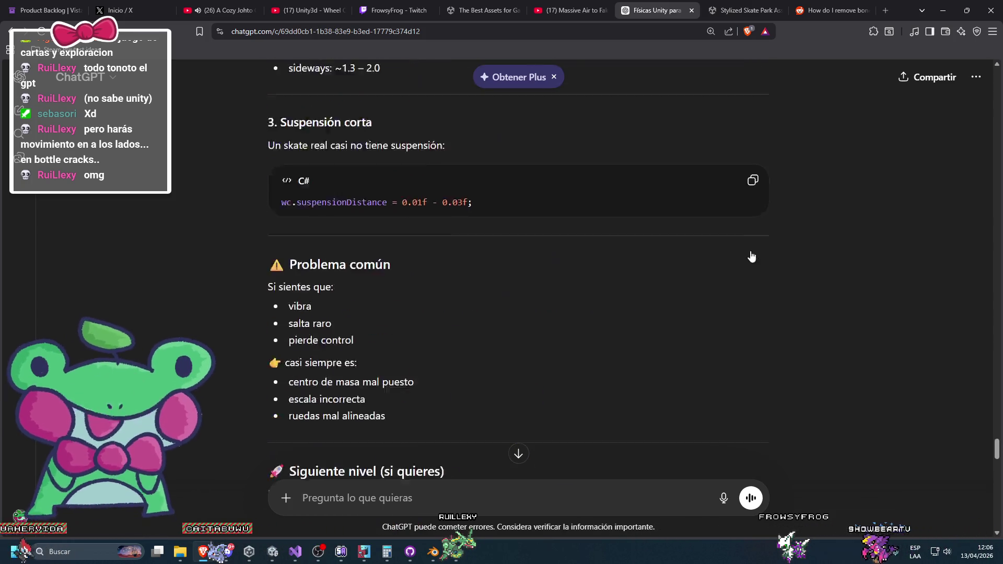
scroll(745, 257, up, 6)
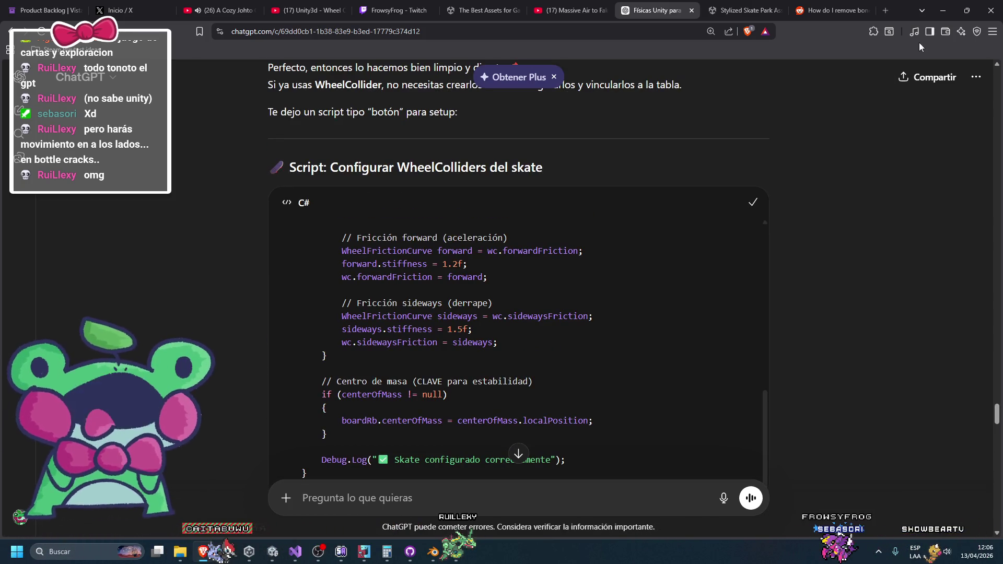
click(949, 10)
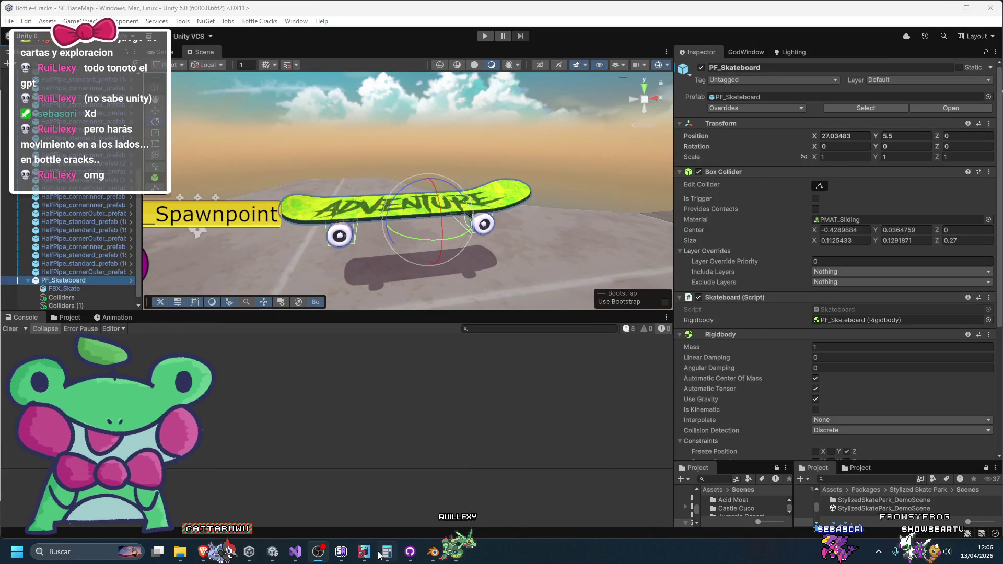
Step: In Visual Studio's BottleSkateState.cs, insert a blank line after the EnterState method
click(303, 551)
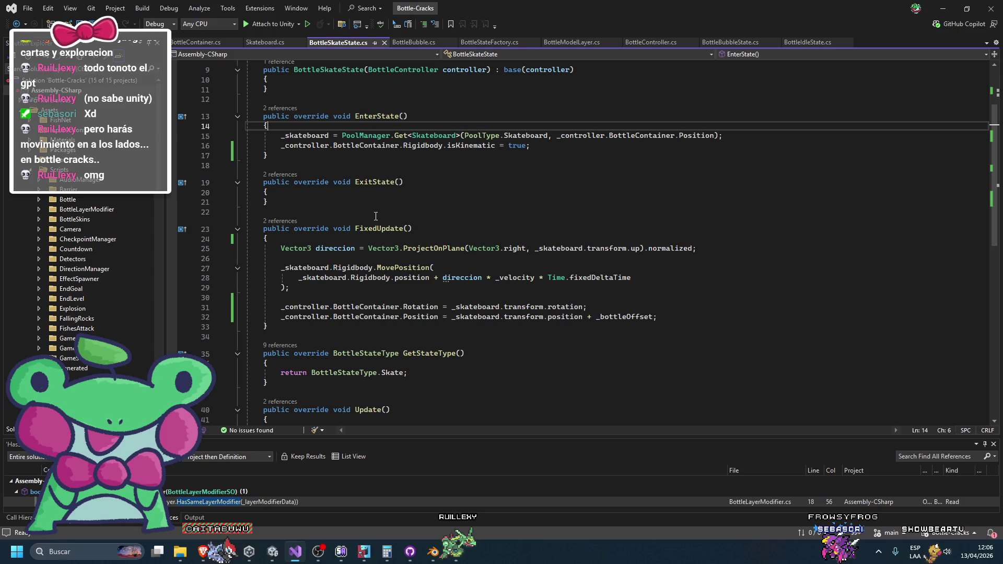
click(386, 210)
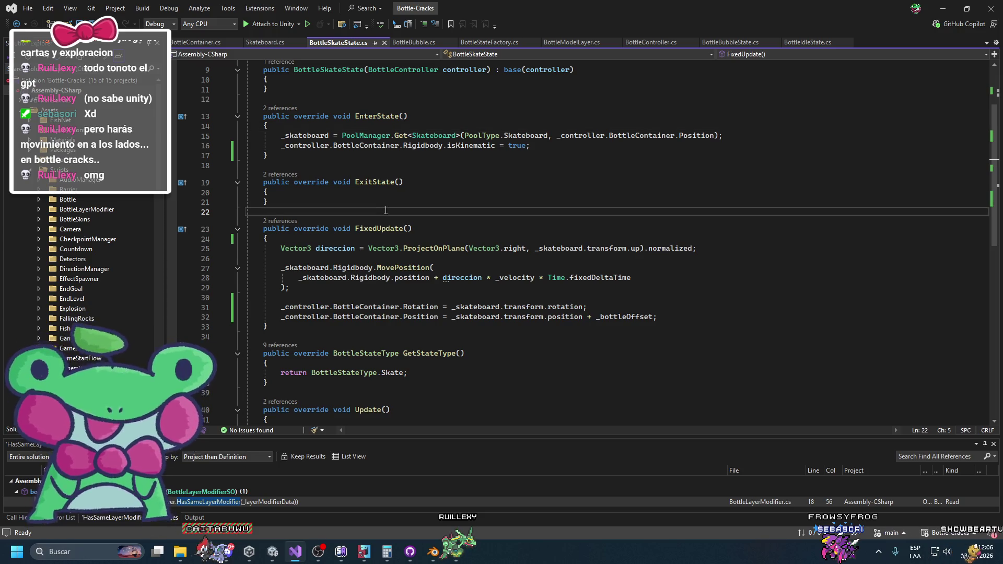
scroll(378, 217, up, 3)
click(515, 241)
key(Down)
key(Return)
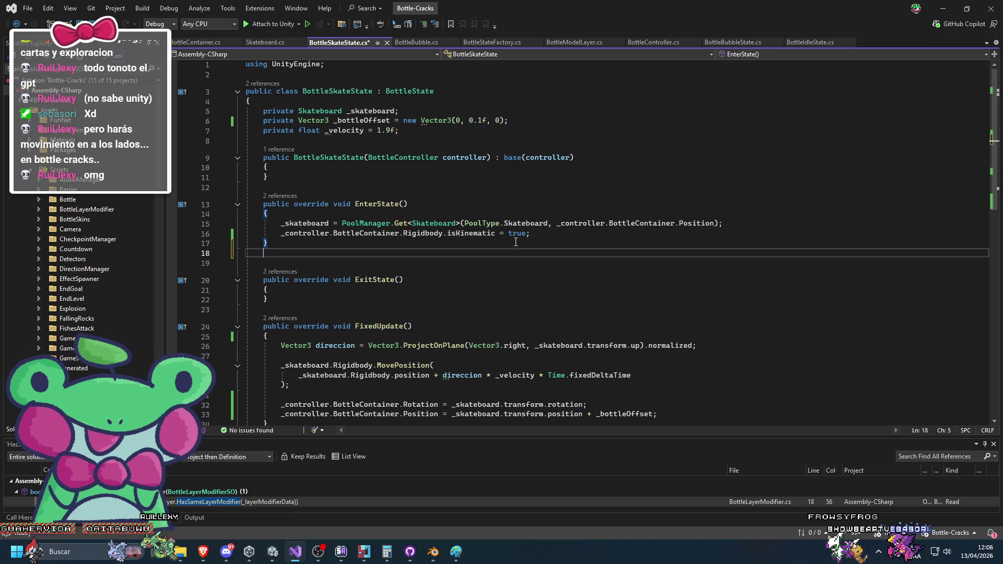
click(203, 551)
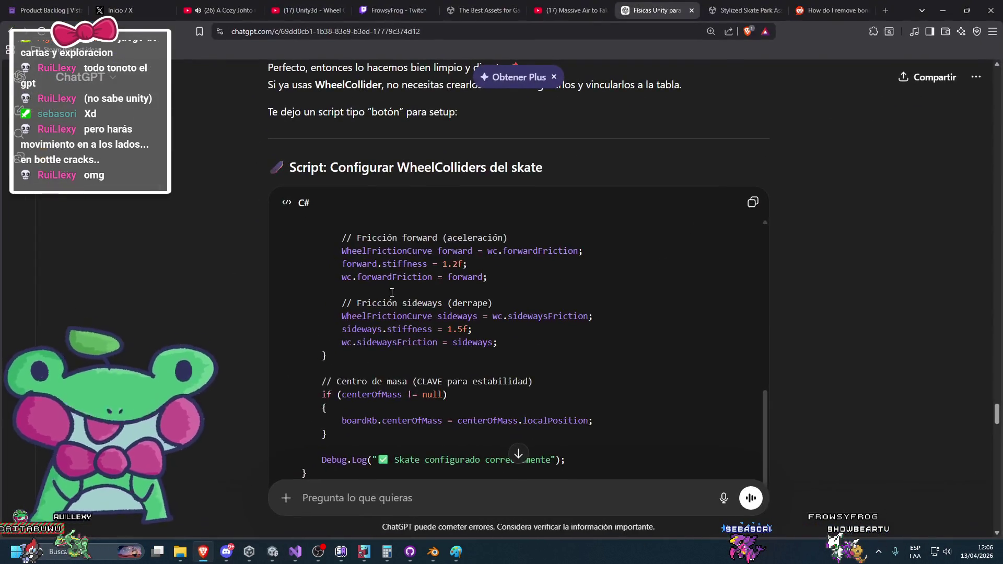
Step: Scroll the 'Configurar WheelColliders del skate' script back up to its Header lines
scroll(321, 302, up, 6)
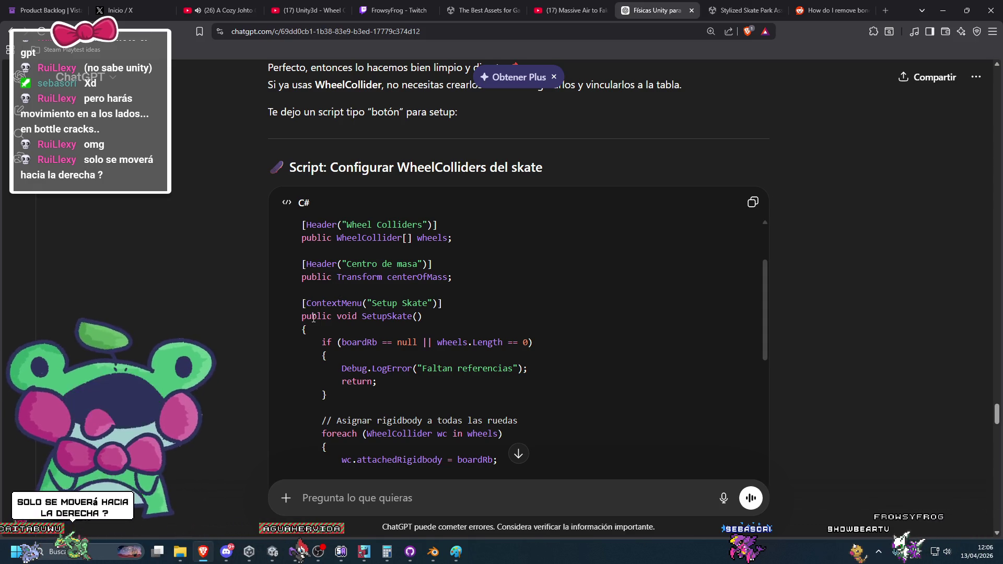
scroll(689, 225, up, 2)
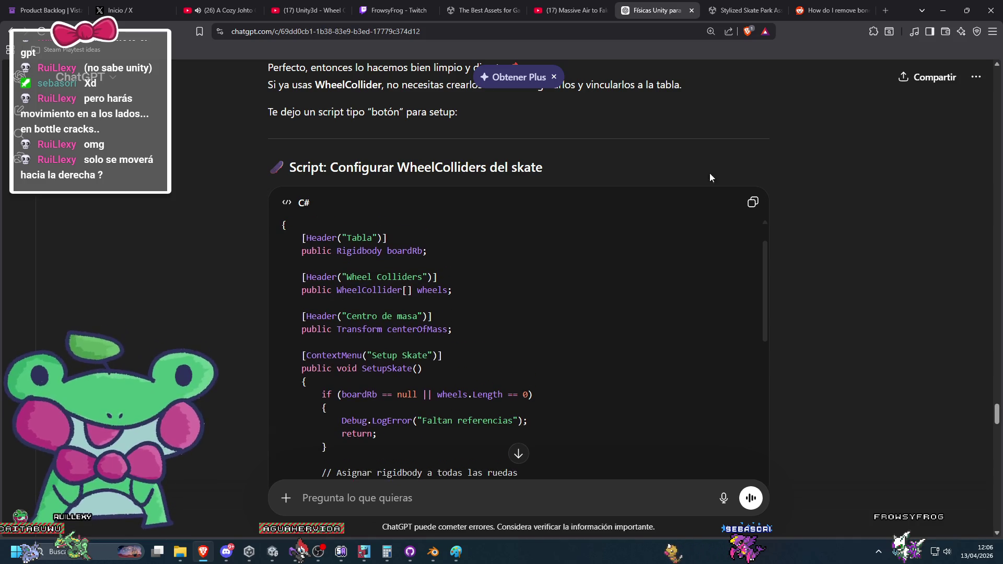
click(885, 10)
Step: Open the 'Bottle Cracks en Steam' suggestion from a 'steam' address-bar search and play the demo trailer
text(steamdb.info)
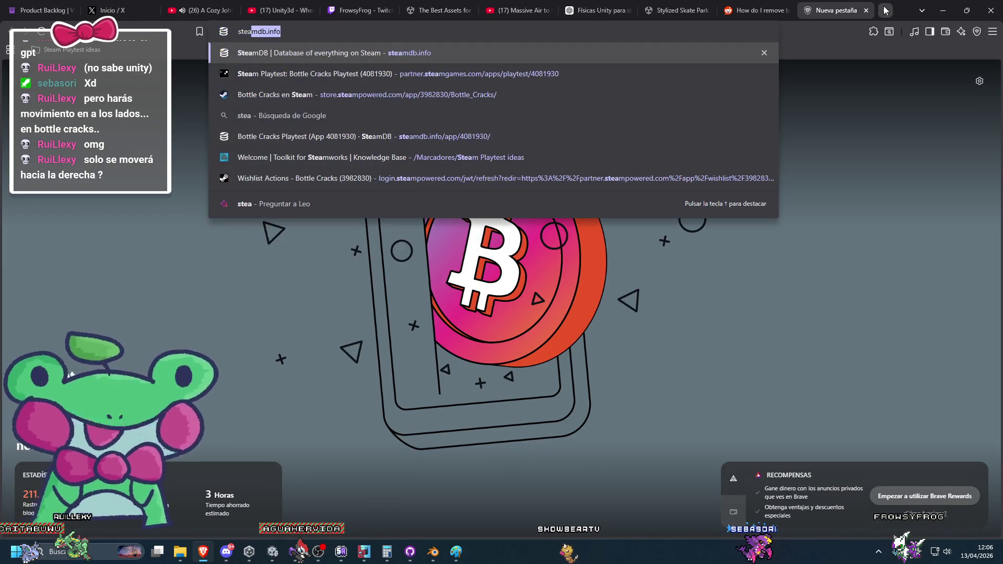
key(Down)
key(Down)
key(Return)
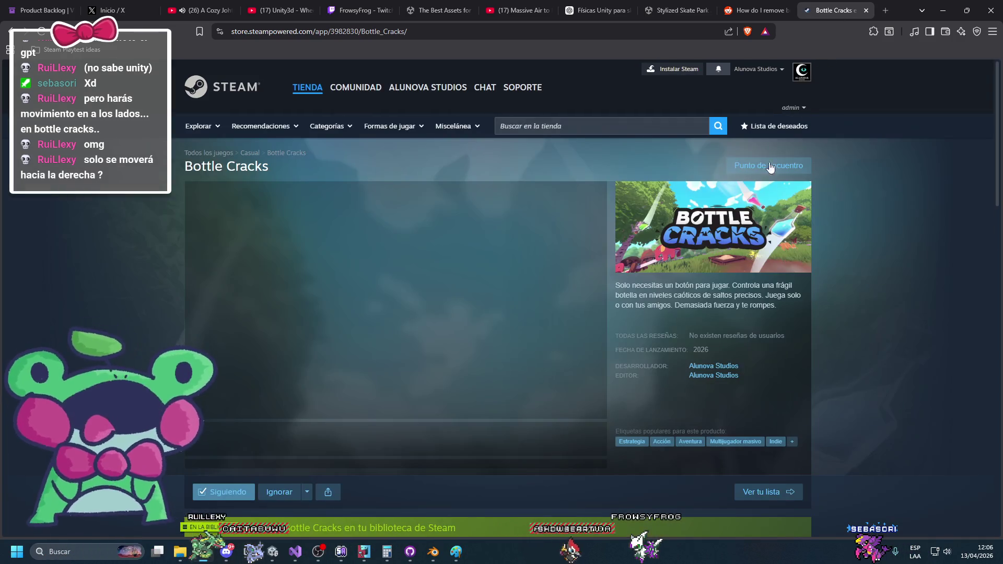
click(407, 304)
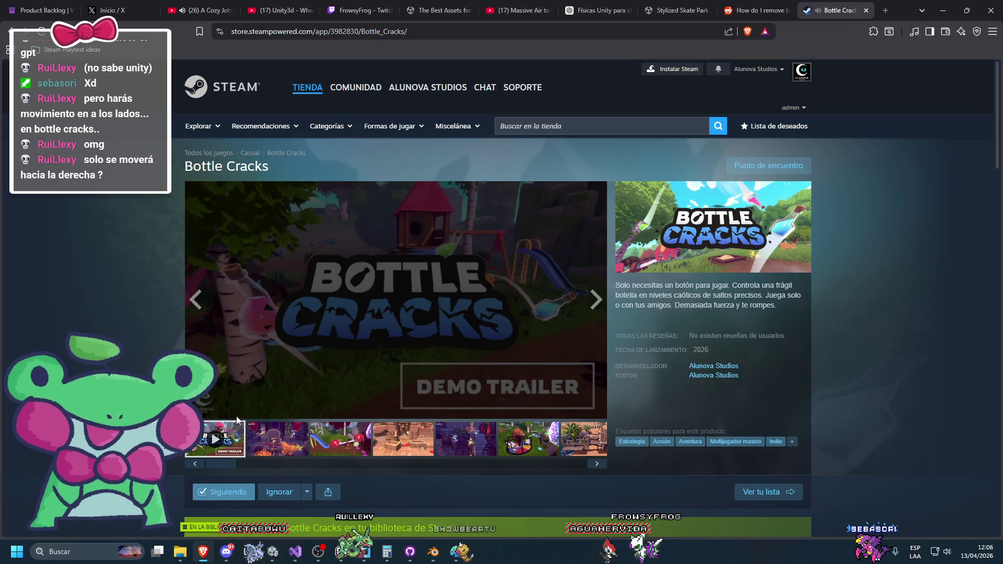
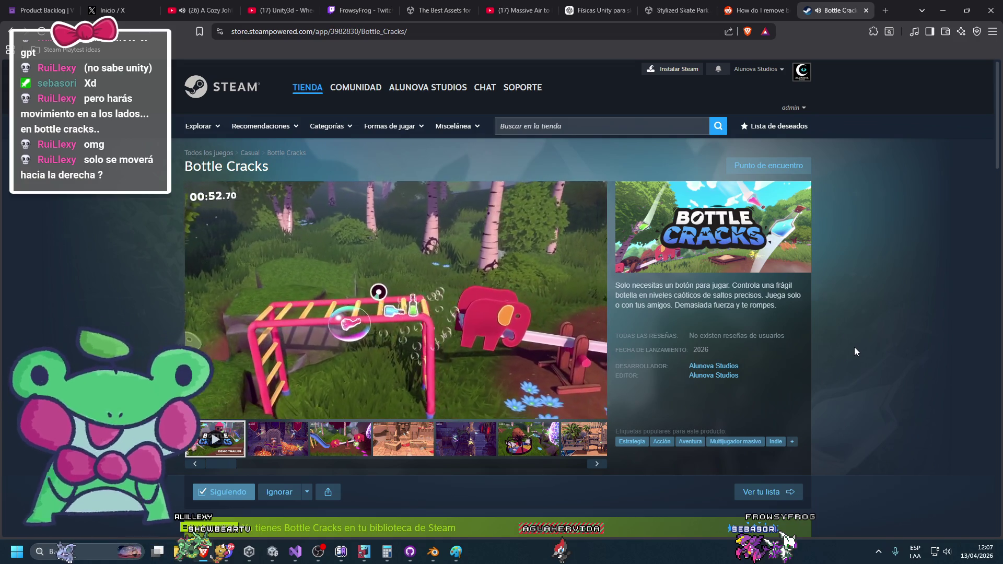
Step: View the skeleton-throne, seesaw, temple and beach Bottle Cracks screenshots, then minimise the browser
click(277, 439)
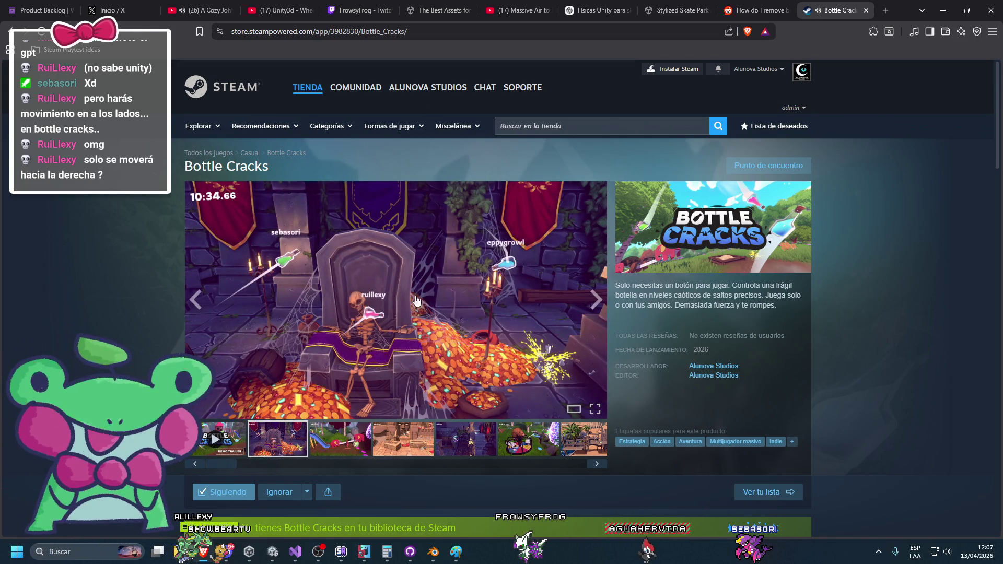
click(329, 435)
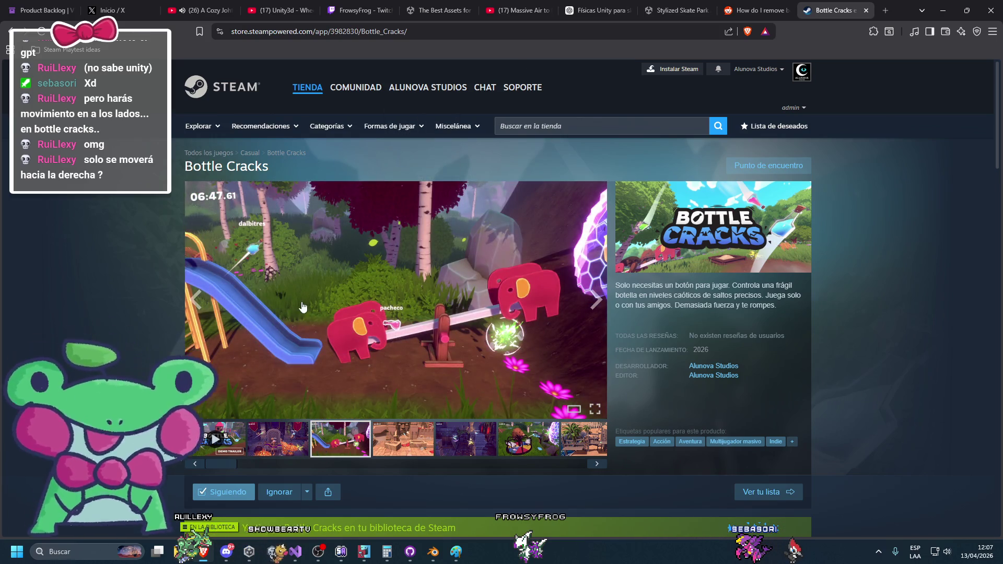
click(375, 443)
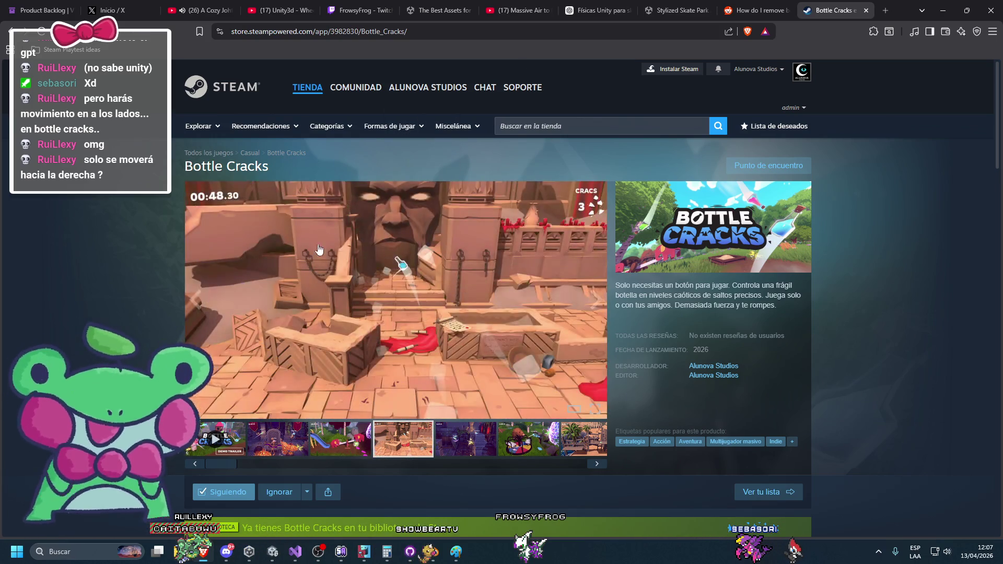
click(575, 437)
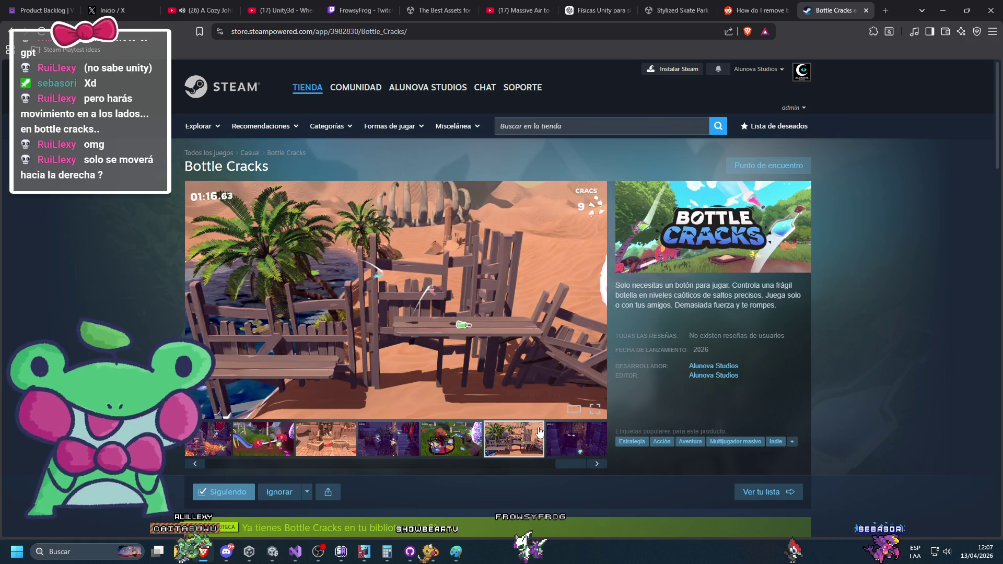
drag(569, 465, 502, 462)
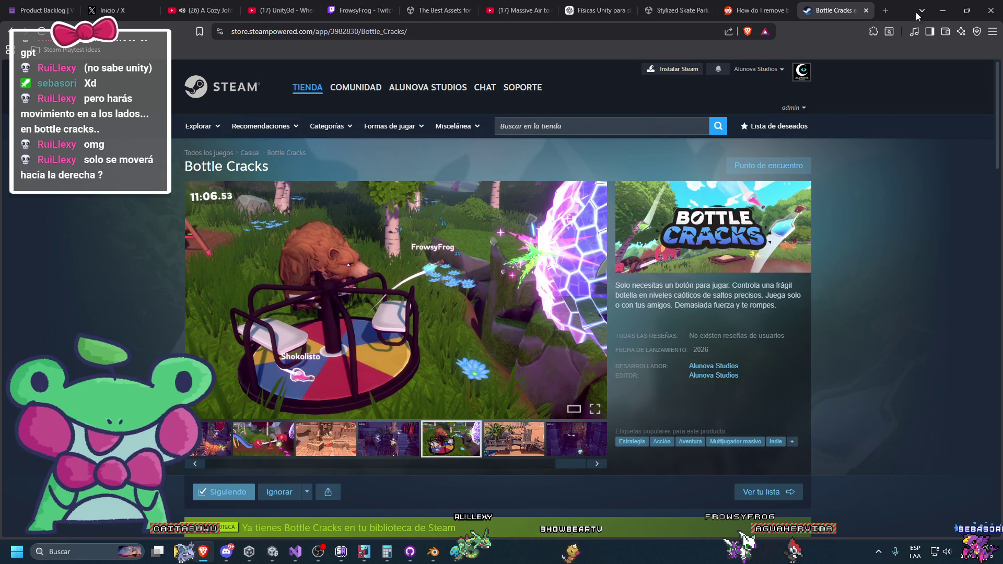
click(943, 10)
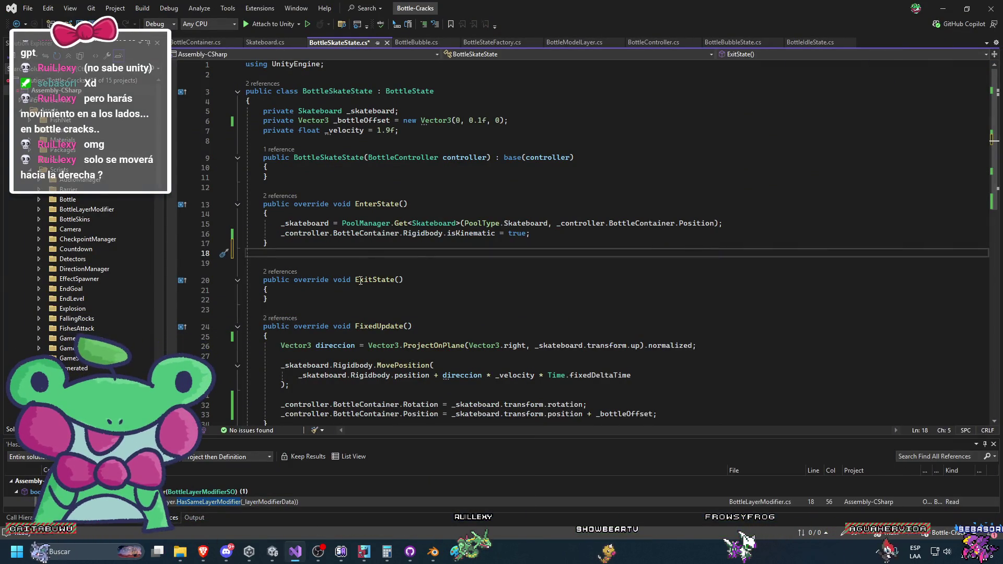
Step: Paste the SkateboardWheelSetup script into the BottleSkateState file and scroll back to the top
key(ctrl+v)
scroll(340, 288, up, 5)
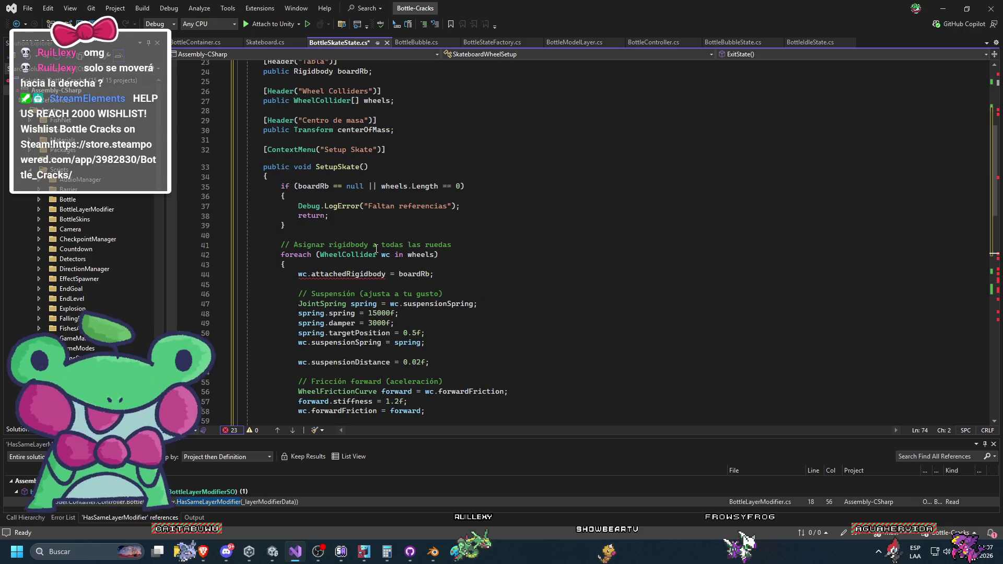
scroll(344, 290, up, 2)
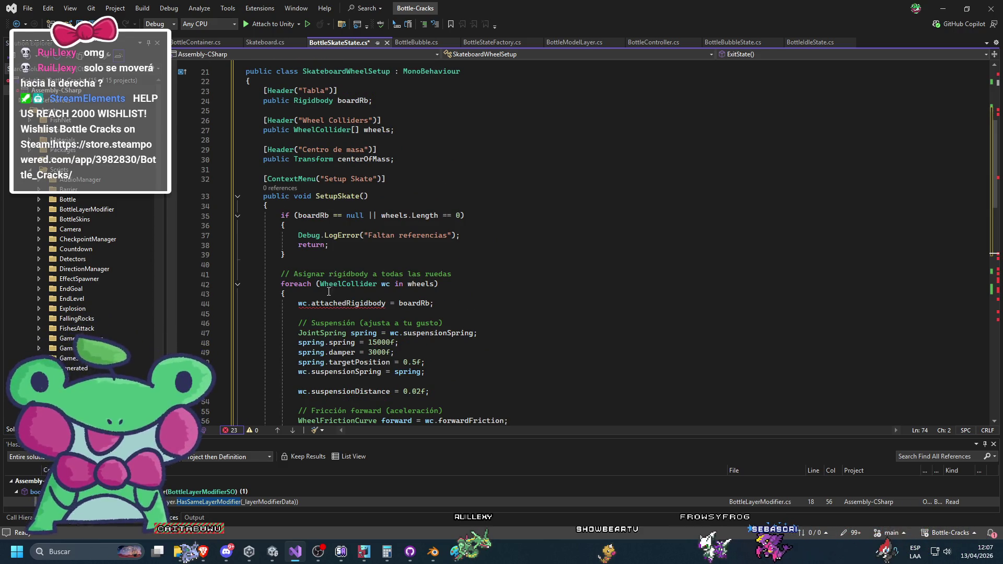
scroll(352, 298, up, 6)
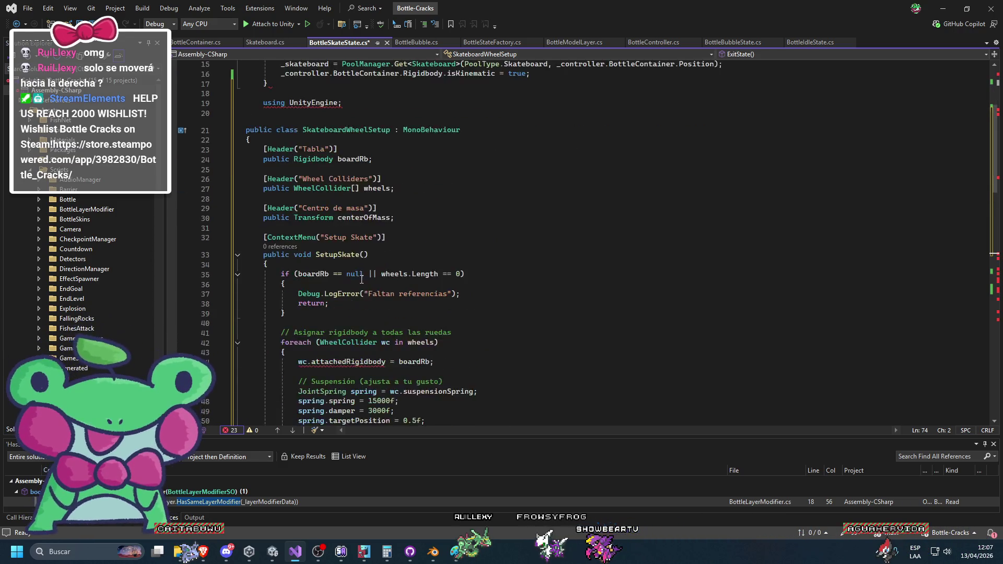
Step: Select the Tabla, Wheel Colliders and centerOfMass field declarations in the Físicas Unity ChatGPT chat
key(alt+Tab)
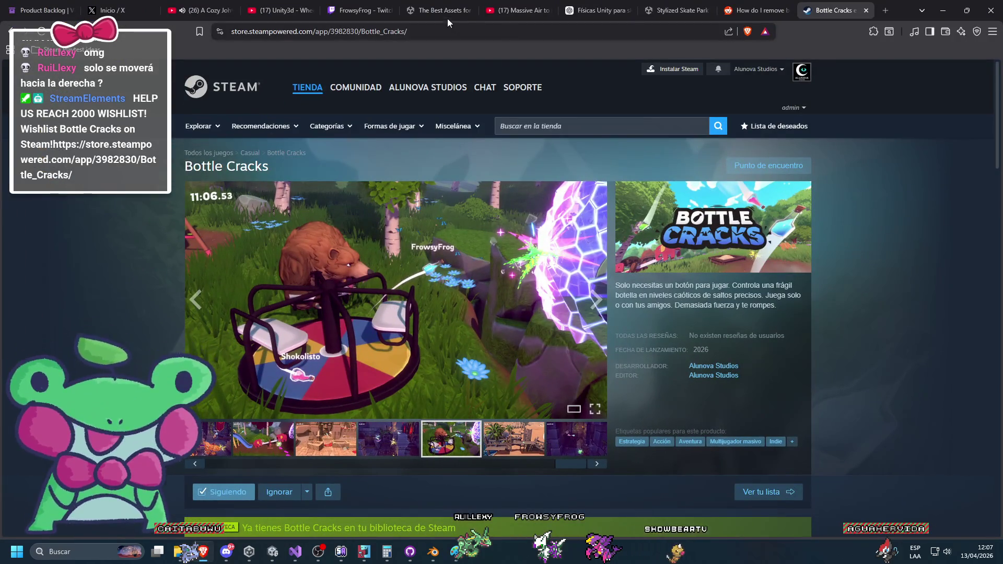
click(595, 11)
scroll(544, 150, up, 3)
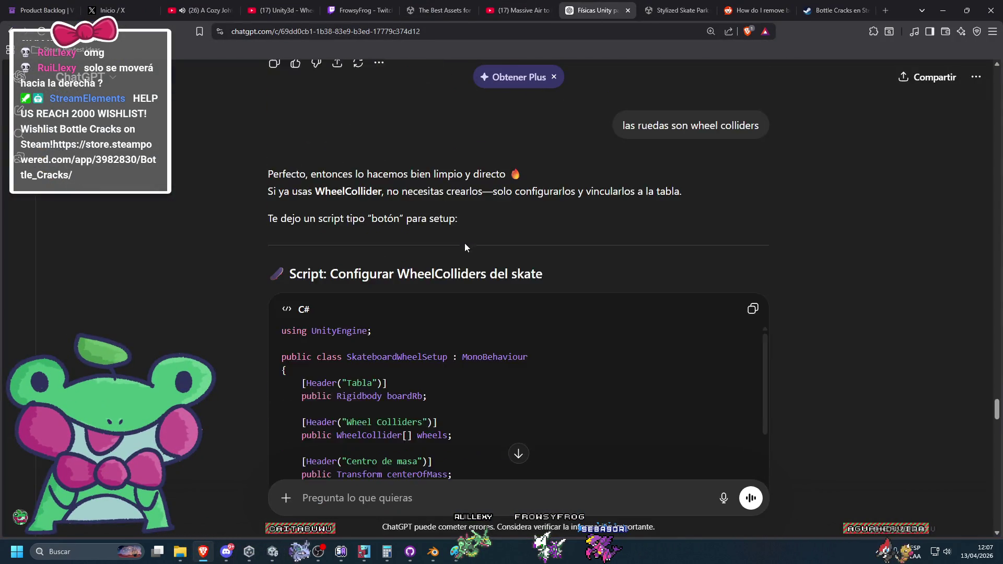
scroll(464, 243, down, 3)
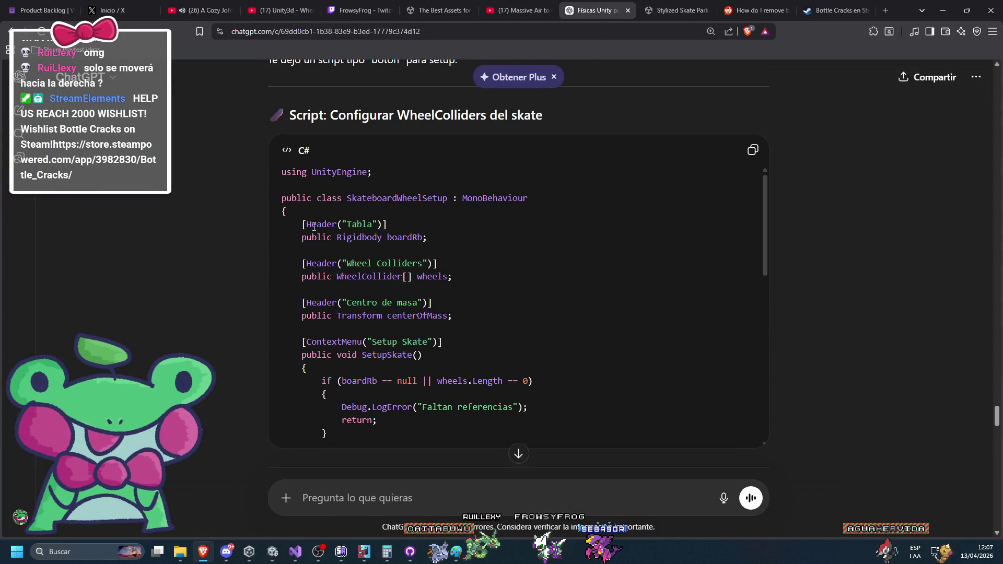
drag(302, 224, 403, 280)
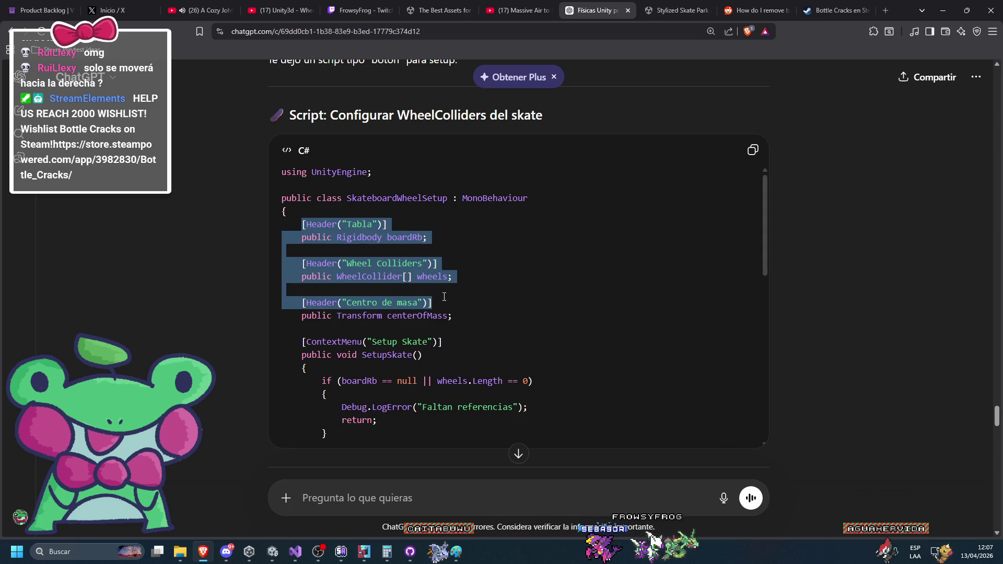
drag(456, 298, 466, 319)
key(ctrl+c)
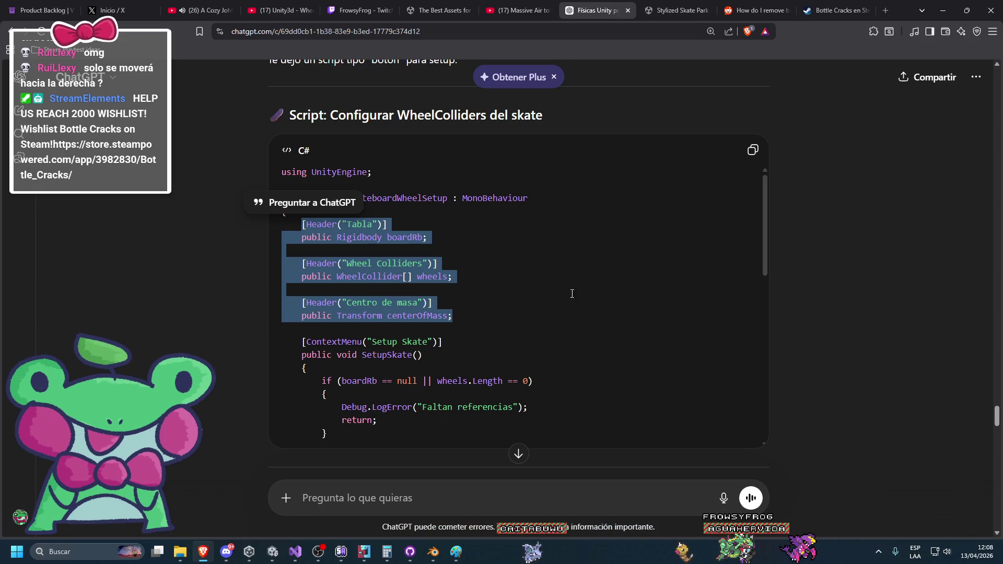
click(942, 6)
Step: Paste only the field block into BottleSkateState, dropping the extra SkateboardWheelSetup class, and save
click(444, 103)
key(Return)
key(Return)
key(ctrl+v)
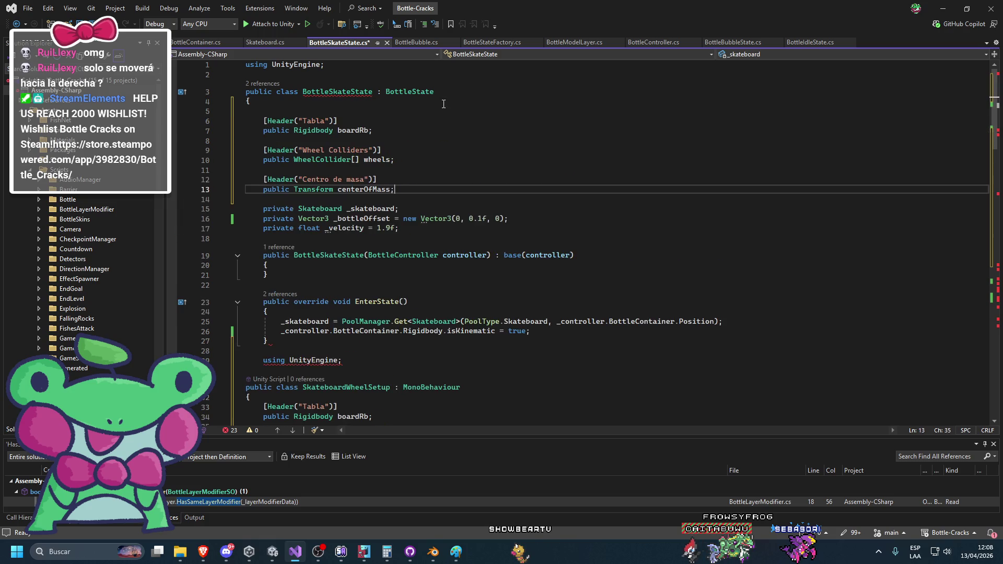
click(303, 361)
scroll(360, 319, down, 10)
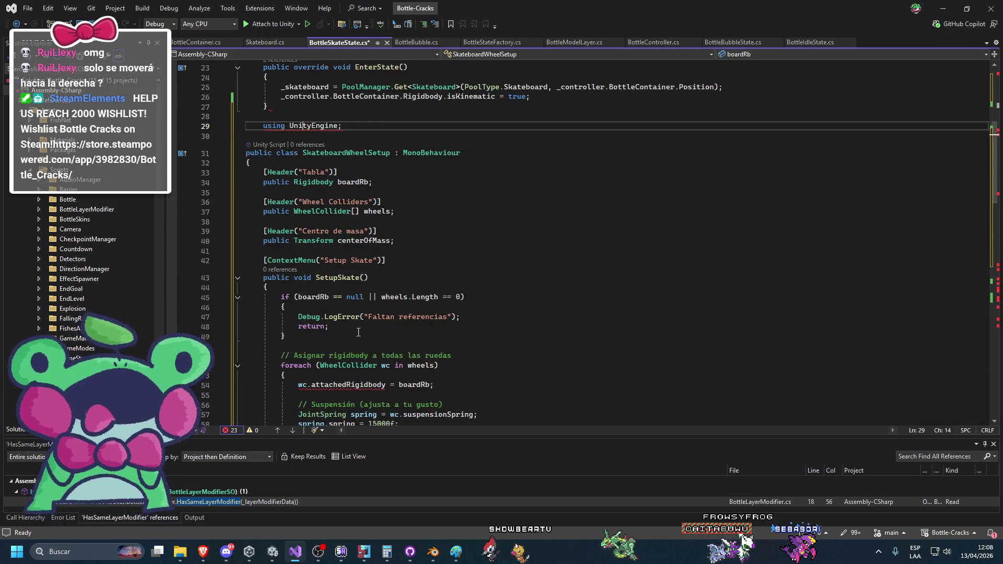
key(ctrl+z)
key(ctrl+z)
key(ctrl+z)
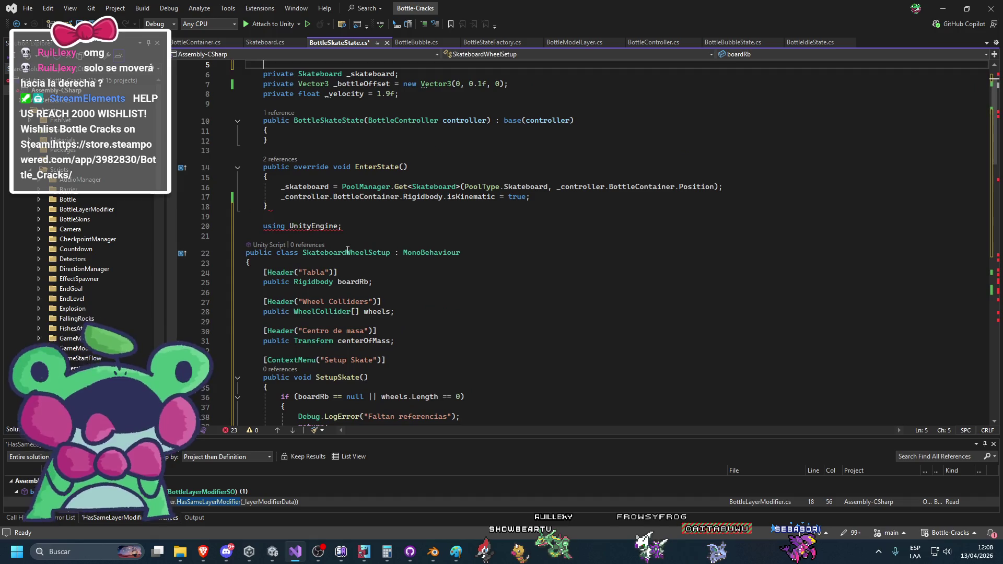
key(ctrl+z)
key(ctrl+z)
key(ctrl+z)
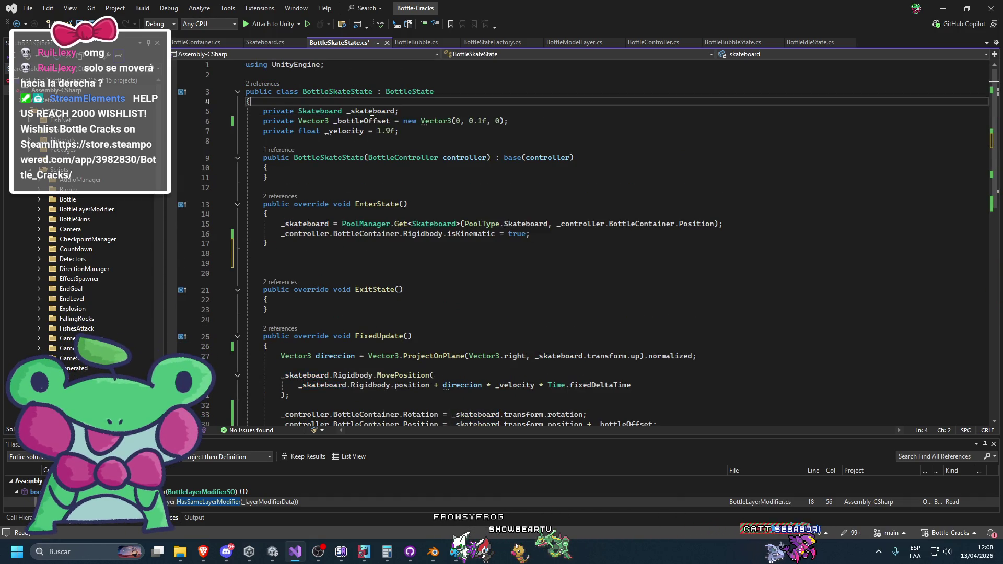
key(ctrl+v)
key(ctrl+s)
Step: Remove the fields from the state file and paste boardRb, wheels and centerOfMass into Skateboard.cs
key(alt+Tab)
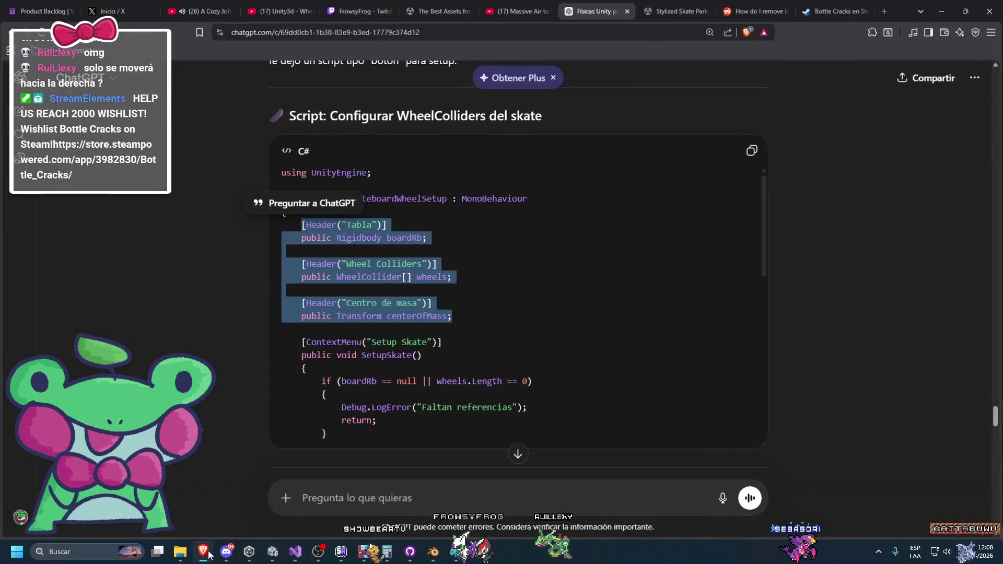
key(alt+Tab)
key(ctrl+z)
click(266, 42)
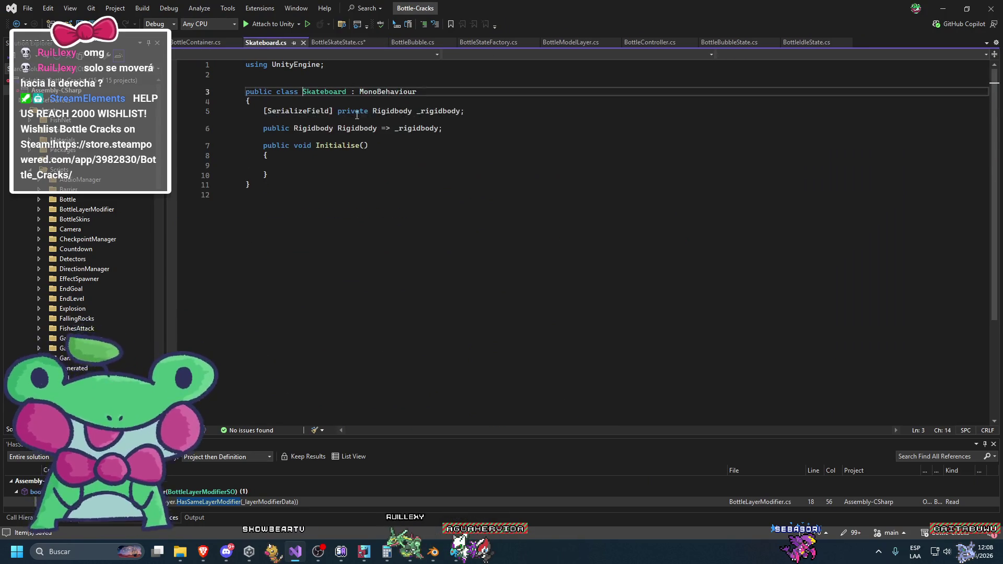
key(Return)
key(ctrl+v)
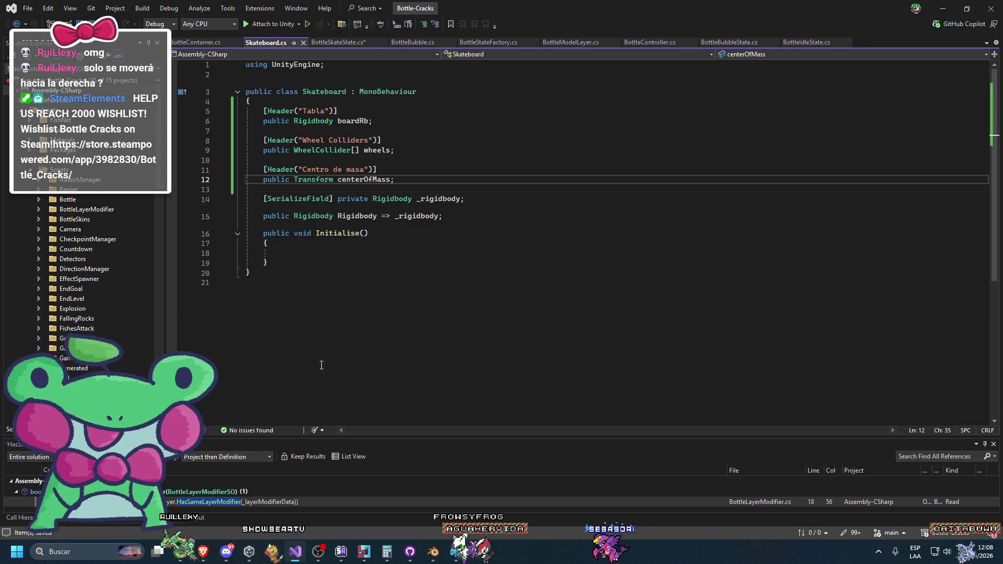
Step: Copy the SetupSkate wheel configuration code from ChatGPT and paste it below Initialise
click(200, 553)
scroll(381, 295, down, 5)
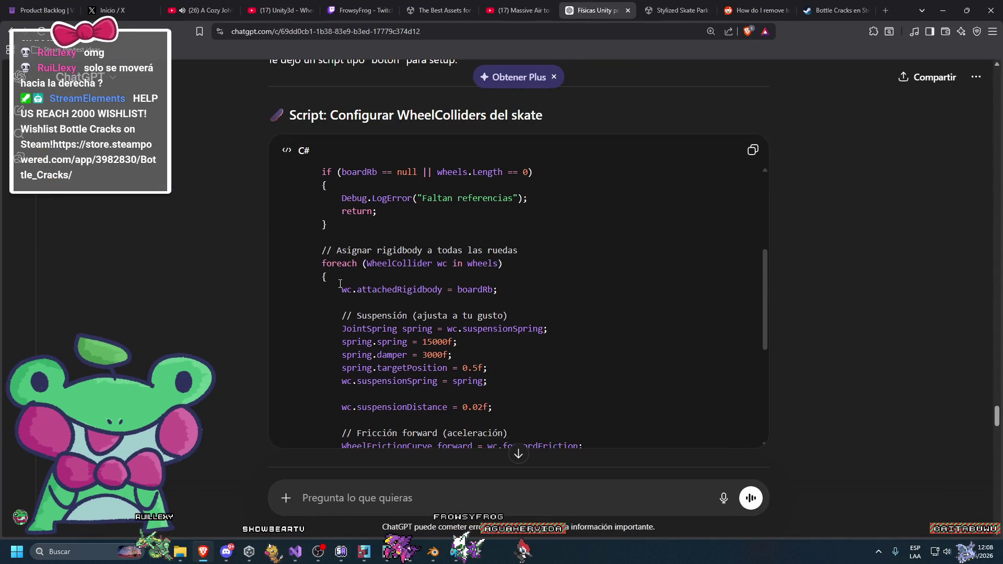
scroll(382, 295, up, 5)
mouse_move(292, 245)
mouse_down()
mouse_move(334, 318)
mouse_move(343, 369)
mouse_move(323, 430)
mouse_up()
scroll(335, 318, down, 5)
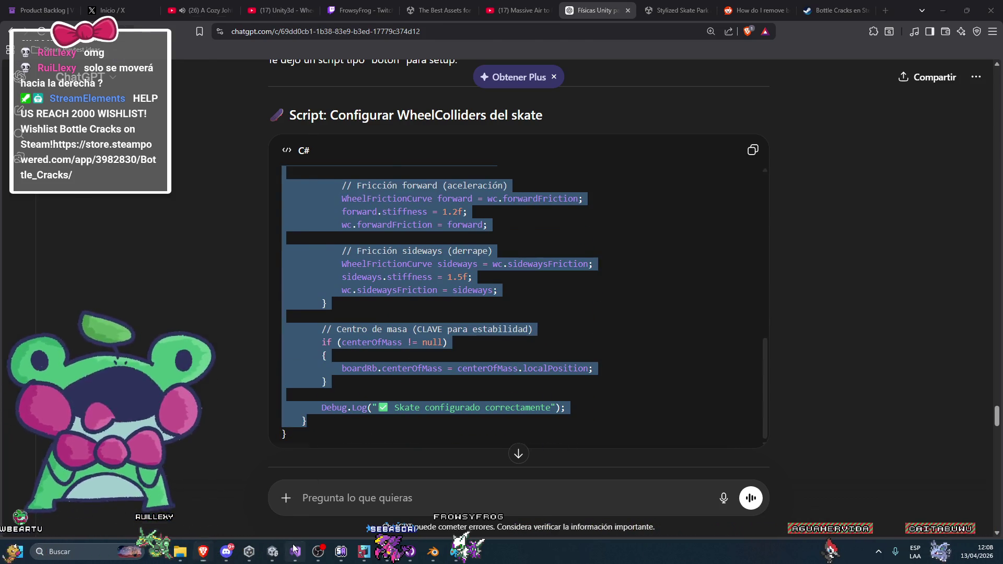
click(293, 550)
click(305, 260)
key(ctrl+v)
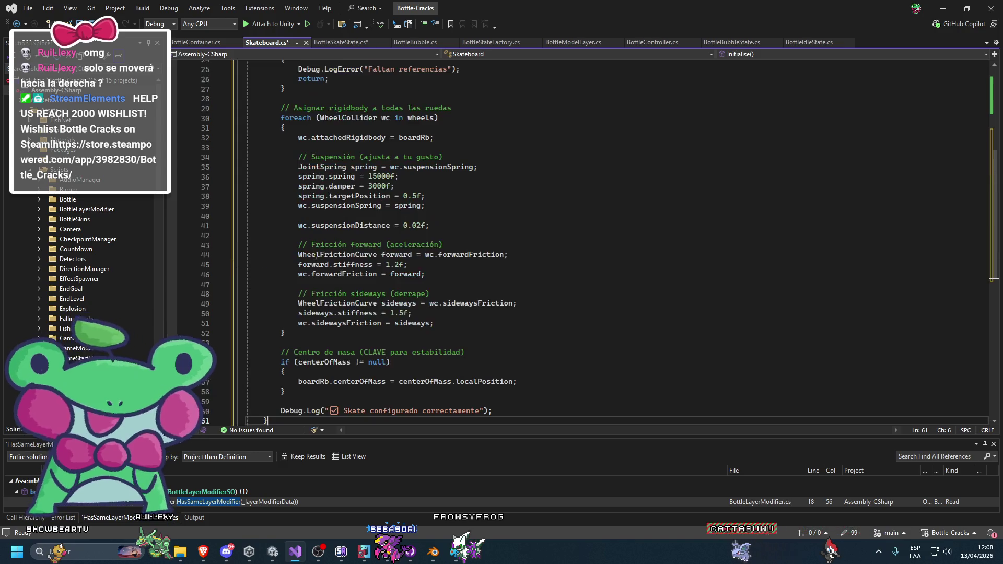
Step: Save Skateboard.cs and comment out the read-only attachedRigidbody assignment
key(ctrl+s)
key(Return)
scroll(421, 260, up, 7)
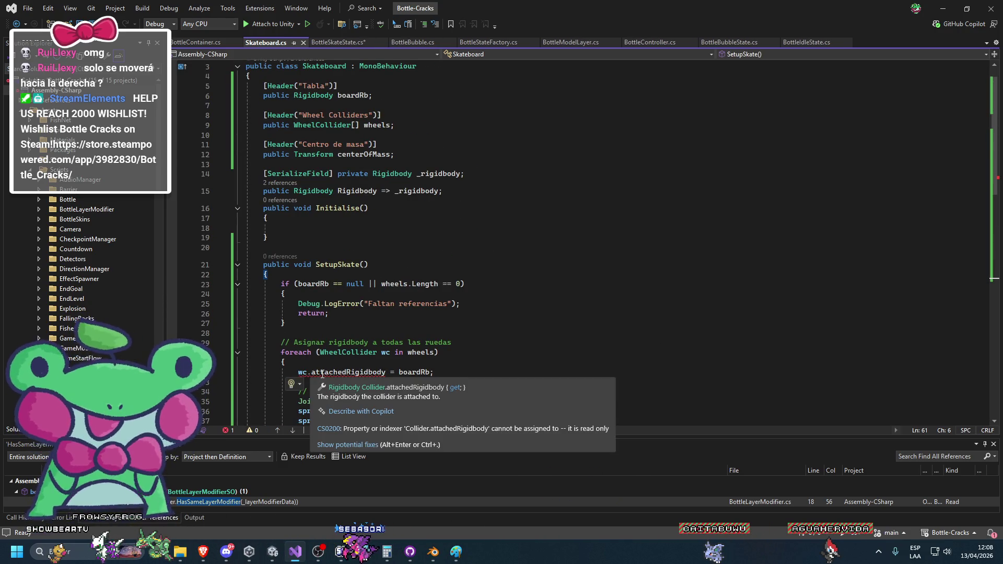
double_click(321, 372)
text(rigid)
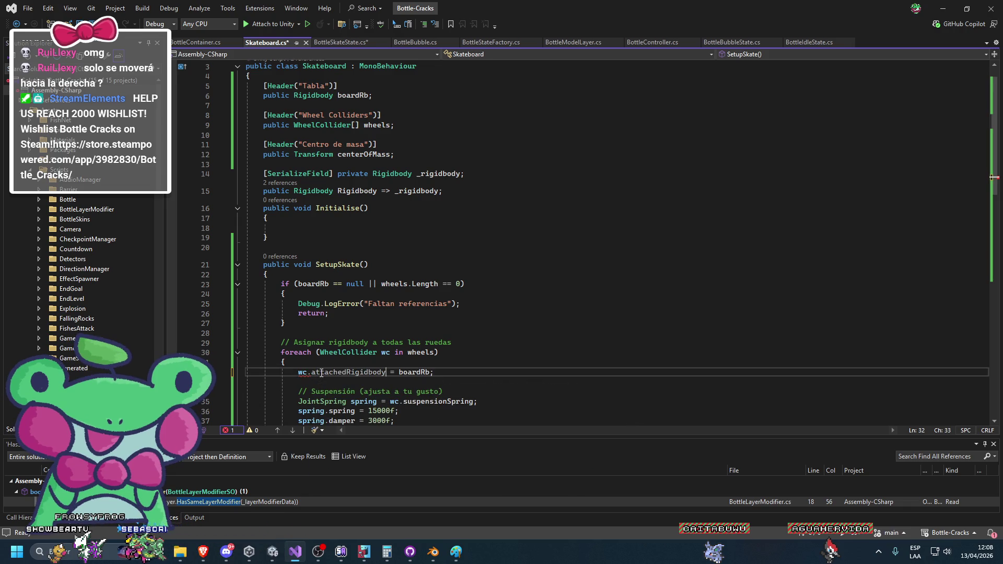
mouse_move(333, 374)
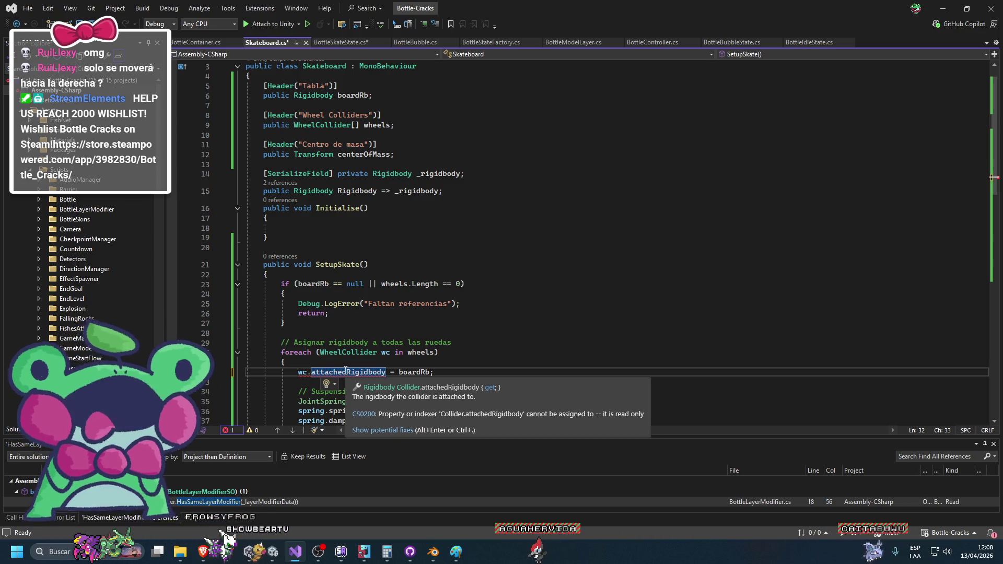
click(299, 372)
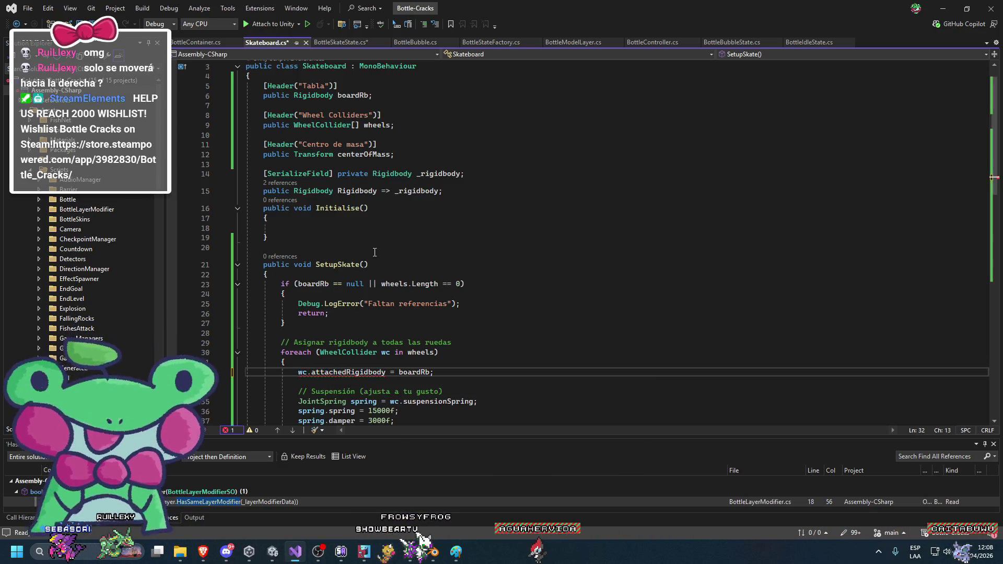
text(//)
key(ctrl+s)
key(Return)
Step: Delete the commented rigidbody line and review the forward friction curve and stiffness settings
scroll(400, 315, down, 2)
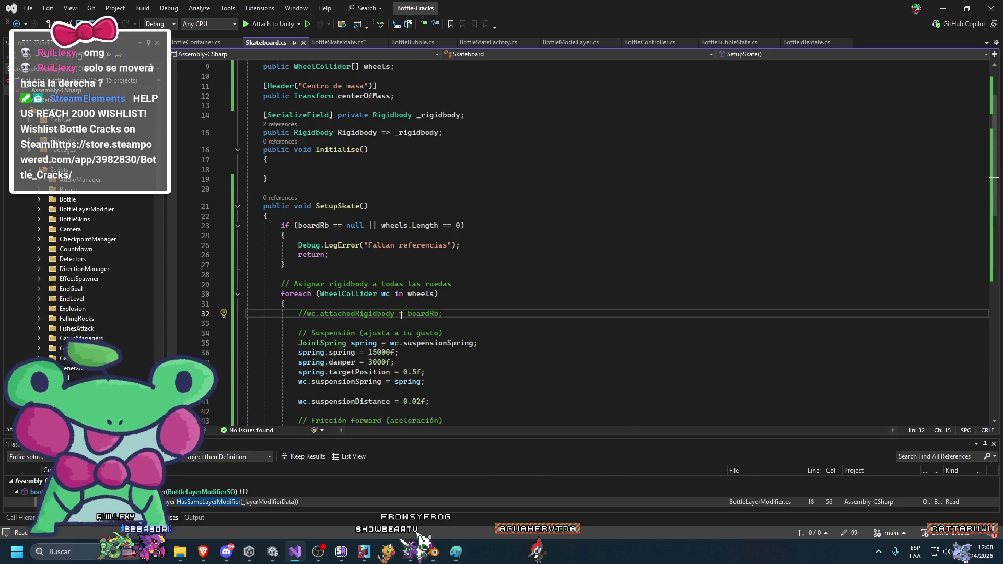
key(ctrl+shift+l)
key(ctrl+shift+l)
key(ctrl+shift+l)
scroll(424, 360, down, 1)
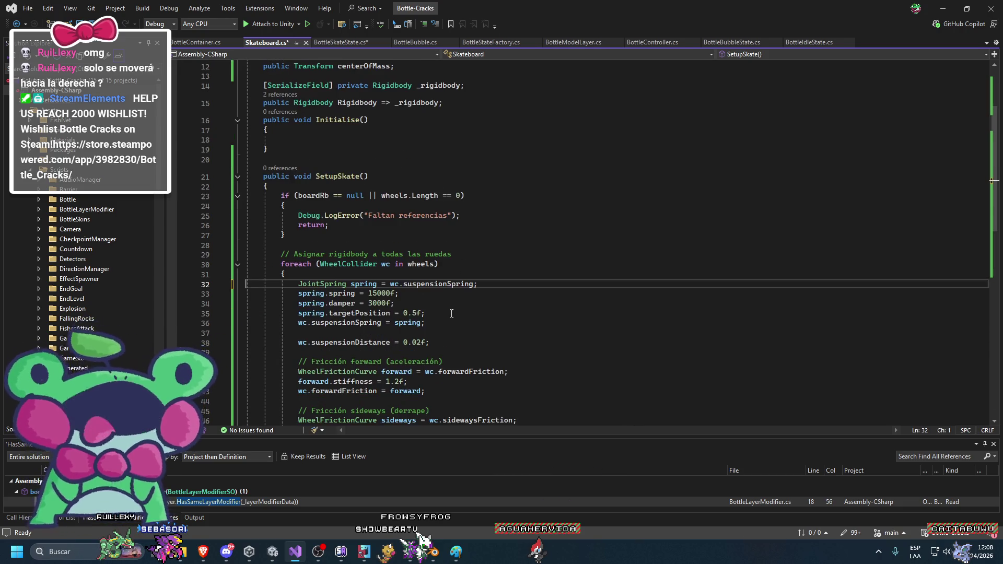
scroll(424, 361, down, 1)
triple_click(410, 334)
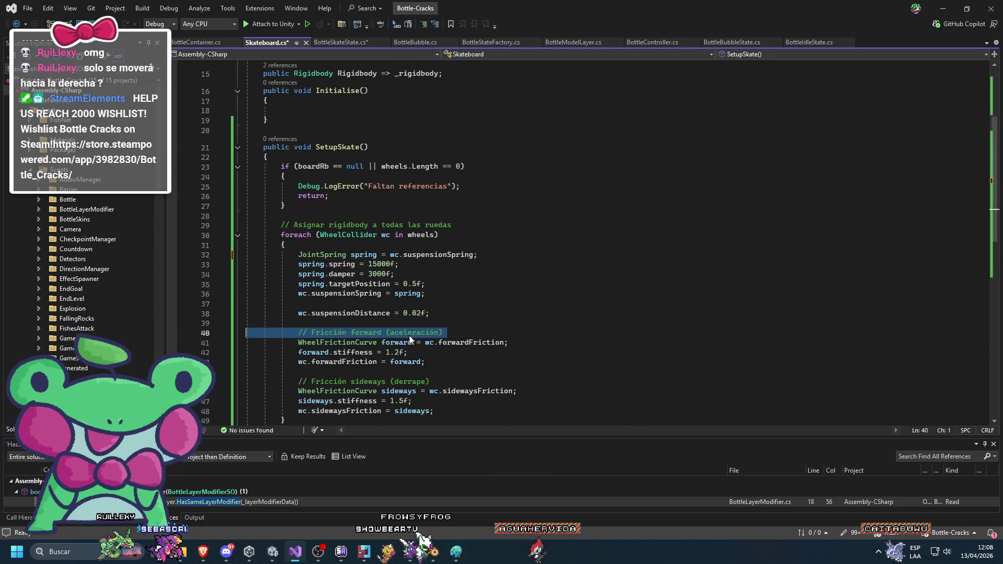
double_click(352, 346)
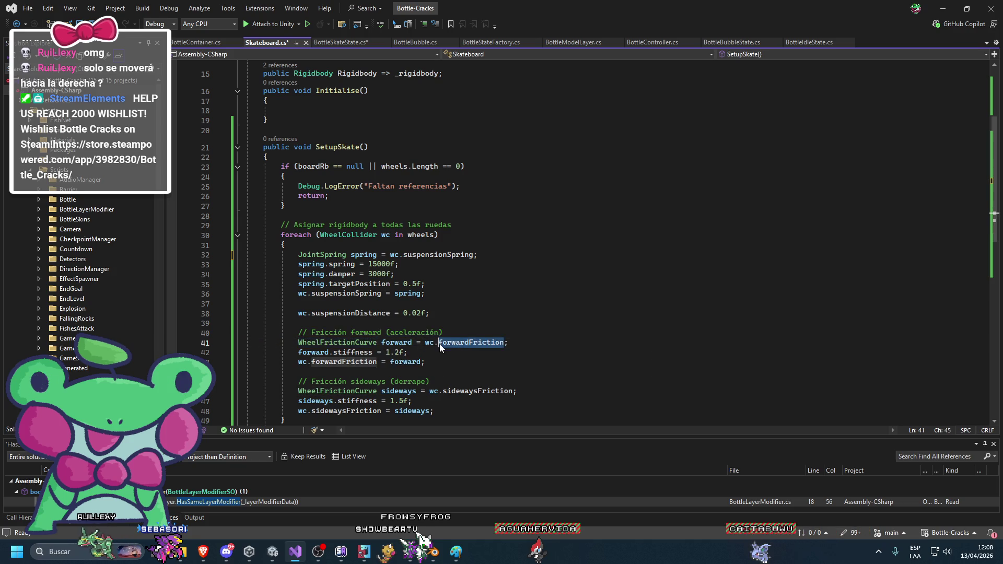
mouse_move(448, 348)
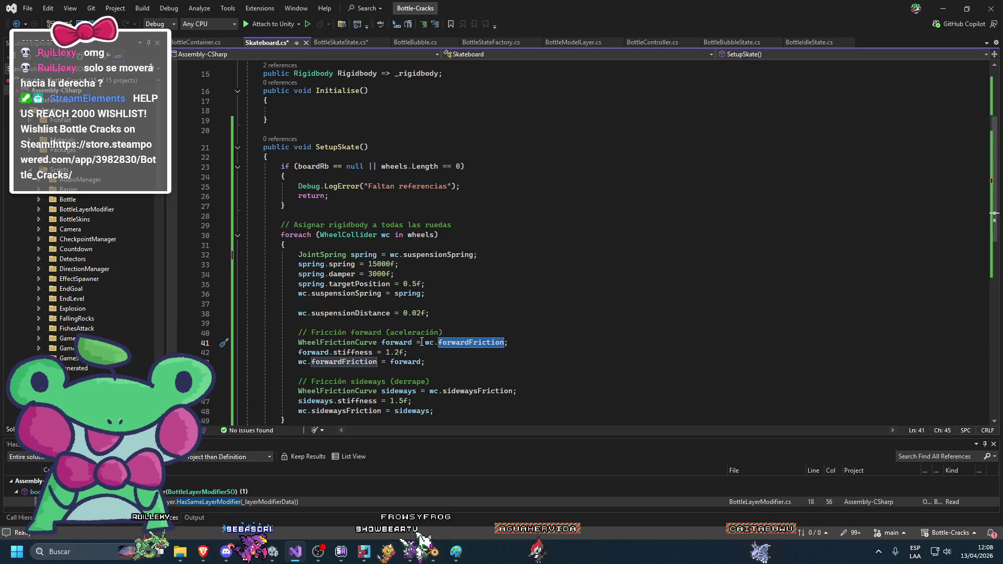
double_click(368, 352)
scroll(368, 352, down, 4)
key(alt+Tab)
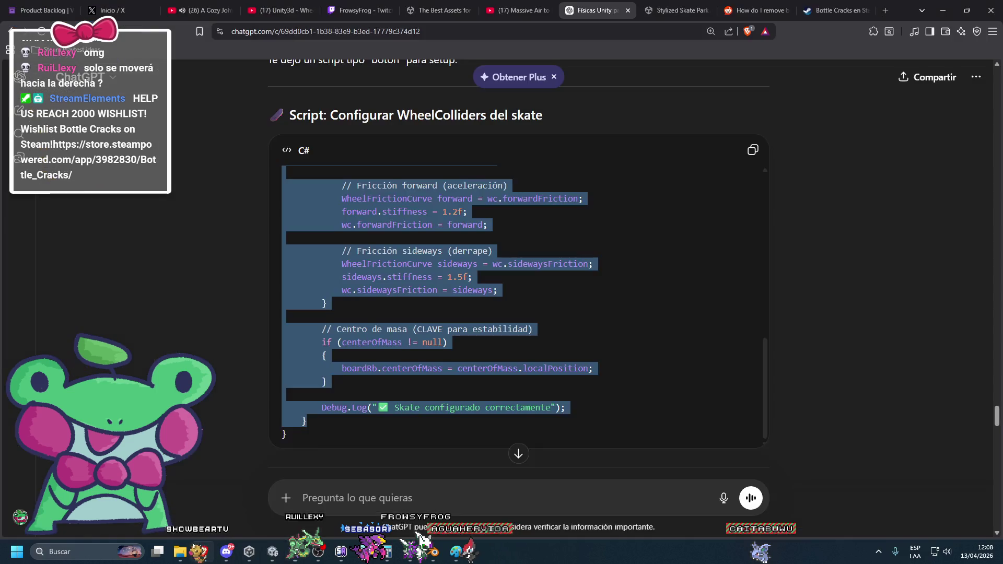
Step: Rewind the Unity wheel colliders YouTube tutorial to its motorTorque code, then return to Skateboard.cs
click(679, 10)
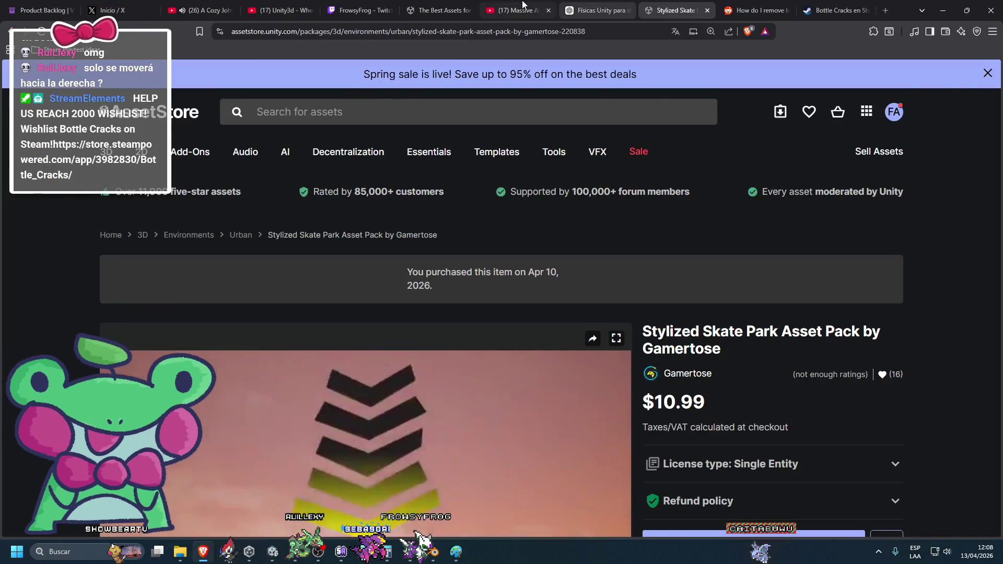
click(445, 4)
click(500, 5)
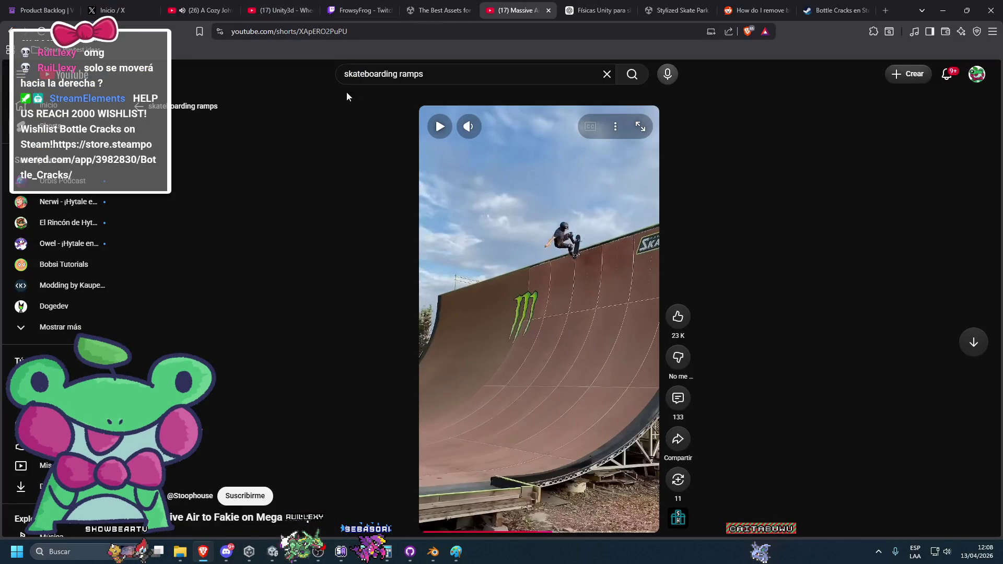
click(277, 10)
click(377, 198)
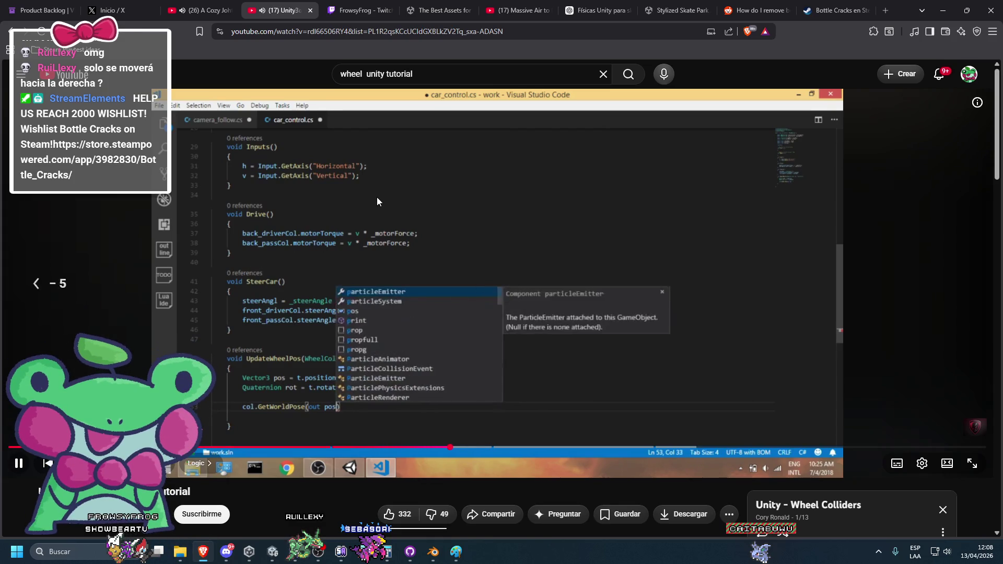
key(Left)
key(Left)
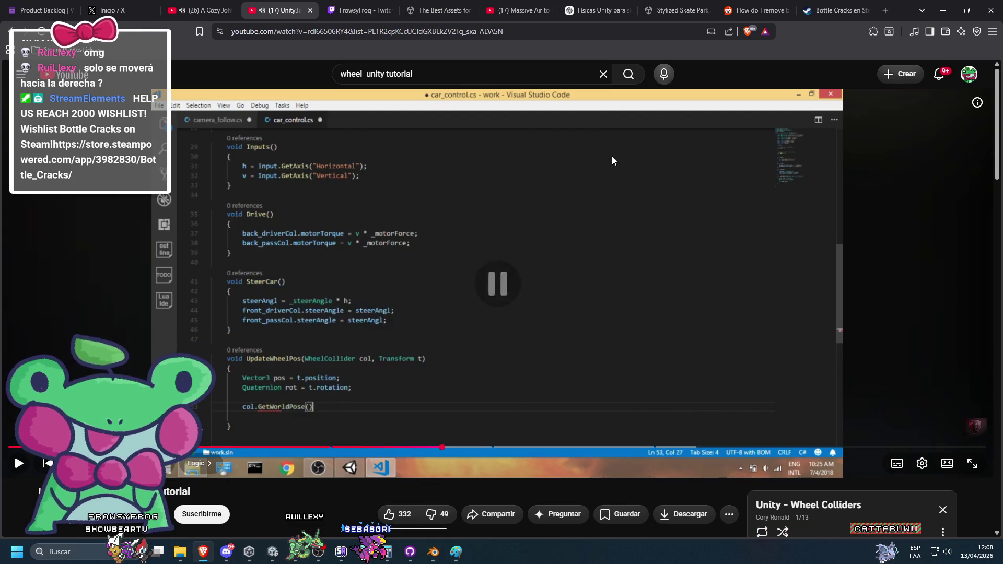
click(318, 552)
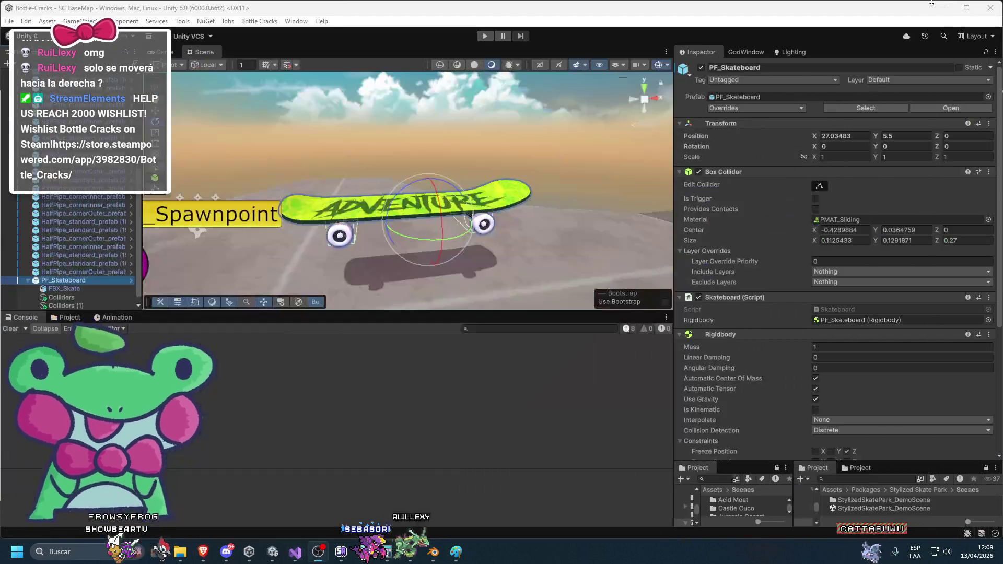
click(295, 552)
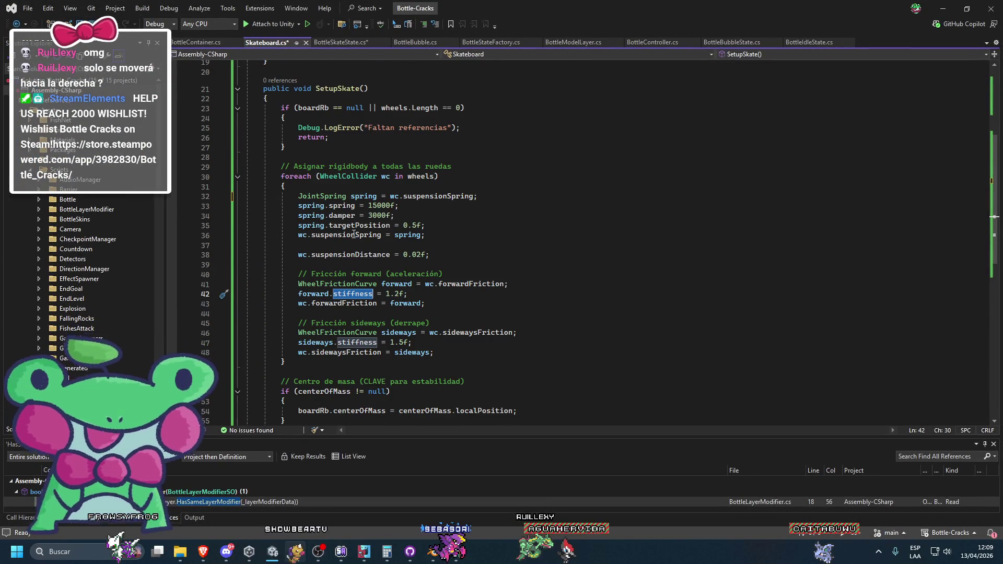
Step: Select and delete the entire SetupSkate method in Skateboard.cs, then return to Unity
scroll(350, 287, down, 1)
scroll(405, 248, up, 7)
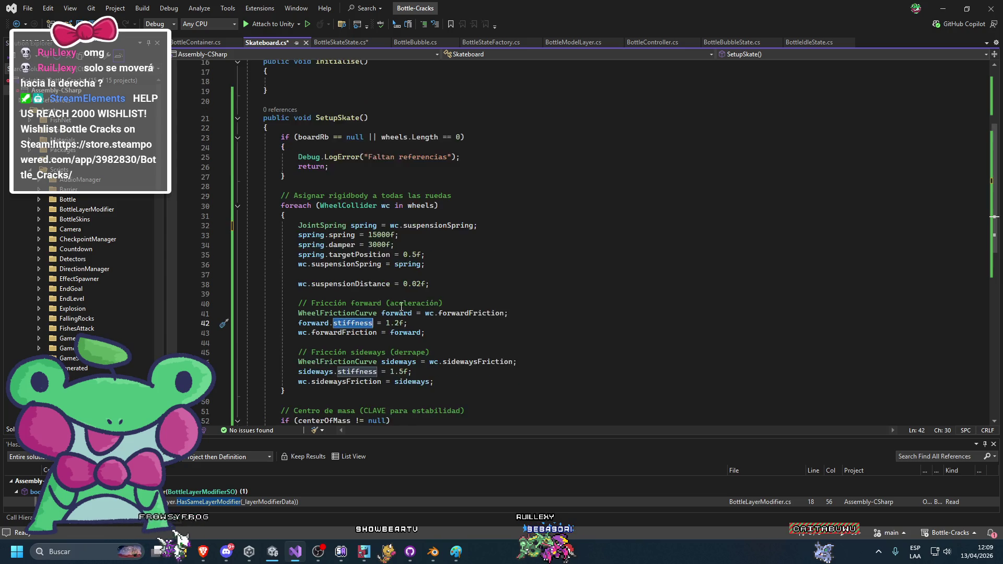
scroll(404, 142, down, 10)
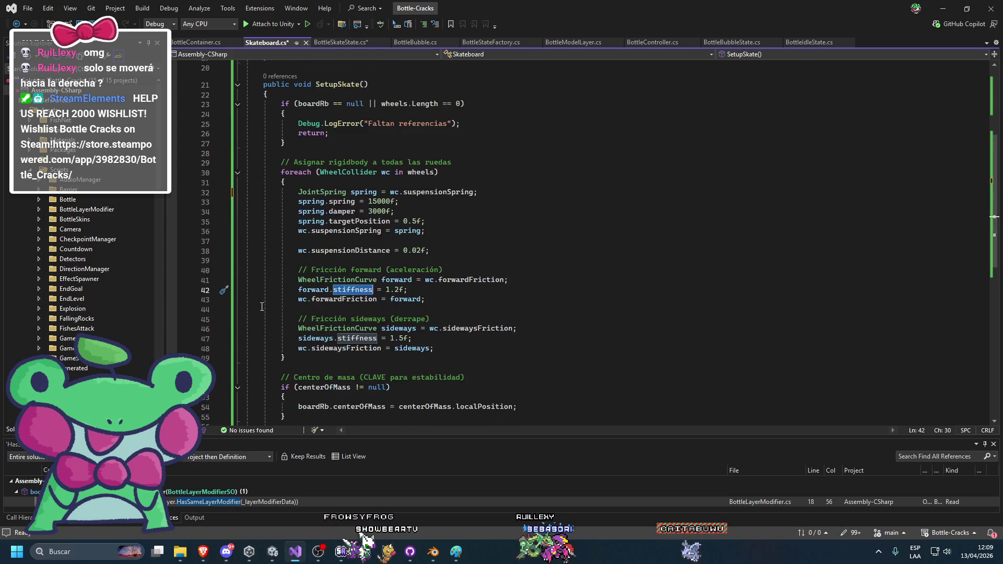
mouse_move(269, 329)
mouse_down()
mouse_move(395, 164)
mouse_move(334, 67)
mouse_move(225, 62)
mouse_move(204, 141)
mouse_up()
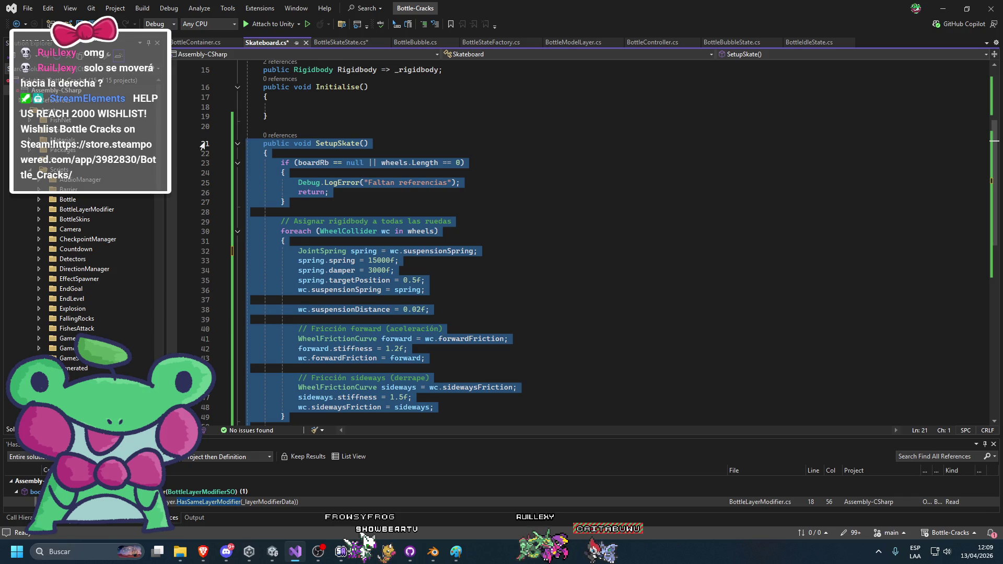
scroll(205, 141, up, 4)
key(Delete)
key(alt+Tab)
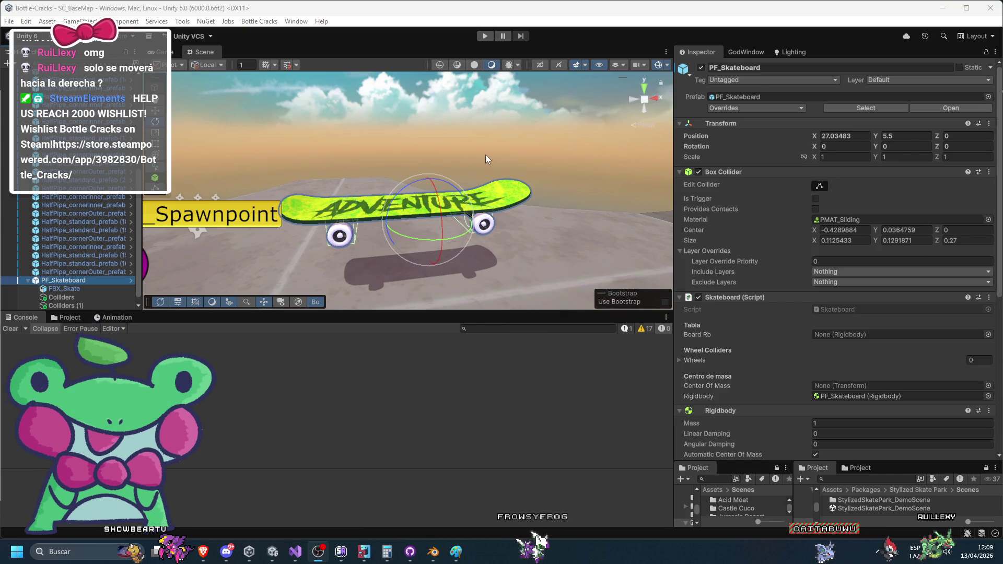
Step: Try dropping the Rigidbody onto Board Rb, then open Skateboard.cs at the rigidbody property
scroll(769, 272, down, 3)
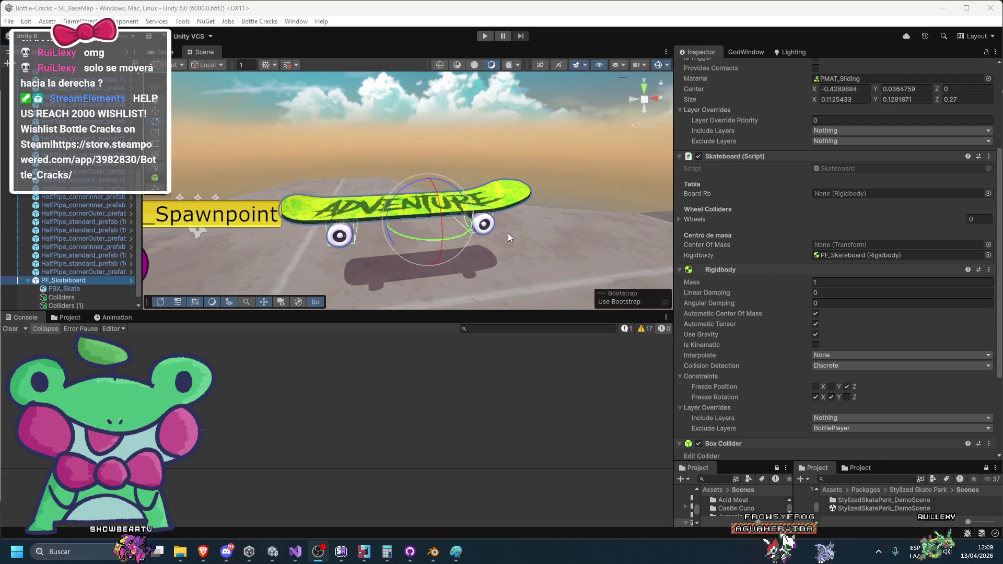
scroll(790, 250, up, 2)
drag(727, 355, 828, 282)
double_click(838, 256)
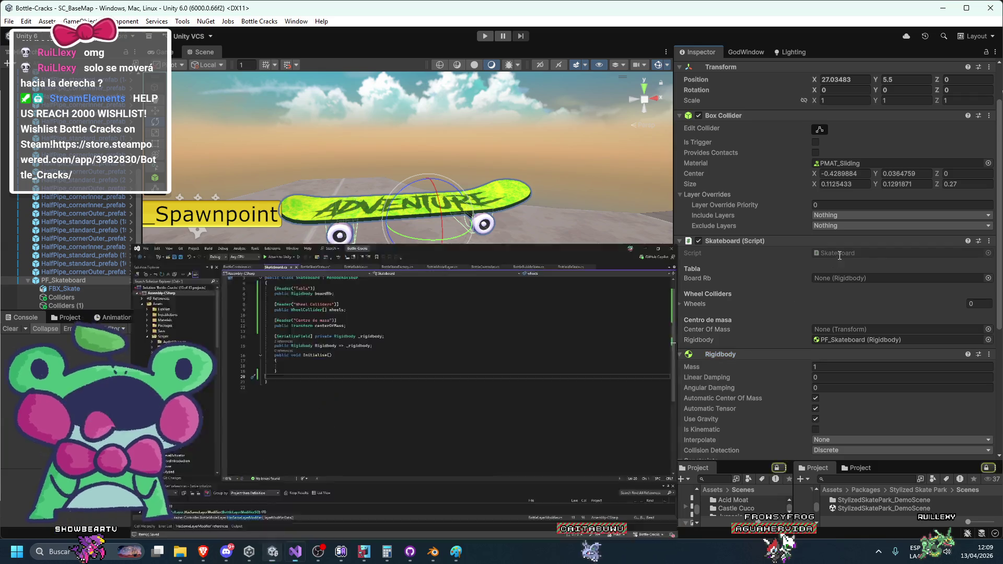
click(360, 216)
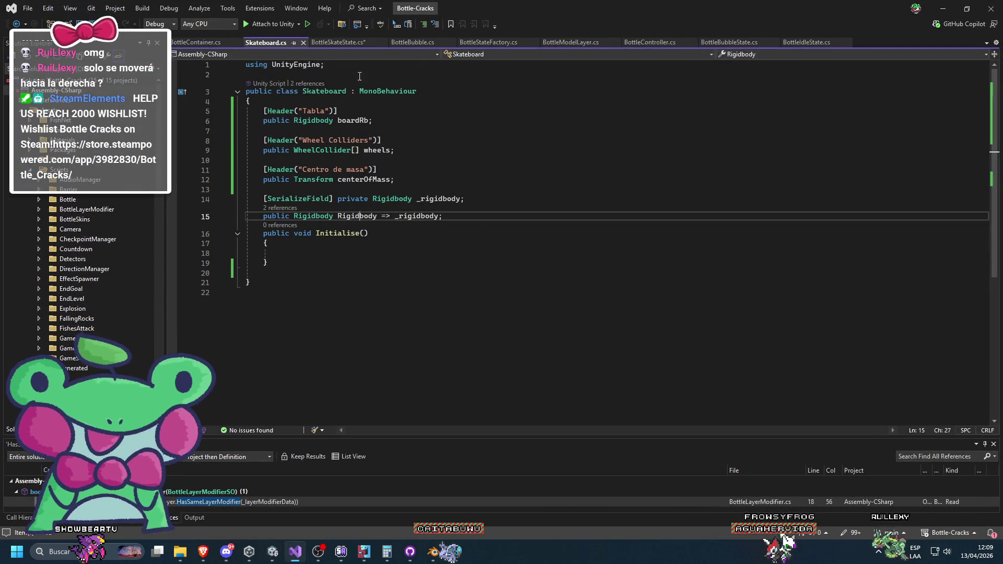
Step: Delete the [Header("Tabla")] line and boardRb field from Skateboard.cs, then minimise Visual Studio
click(407, 130)
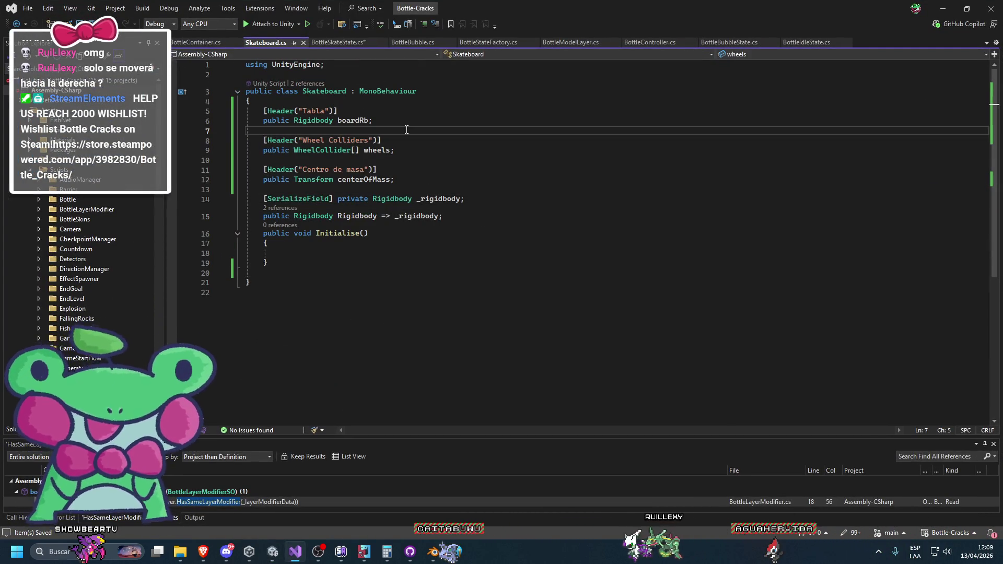
drag(372, 120, 246, 111)
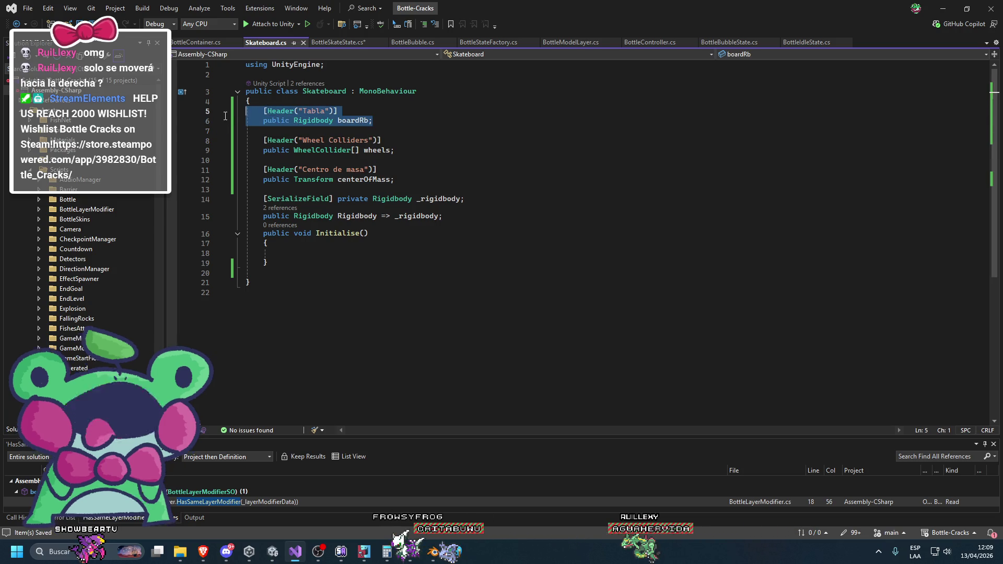
key(Delete)
key(Delete)
key(Delete)
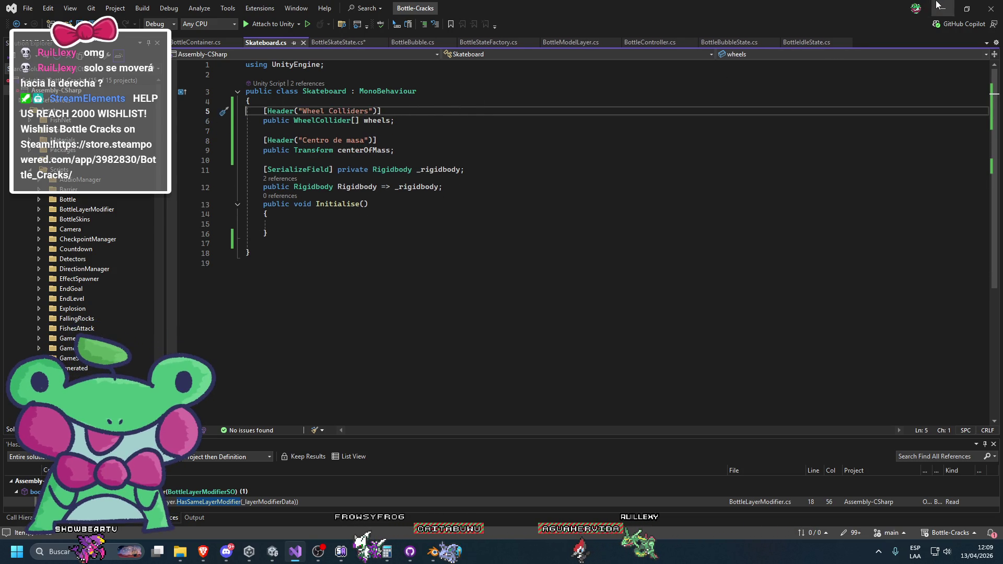
click(938, 5)
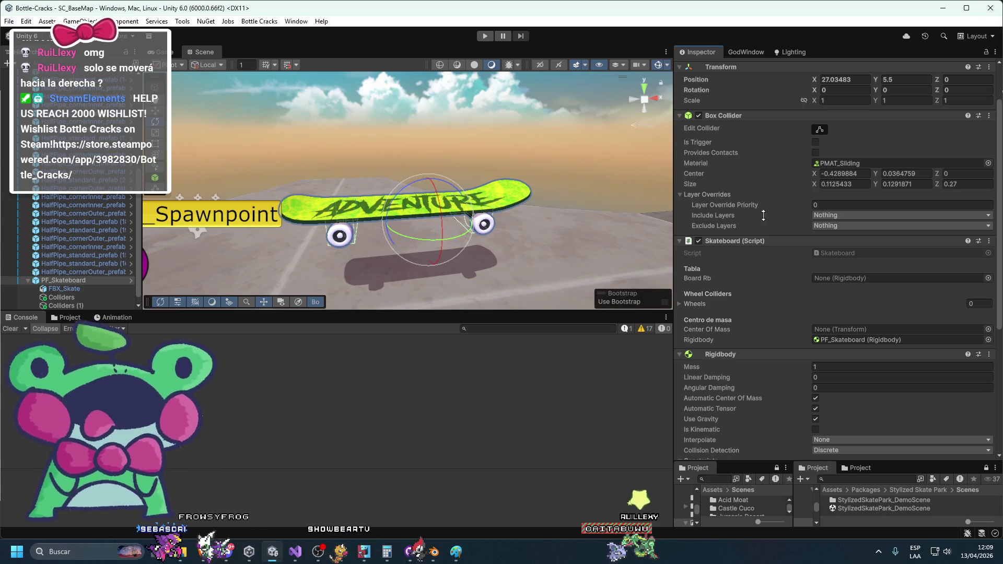
Step: Assign the skateboard's Rigidbody and drag Colliders and Colliders (1) into the Wheels list
mouse_move(768, 329)
mouse_down()
mouse_move(848, 318)
mouse_move(815, 316)
mouse_up()
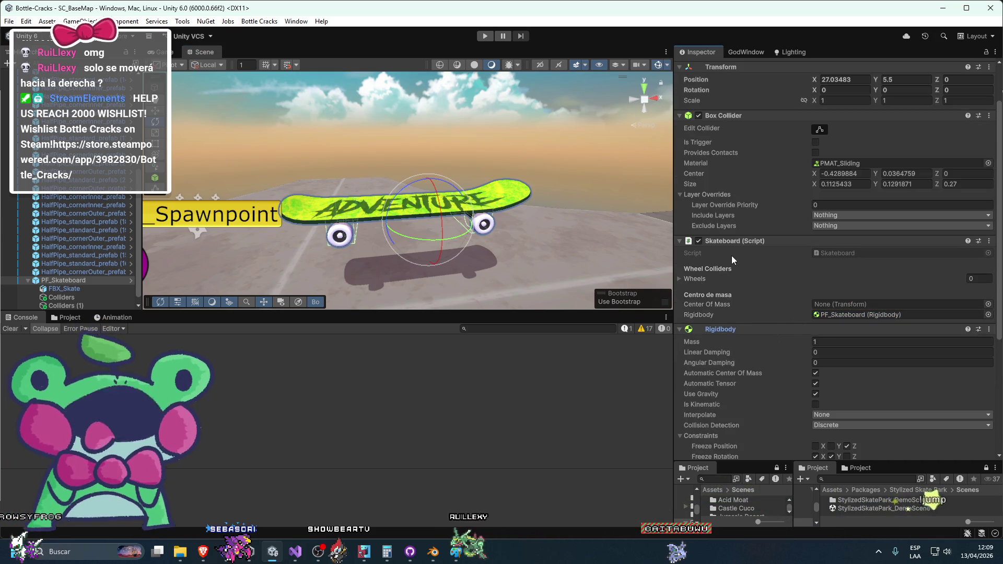
click(682, 279)
scroll(728, 290, down, 5)
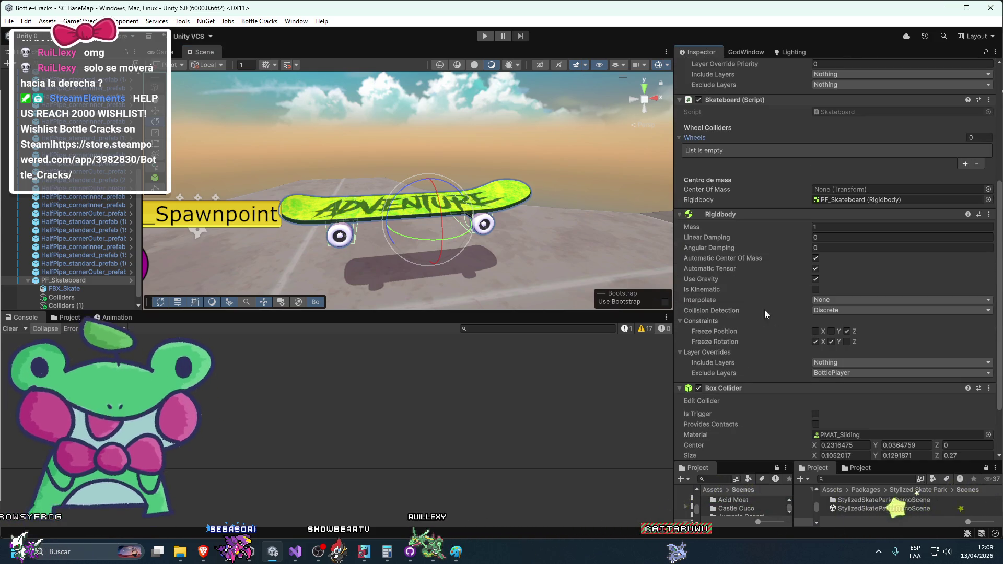
click(58, 297)
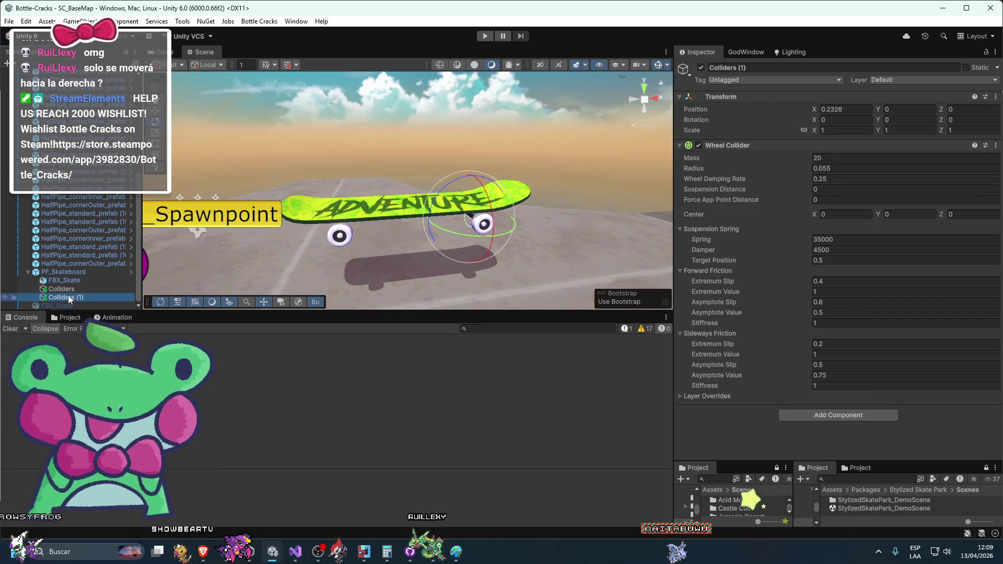
key(Left)
drag(64, 297, 752, 338)
drag(7, 260, 738, 334)
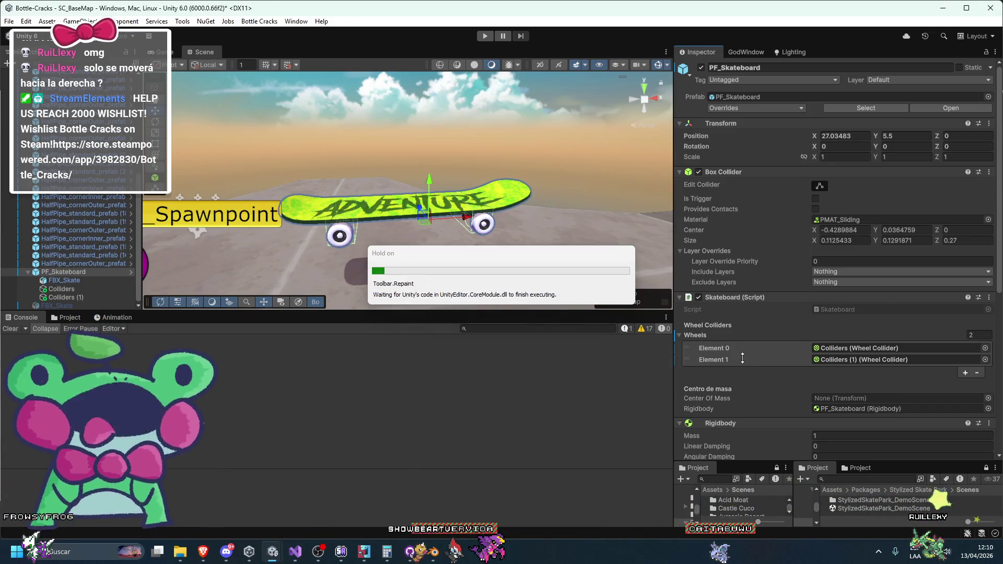
right_click(745, 297)
Step: Apply the added wheel objects and the filled Wheels list to the PF_Skateboard prefab
mouse_move(752, 319)
click(702, 347)
right_click(703, 347)
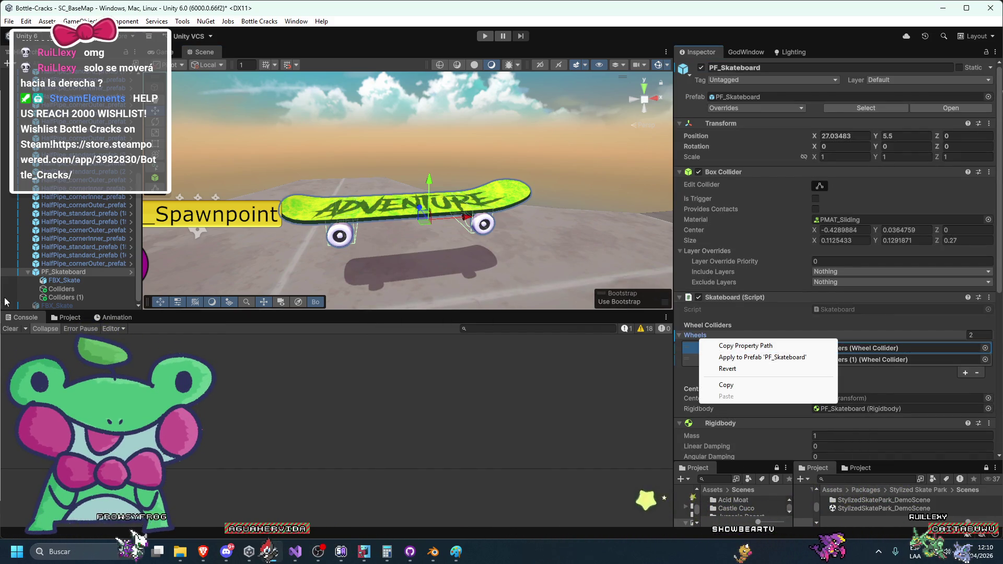
click(60, 289)
right_click(60, 289)
mouse_move(157, 246)
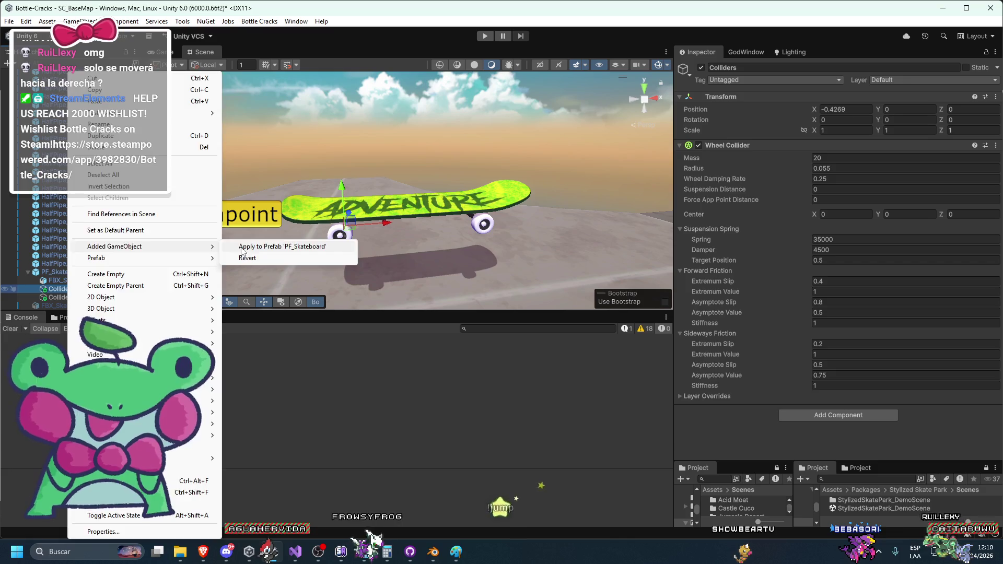
click(80, 299)
right_click(80, 299)
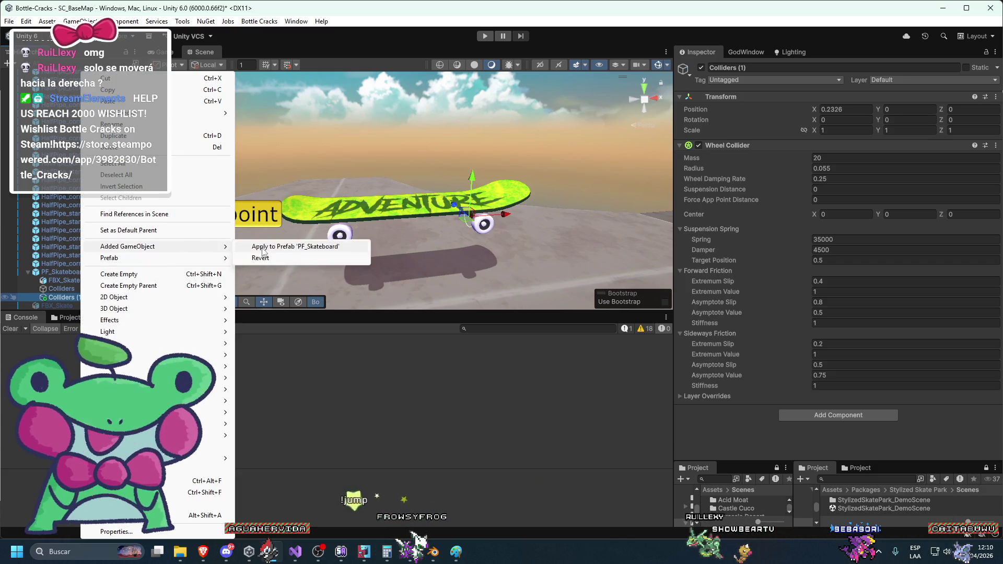
click(262, 248)
right_click(731, 299)
mouse_move(766, 321)
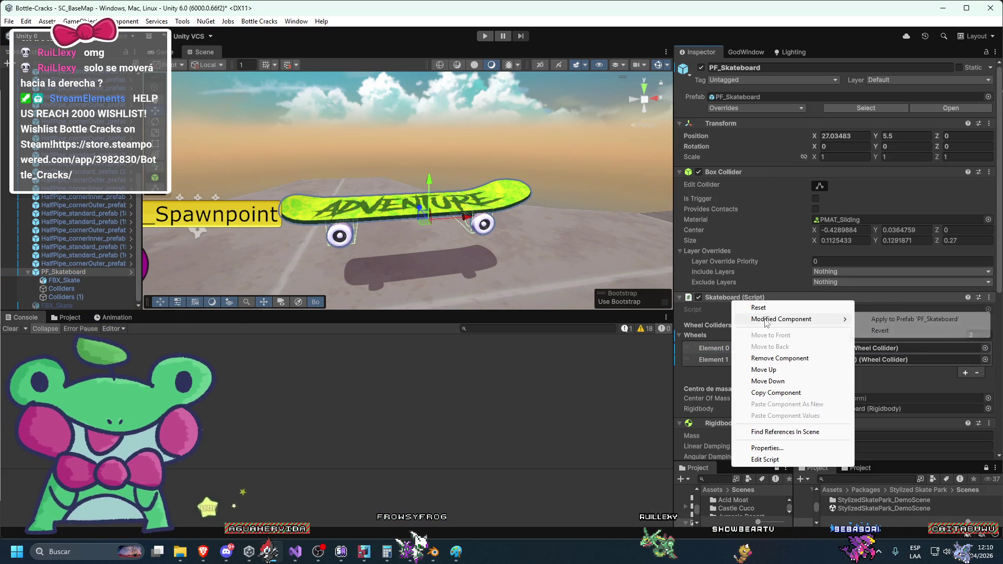
click(902, 319)
Step: Inspect the Colliders wheel settings, toggle the Inspector to Debug and back, and reselect PF_Skateboard
scroll(870, 327, down, 2)
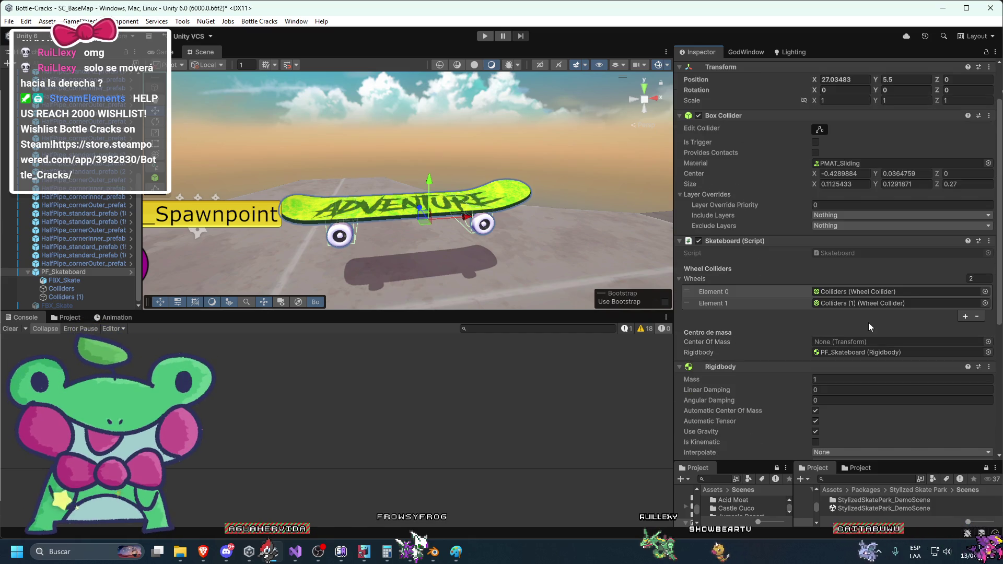
click(60, 289)
click(718, 397)
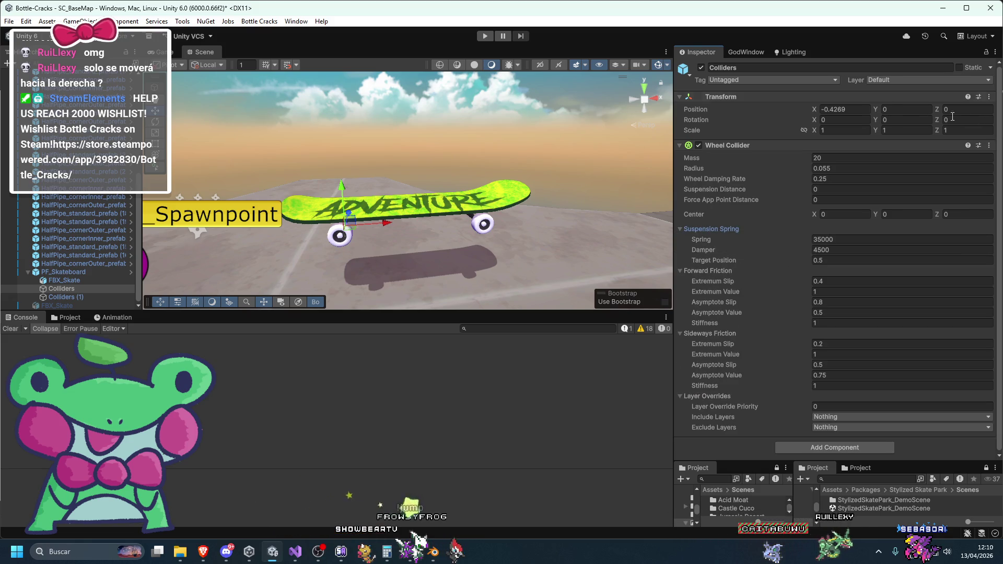
click(995, 52)
click(870, 112)
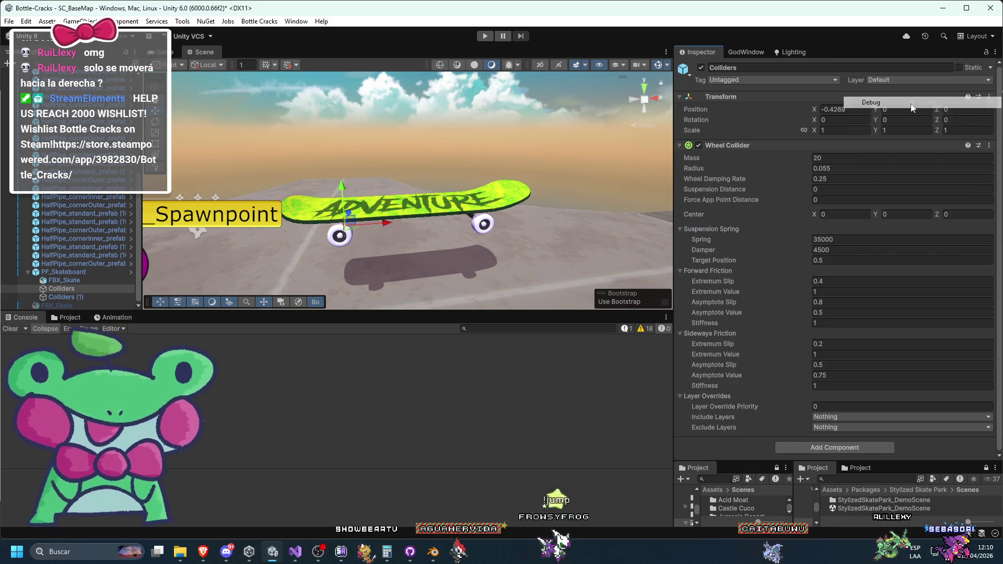
scroll(816, 126, up, 3)
click(995, 51)
click(873, 91)
click(78, 273)
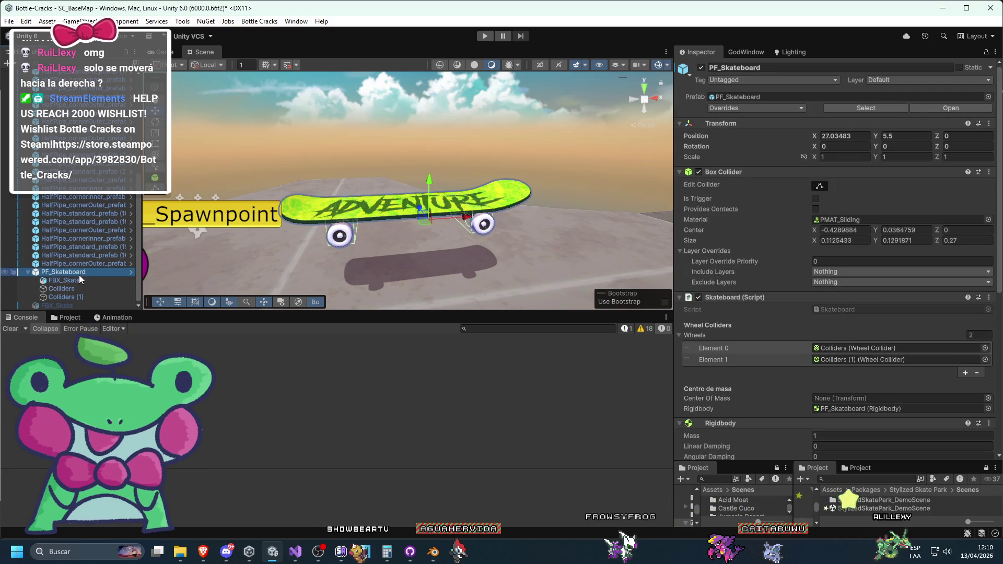
scroll(787, 351, down, 3)
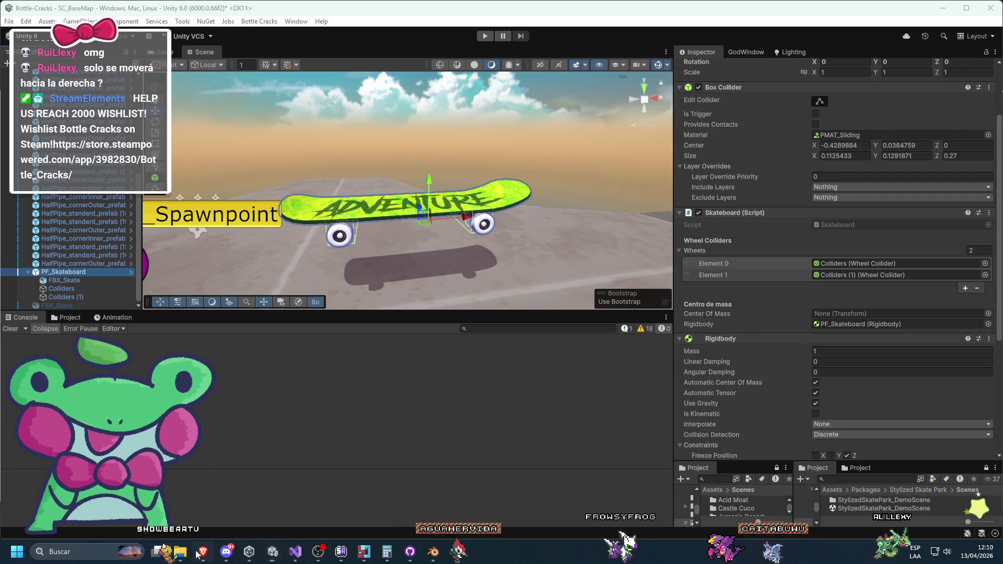
click(199, 552)
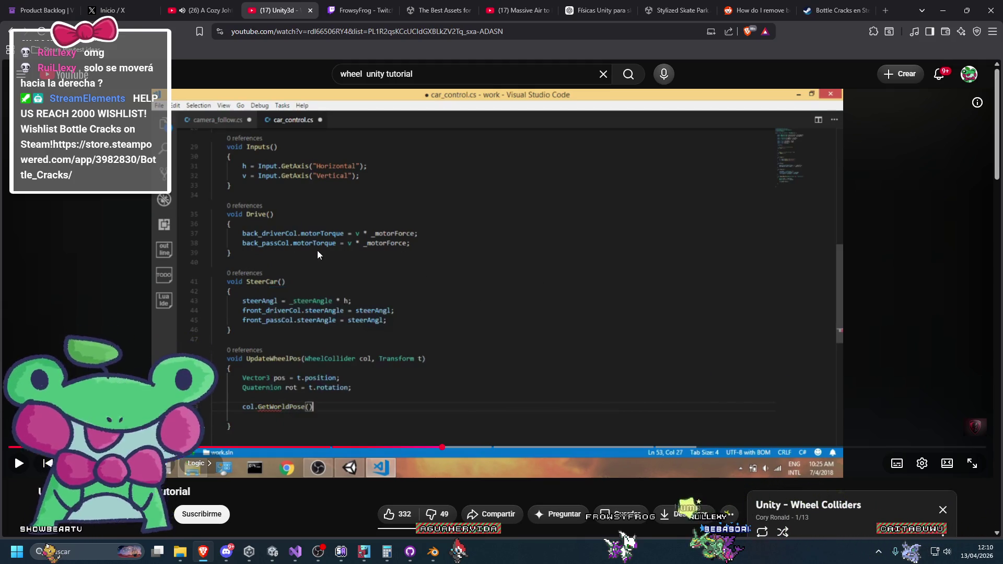
Step: Rewind the wheel collider tutorial to its Drive code, pause it, and return to Unity's Colliders (1)
key(Left)
key(Left)
key(space)
key(Left)
key(Left)
key(Left)
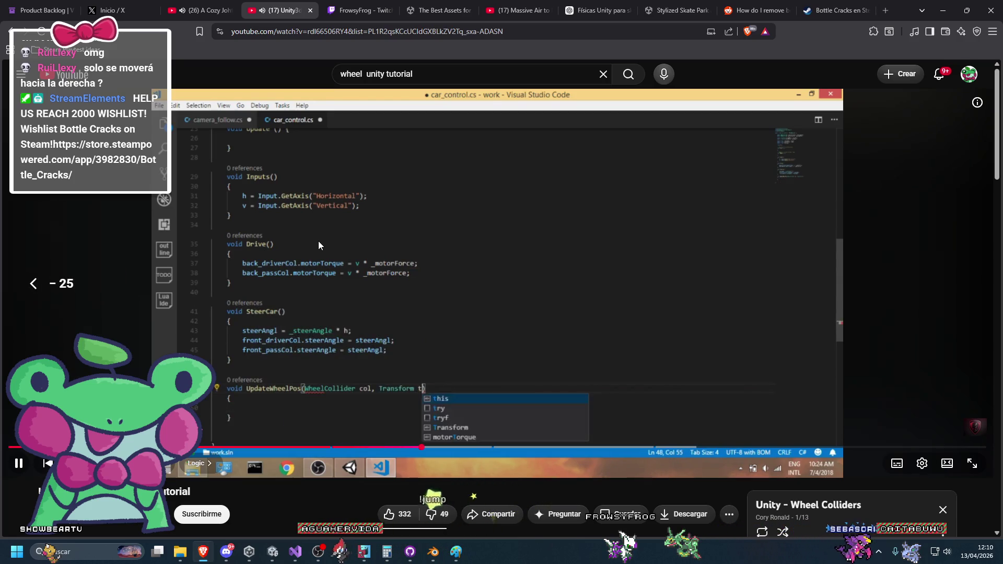
key(space)
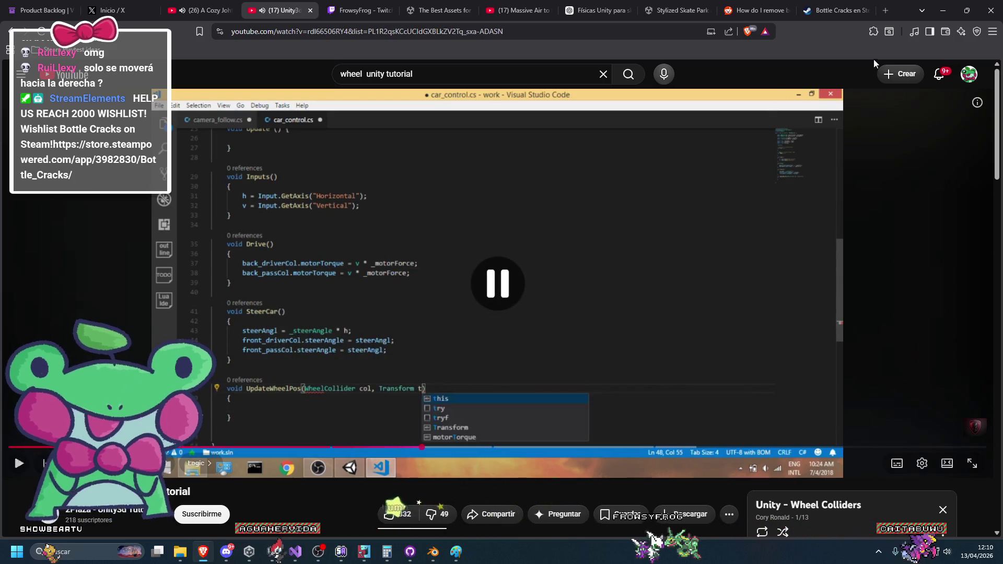
key(alt+Tab)
click(85, 296)
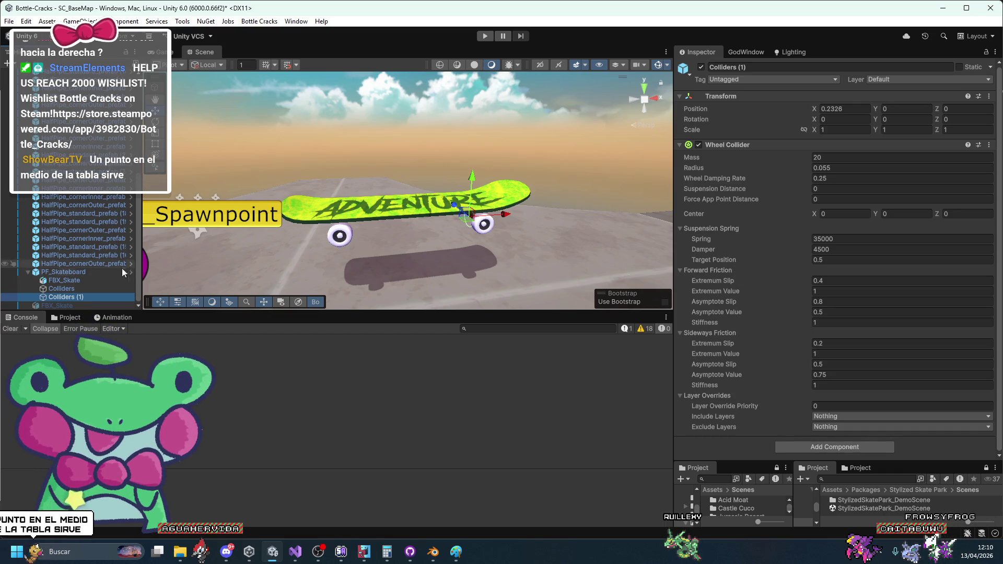
Step: Dock the Game view to the right of the Scene view and pull back to the skate park ramps
scroll(412, 201, down, 2)
mouse_move(164, 52)
mouse_down()
mouse_move(700, 16)
mouse_move(685, 103)
mouse_move(627, 178)
mouse_up()
scroll(422, 184, down, 3)
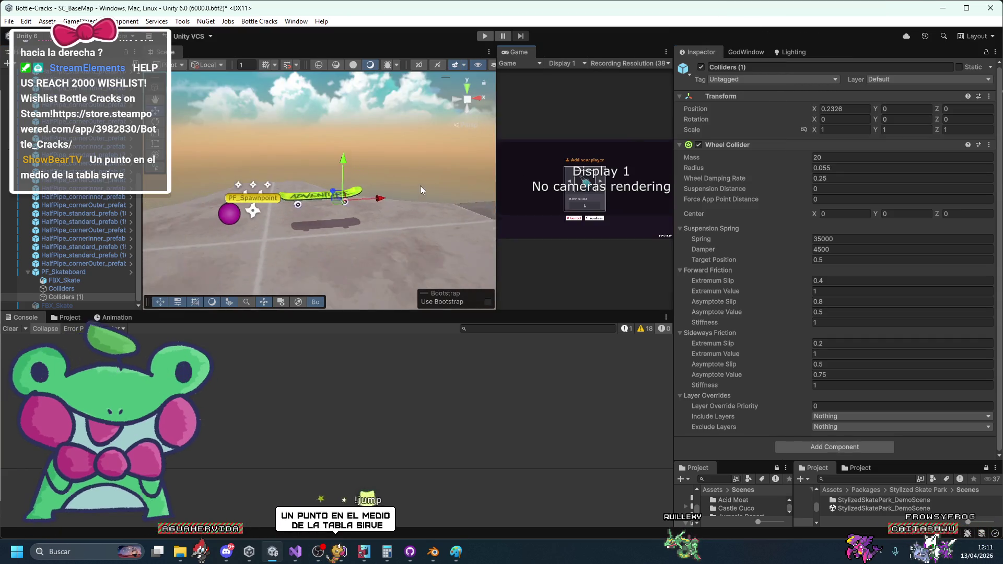
mouse_move(309, 230)
mouse_down()
mouse_move(367, 214)
mouse_move(409, 80)
mouse_up()
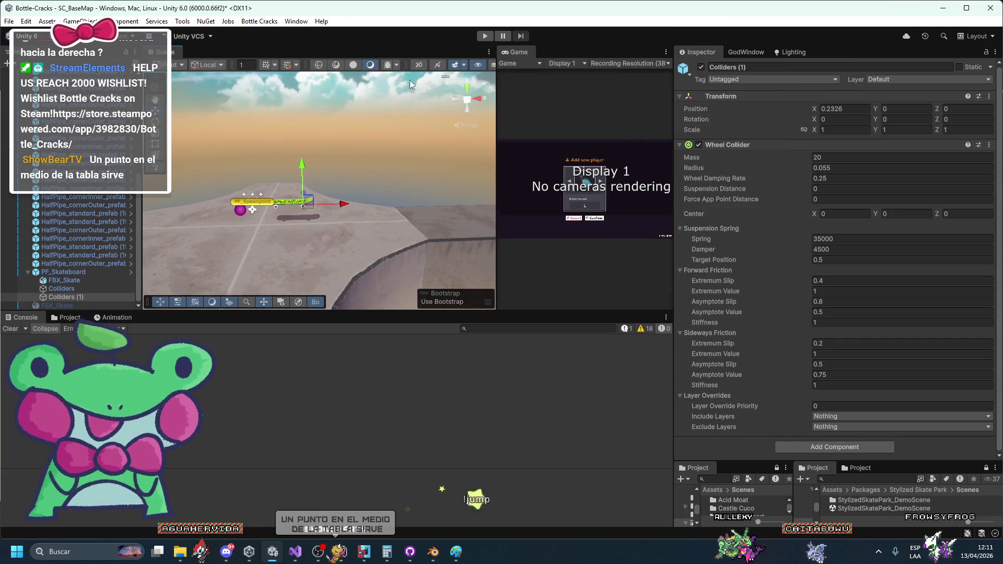
Step: Play-test the skateboard, inspecting PF_Skateboard and the Colliders (1) wheel collider, then stop
click(486, 37)
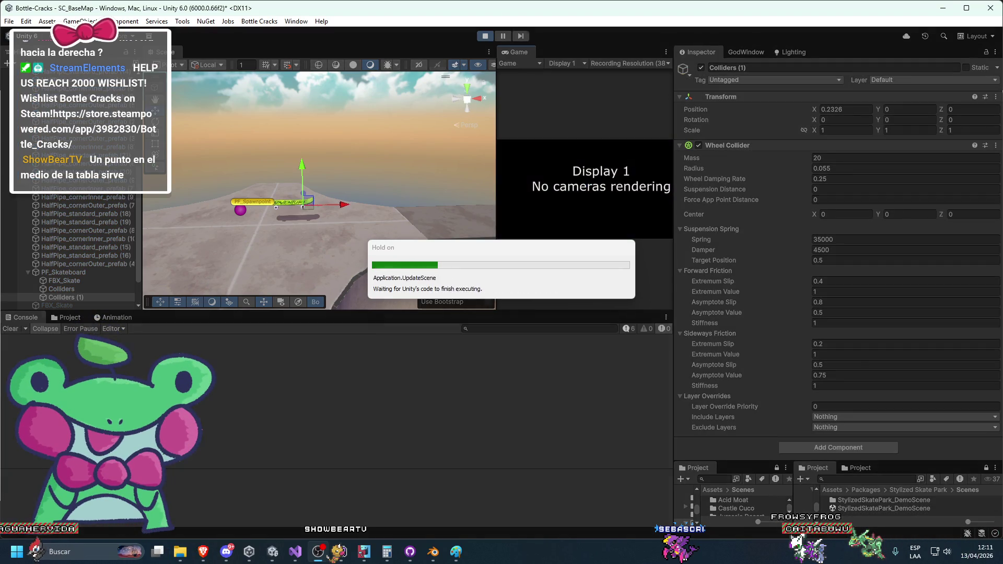
key(f)
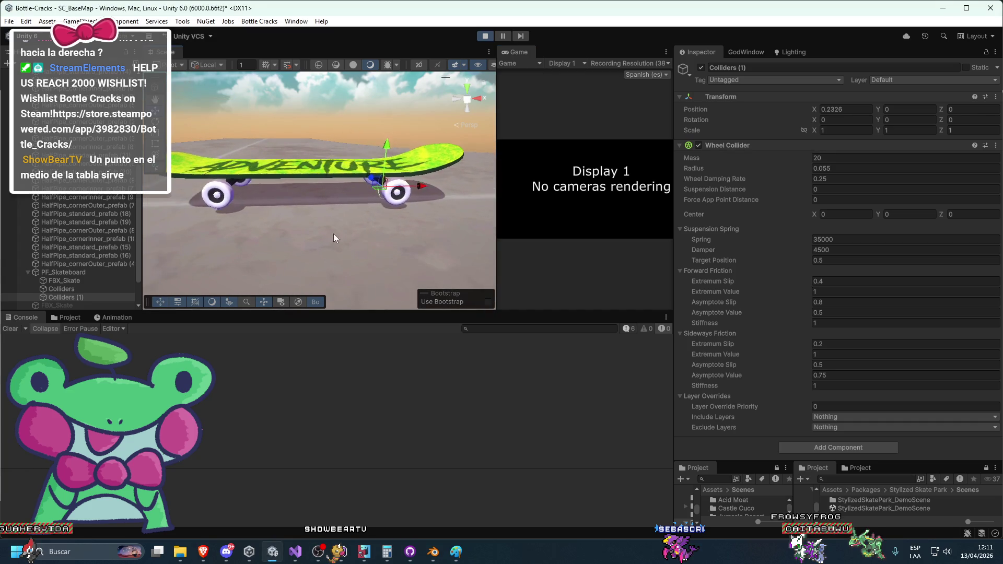
click(100, 271)
scroll(693, 299, down, 4)
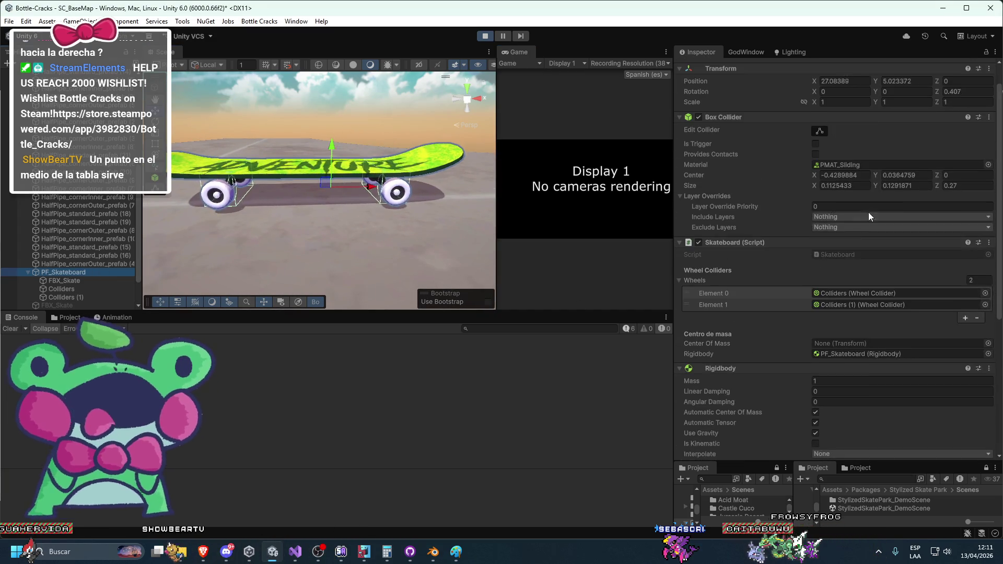
scroll(806, 353, down, 2)
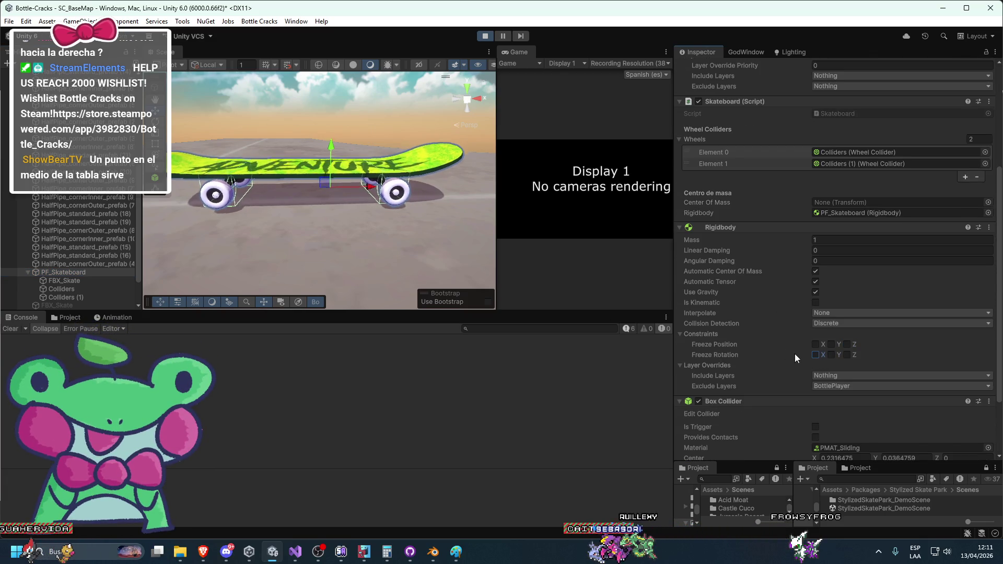
click(80, 298)
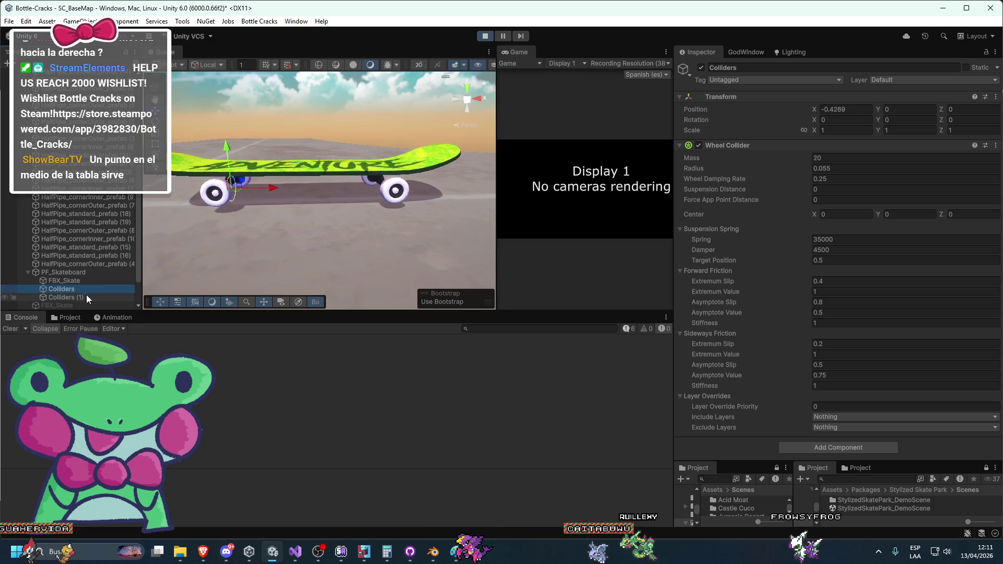
mouse_move(281, 229)
mouse_down()
mouse_move(336, 247)
mouse_move(453, 213)
mouse_move(369, 219)
mouse_move(376, 200)
mouse_move(421, 181)
mouse_move(424, 152)
mouse_up()
click(485, 36)
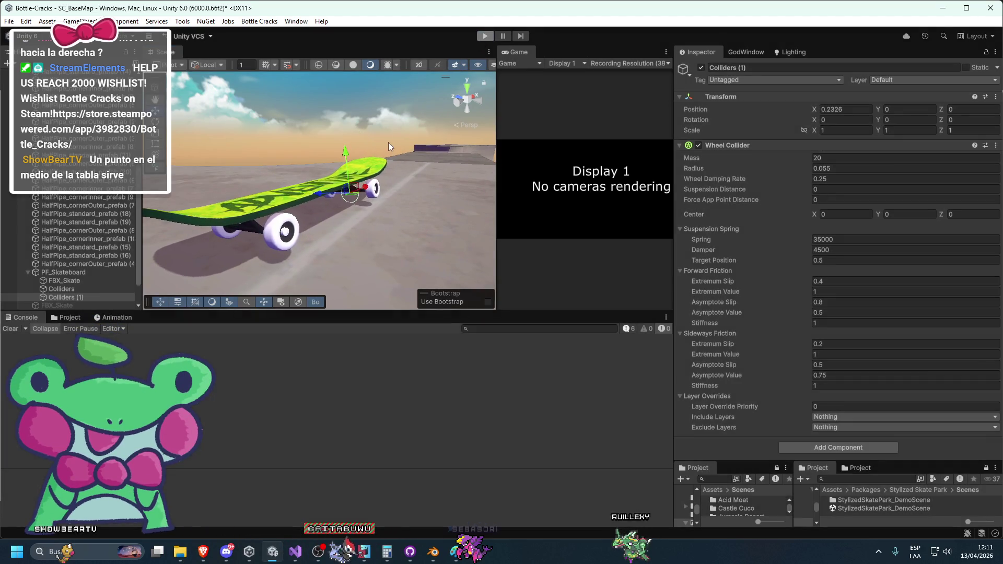
Step: Rotate the wheel colliders to 90° around Y
drag(364, 220, 345, 225)
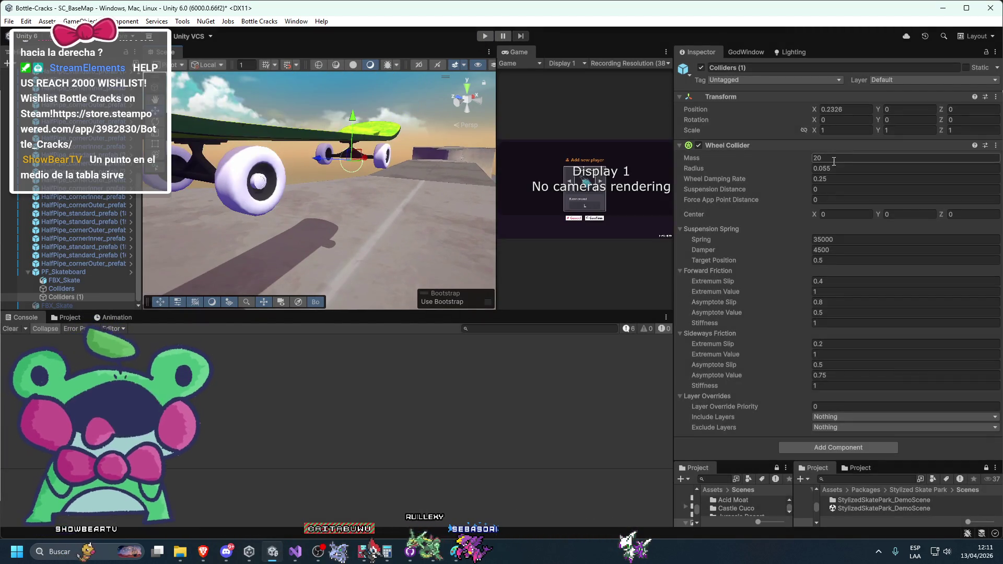
click(903, 117)
text(90)
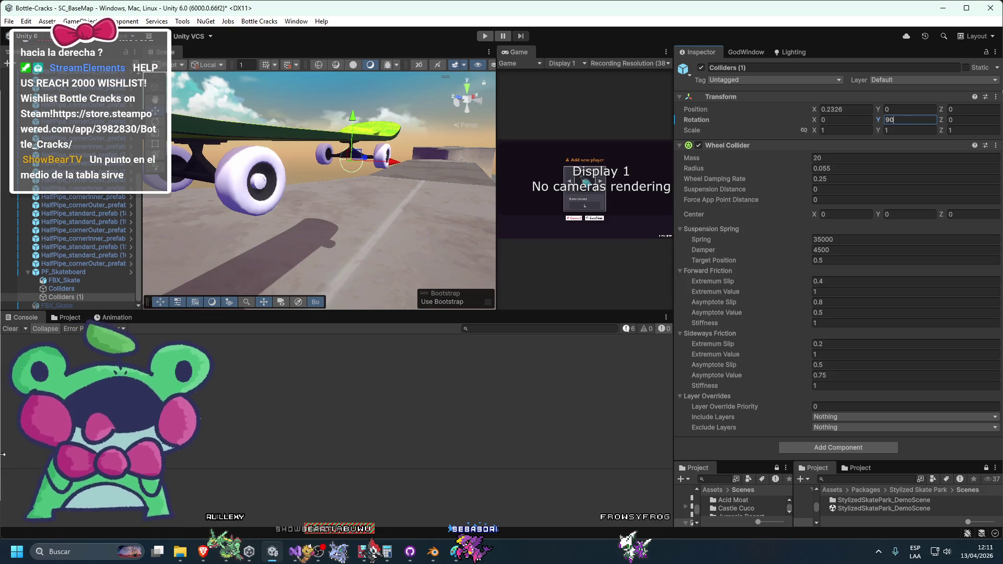
click(68, 282)
click(62, 289)
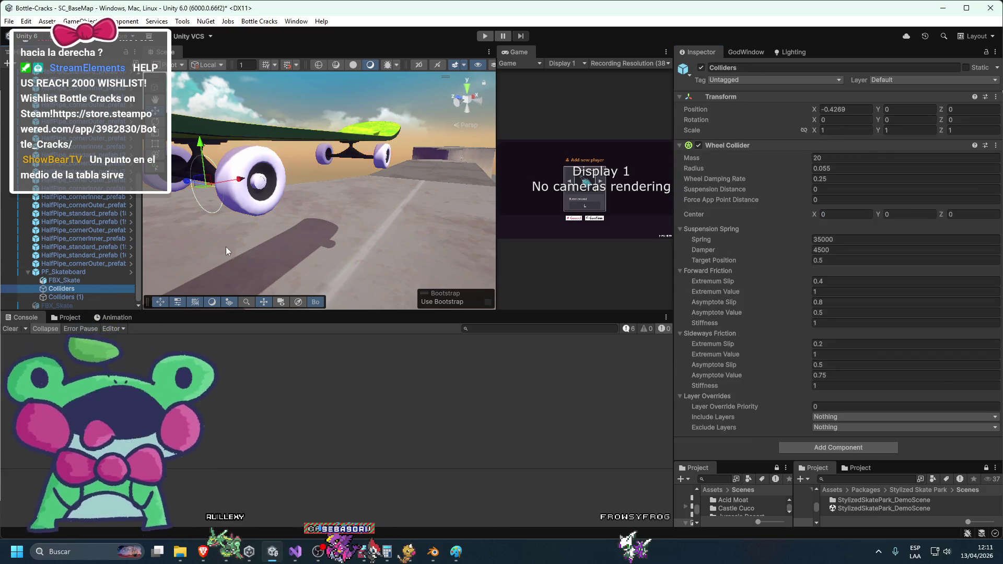
click(895, 117)
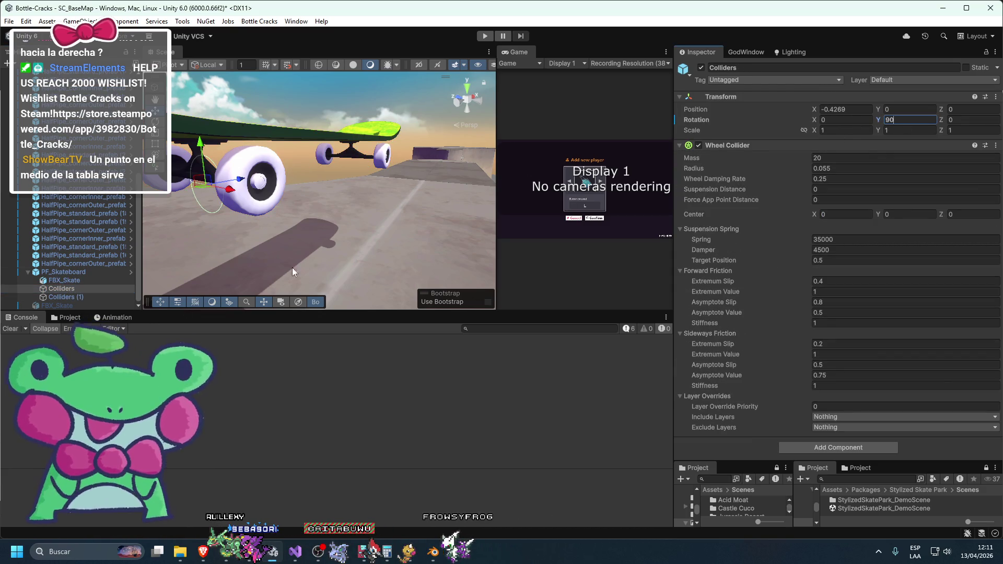
text(90)
key(Return)
Step: Remove the first Box Collider from PF_Skateboard and apply the change to the prefab
click(69, 272)
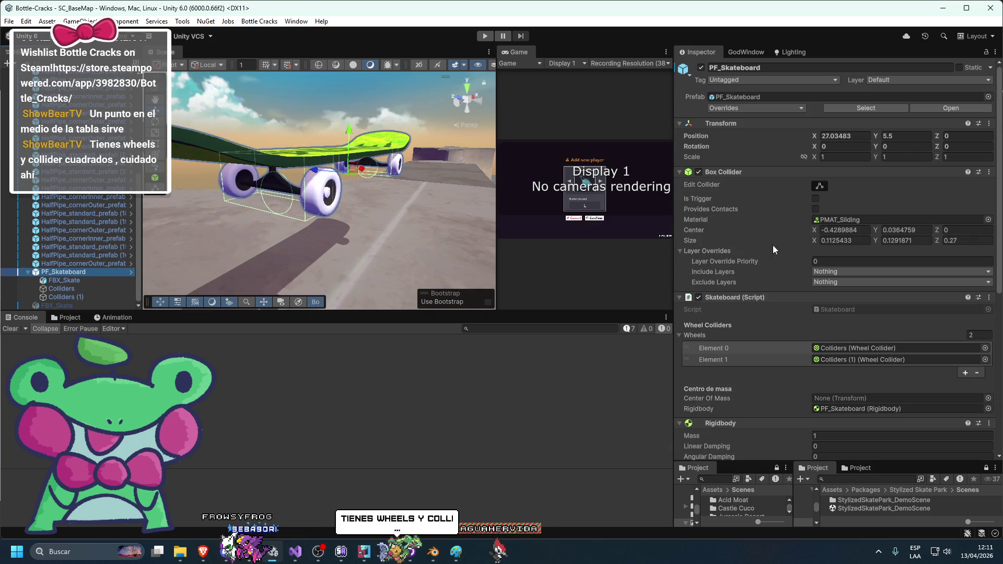
scroll(735, 246, down, 3)
right_click(739, 87)
click(773, 130)
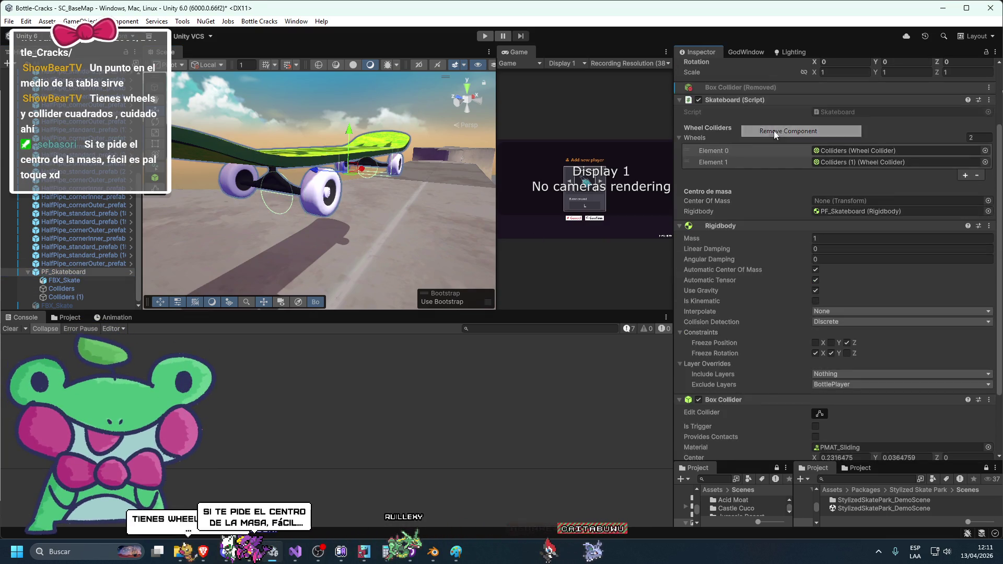
right_click(714, 89)
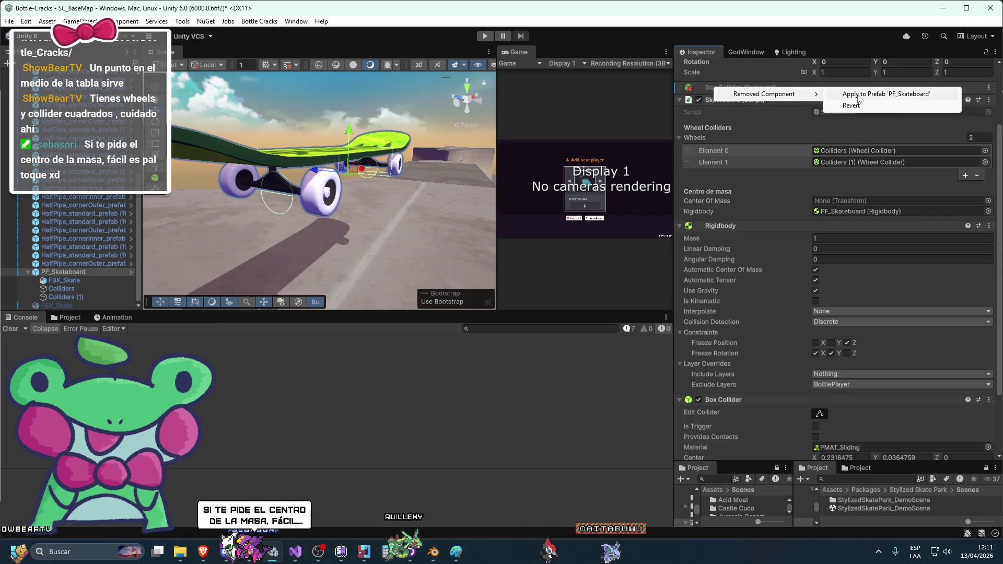
click(857, 95)
Step: Remove the second Box Collider and apply the removal to the PF_Skateboard prefab
scroll(747, 387, down, 1)
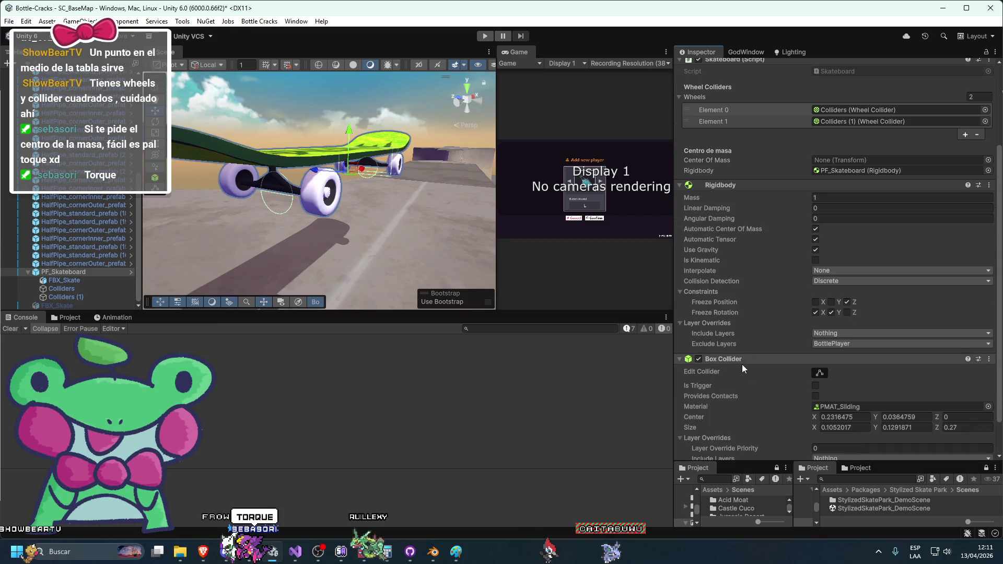
right_click(741, 365)
click(752, 406)
right_click(734, 430)
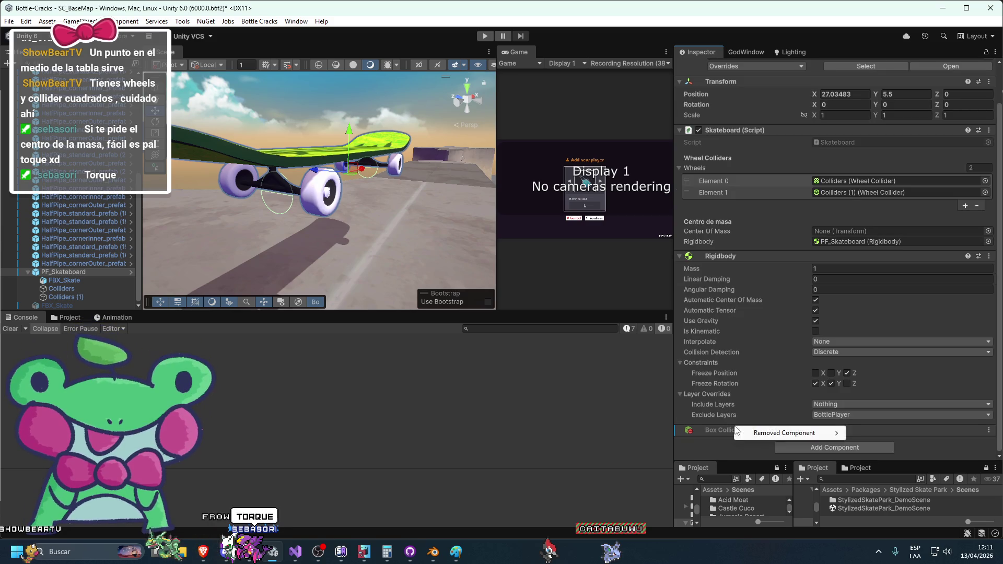
click(869, 434)
scroll(748, 399, down, 2)
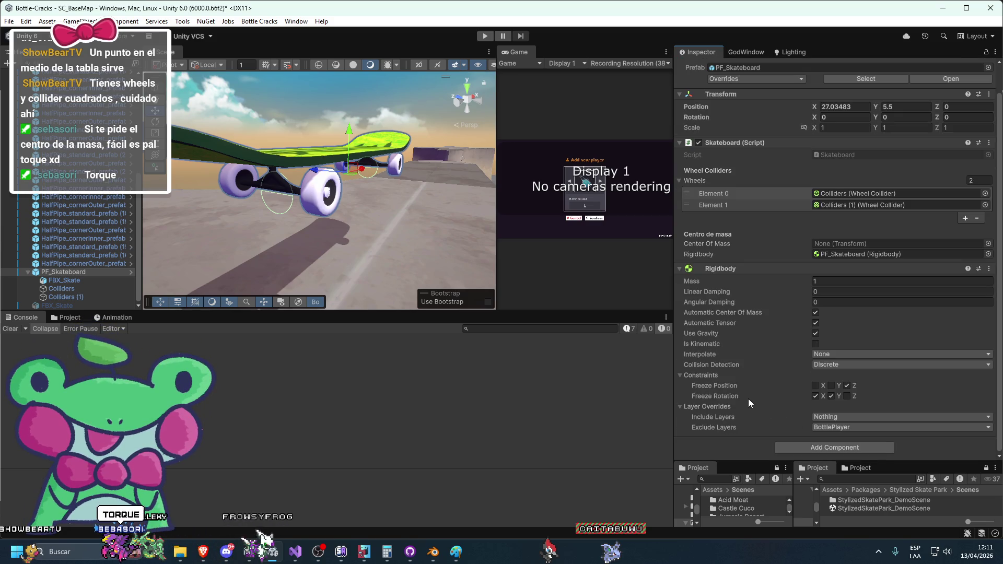
mouse_move(315, 249)
mouse_down()
mouse_move(253, 253)
mouse_move(359, 246)
mouse_up()
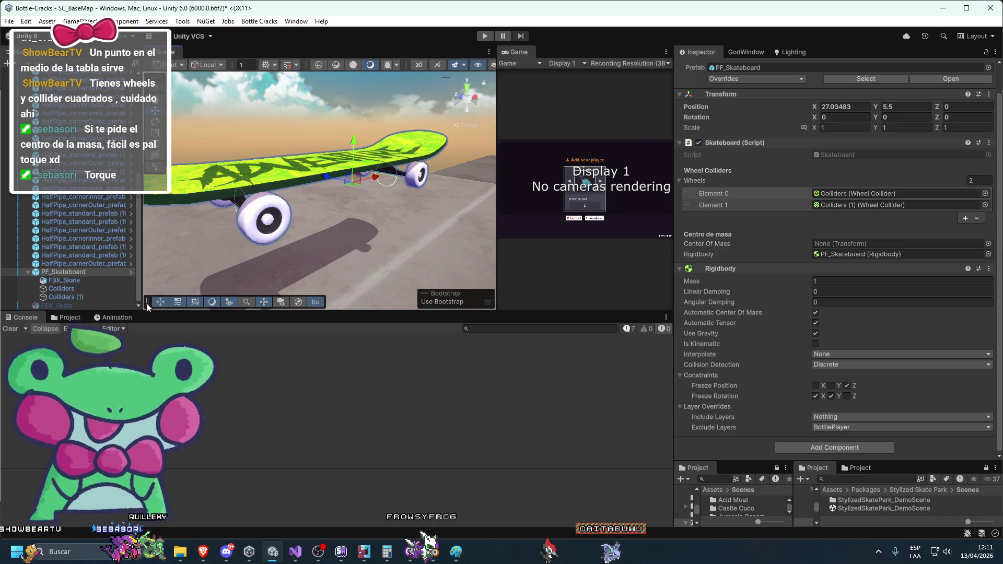
click(87, 295)
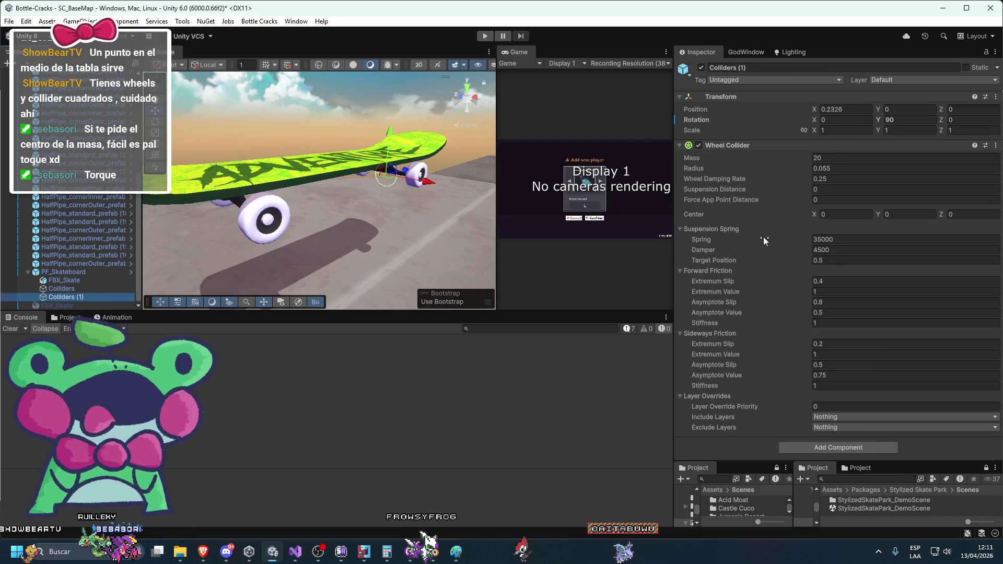
Step: Play-test the skateboard, check the first wheel collider's settings, then stop playing
drag(388, 223, 365, 180)
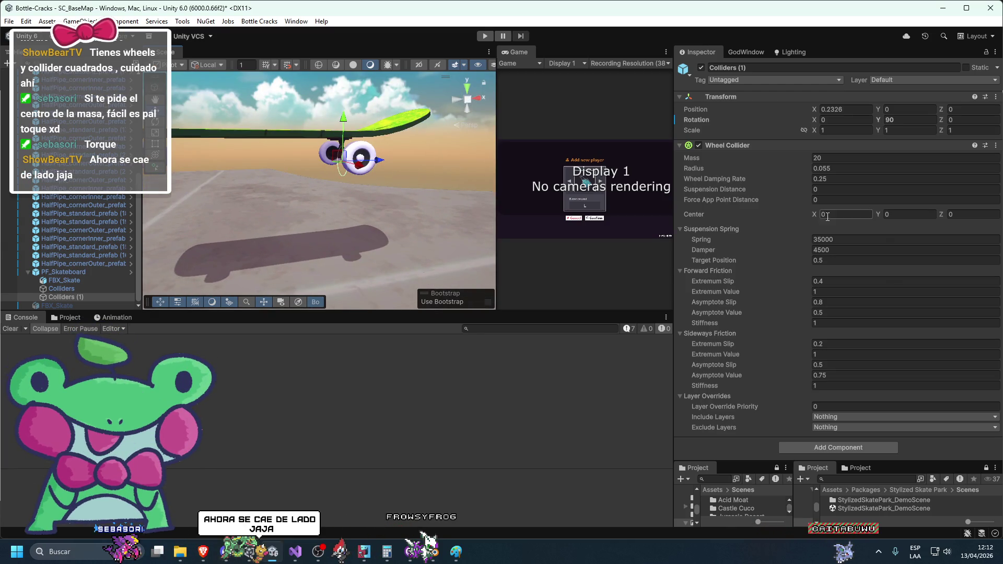
drag(246, 196, 321, 237)
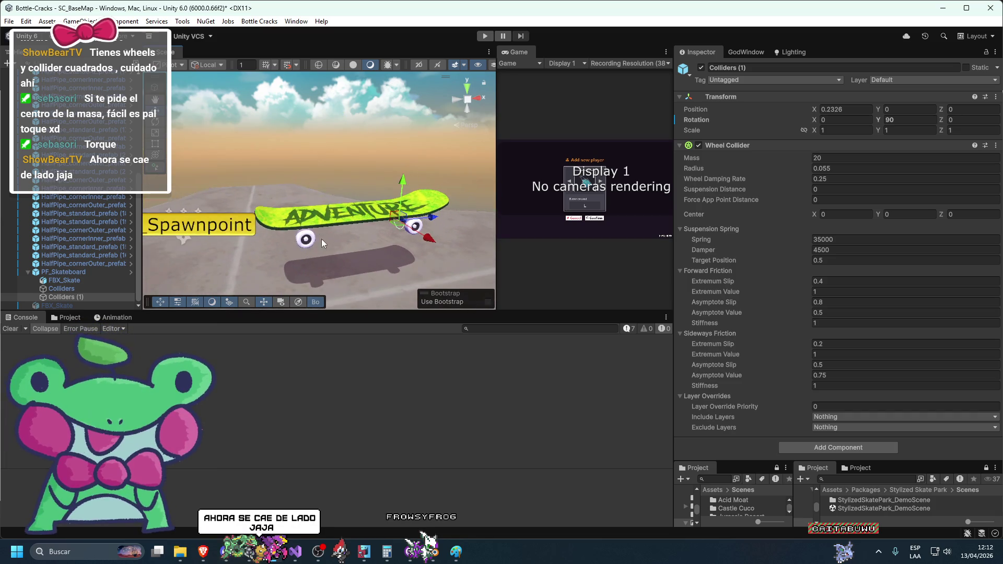
key(ctrl+p)
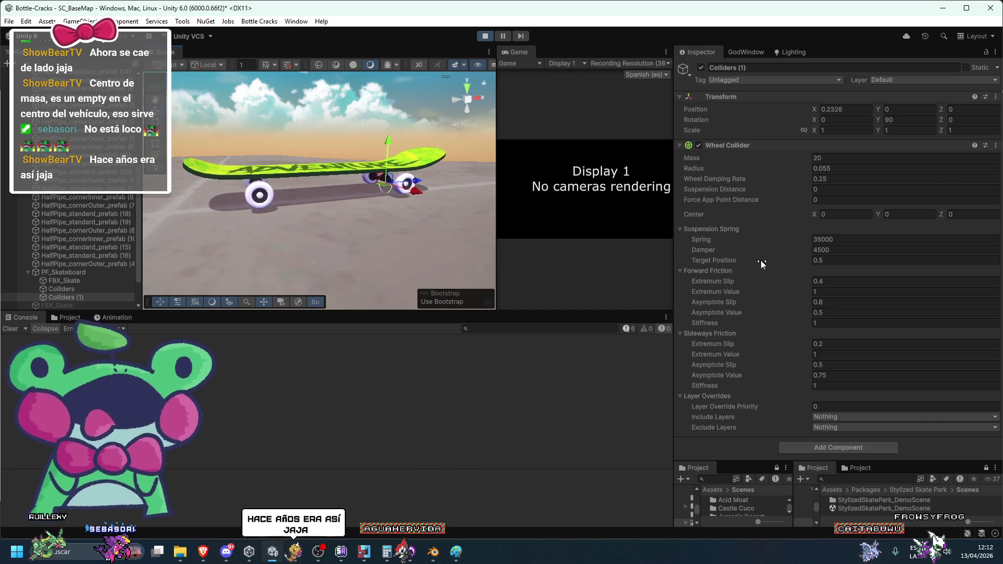
scroll(367, 193, up, 5)
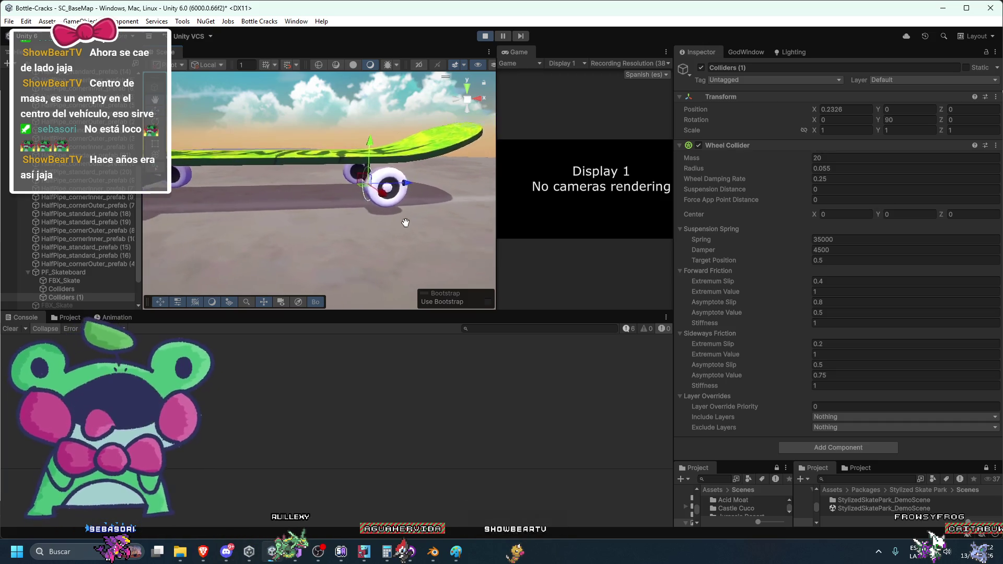
scroll(395, 232, down, 2)
click(61, 289)
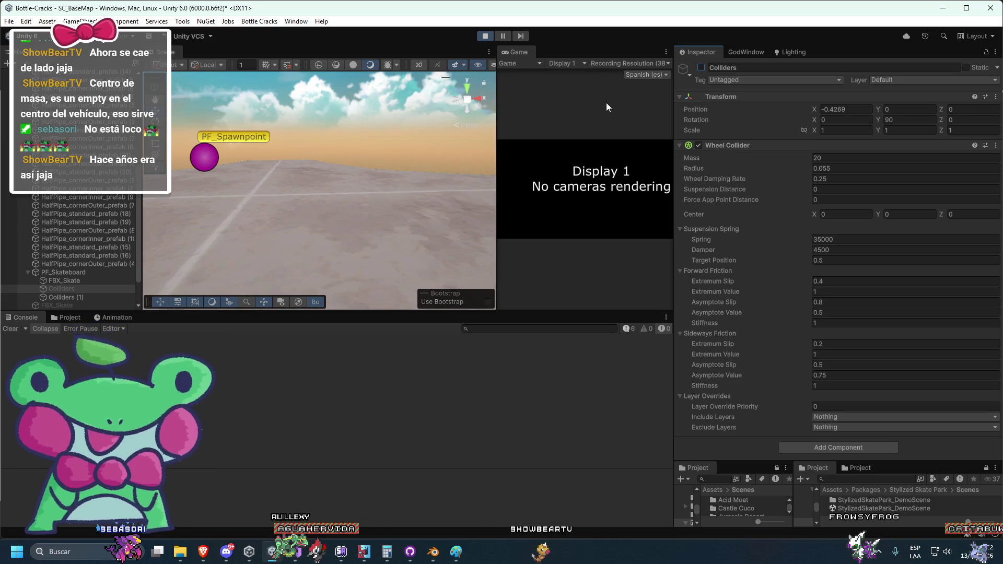
click(486, 36)
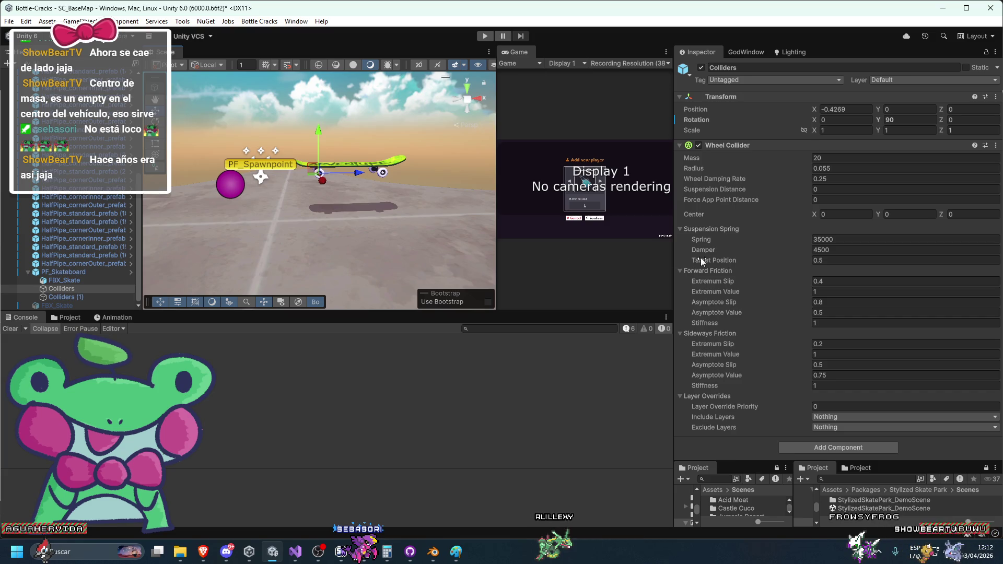
Step: Frame the Colliders wheel collider in the Scene view and add Colliders (1) to the selection
key(f)
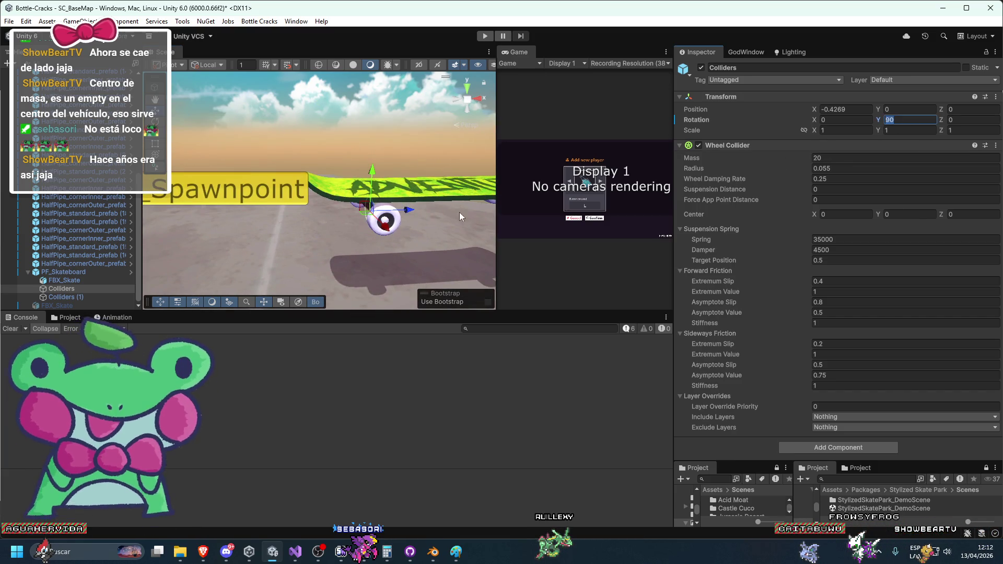
scroll(443, 206, down, 3)
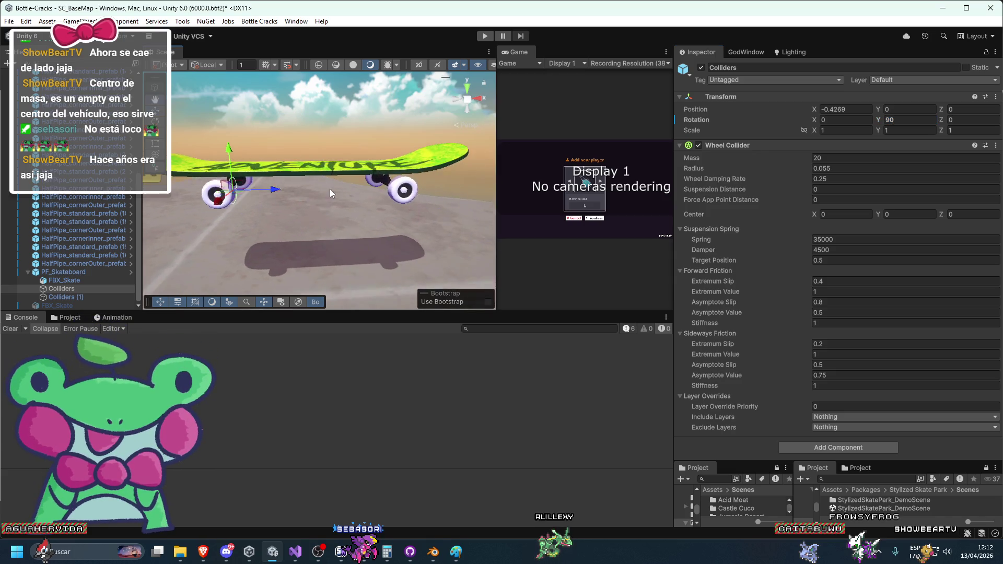
scroll(398, 203, up, 2)
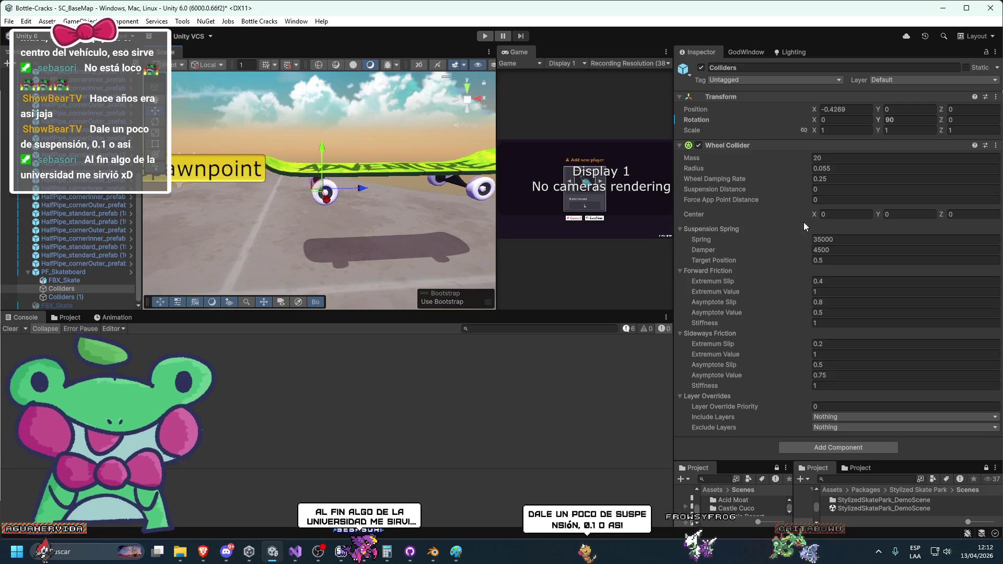
ctrl+click(92, 297)
Step: Set both wheel colliders' suspension distance to 0.1 and play-test the skateboard near PF_Spawnpoint
click(846, 190)
text(.1)
mouse_move(342, 201)
mouse_down()
mouse_move(270, 158)
mouse_move(340, 174)
mouse_up()
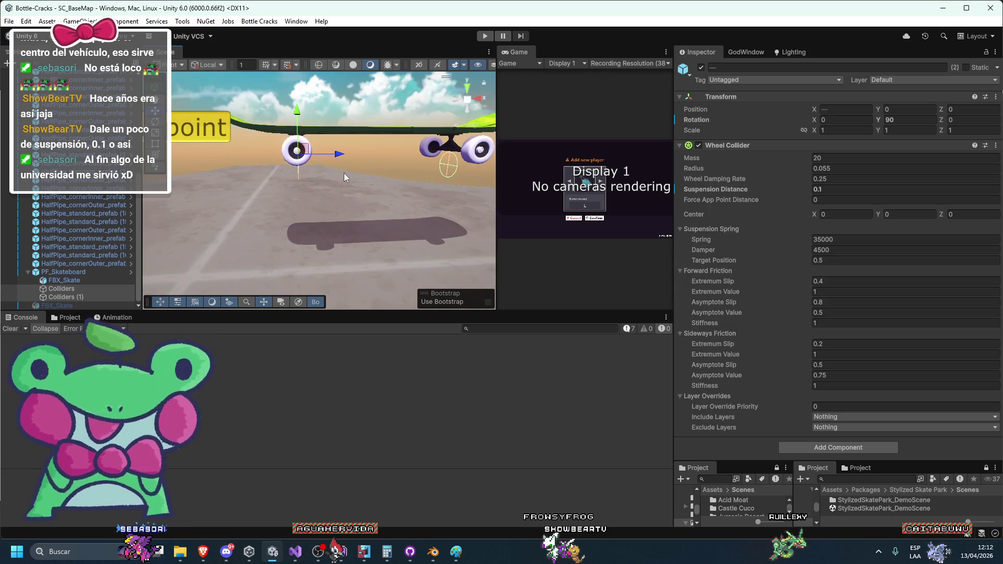
click(484, 36)
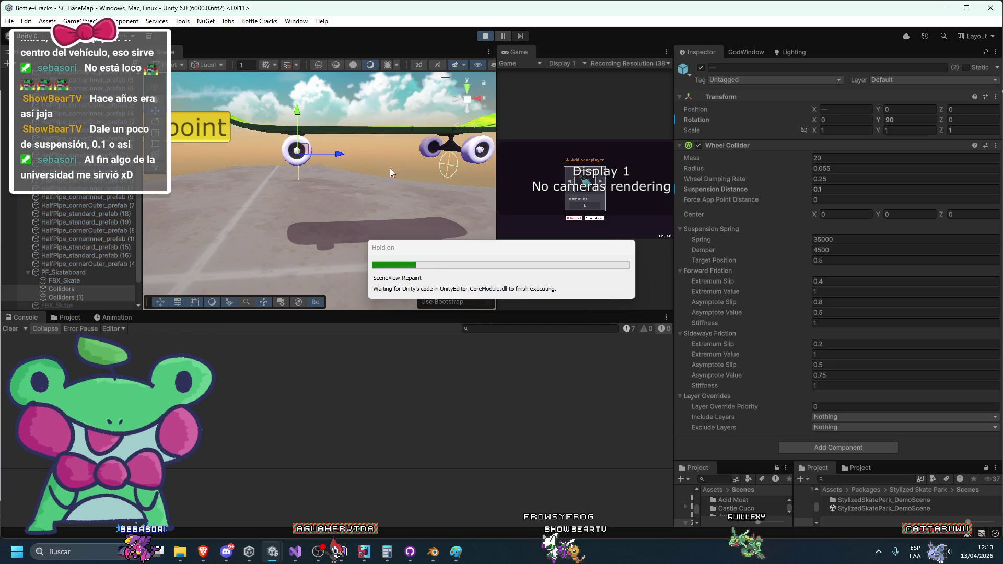
key(f)
scroll(318, 150, down, 5)
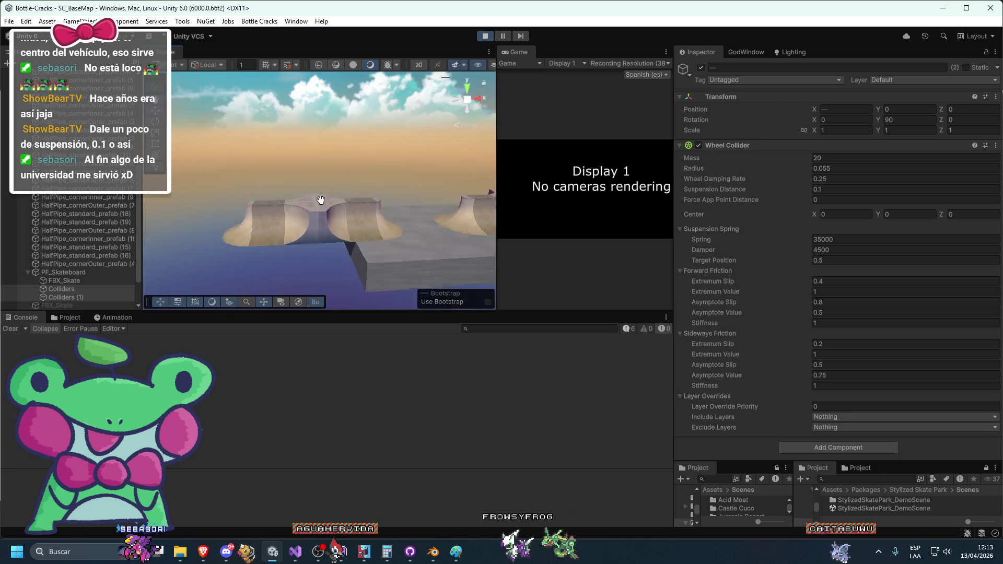
double_click(70, 274)
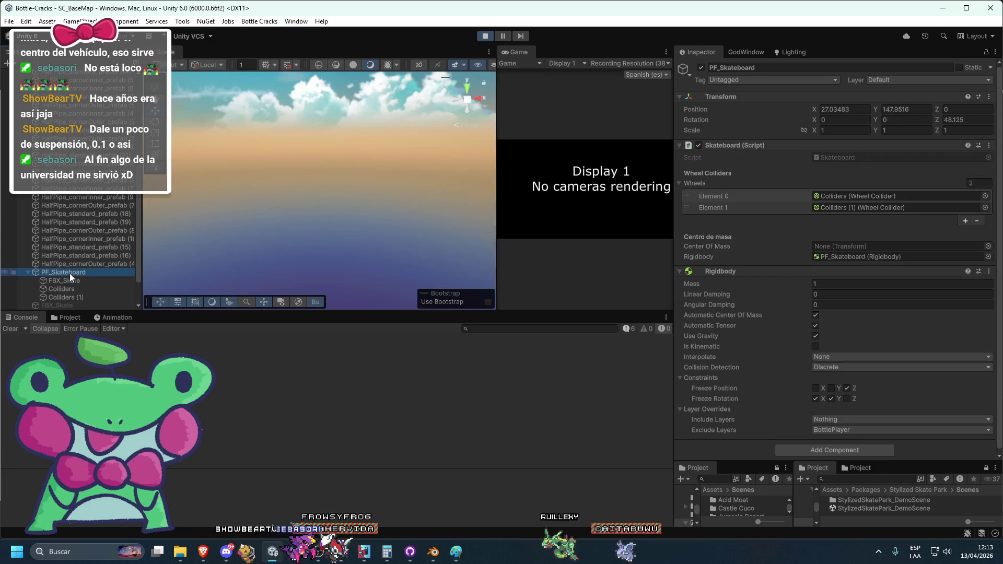
click(486, 35)
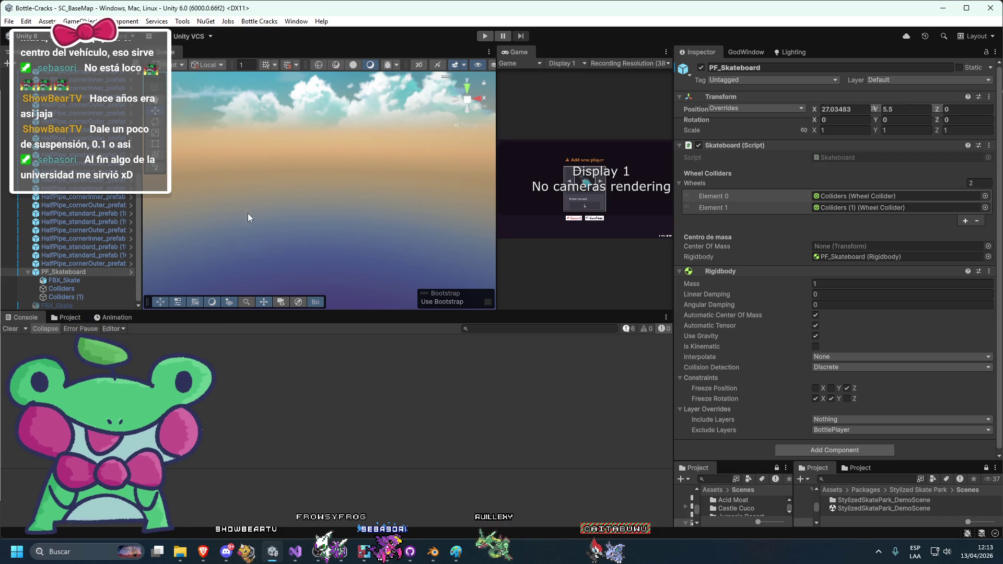
Step: Run the skateboard play test again, framing the board from Colliders (1), then stop
click(484, 35)
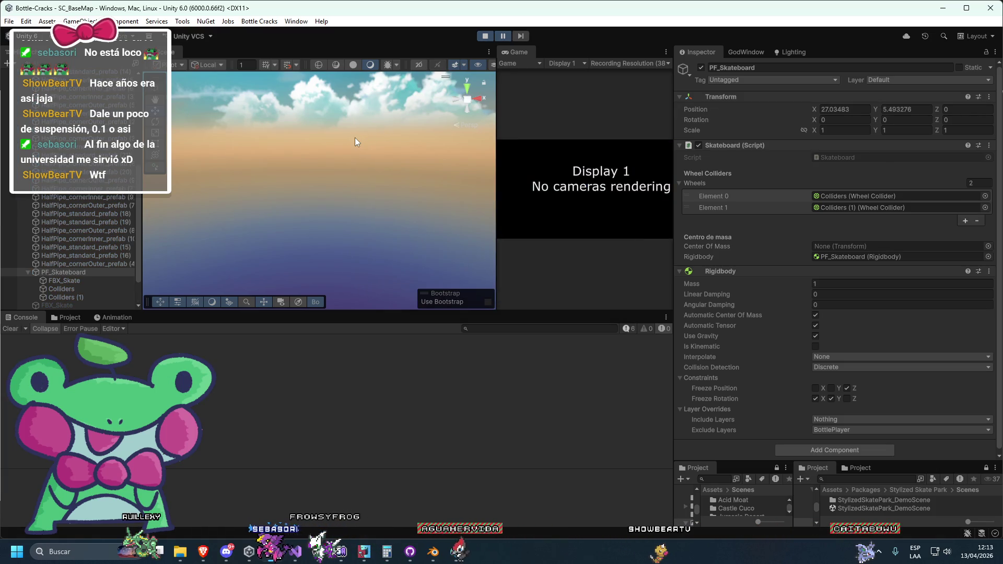
double_click(66, 296)
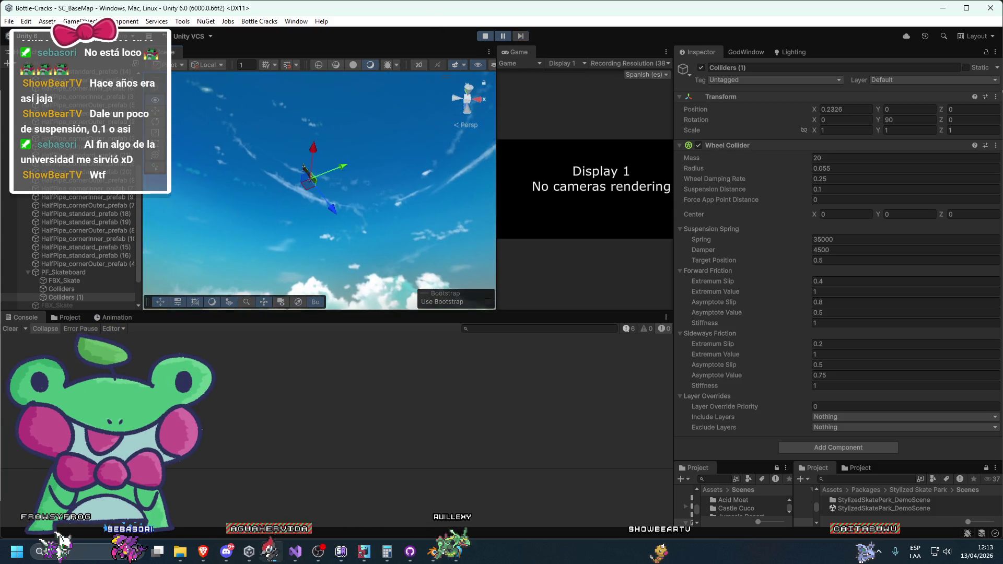
click(481, 33)
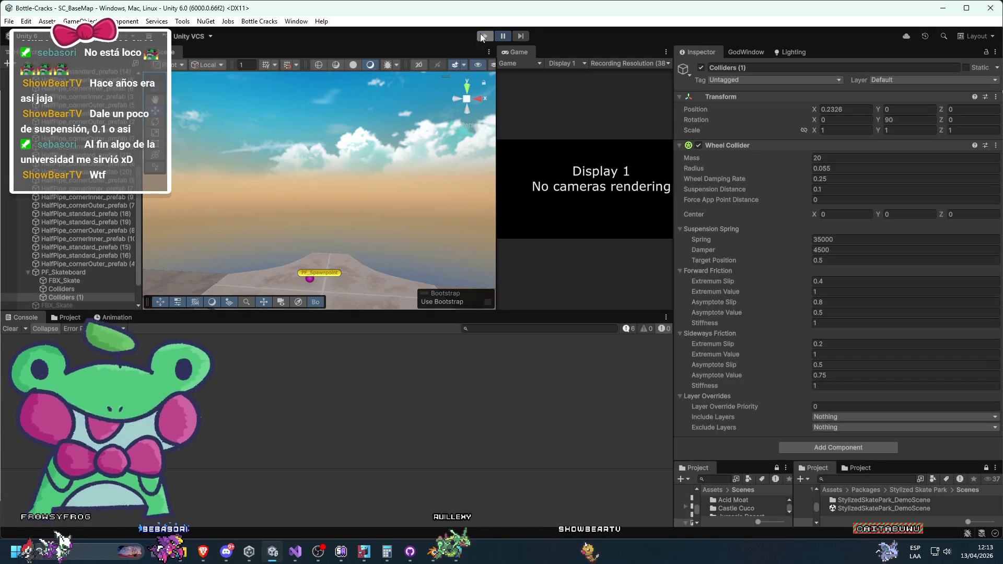
Step: Duplicate the wheel collider pair at Position Z 0.132 and play-test with four wheels
mouse_move(322, 172)
mouse_down()
mouse_move(303, 215)
mouse_move(343, 218)
mouse_move(329, 206)
mouse_move(297, 206)
mouse_move(402, 199)
mouse_up()
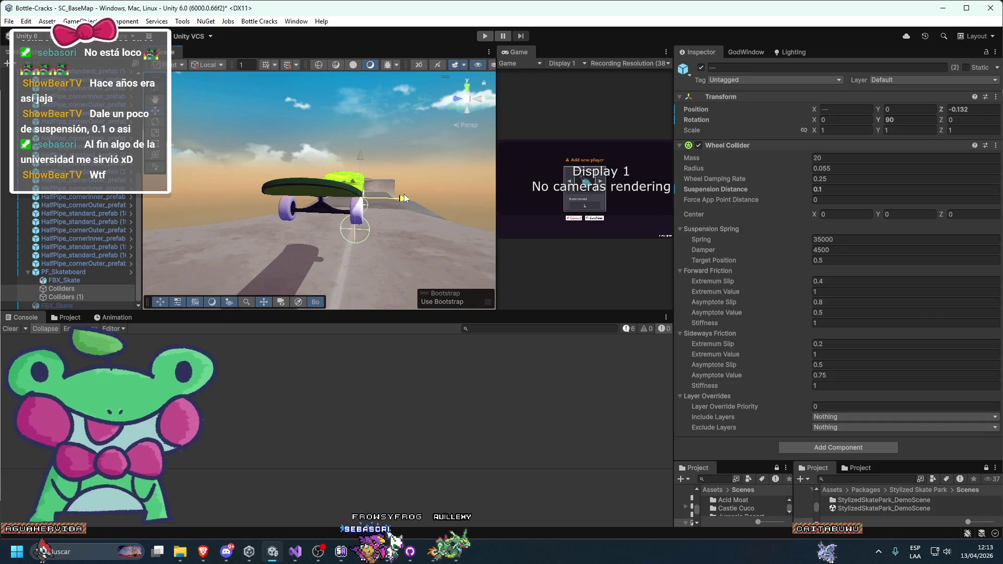
key(ctrl+d)
key(ctrl+d)
click(960, 109)
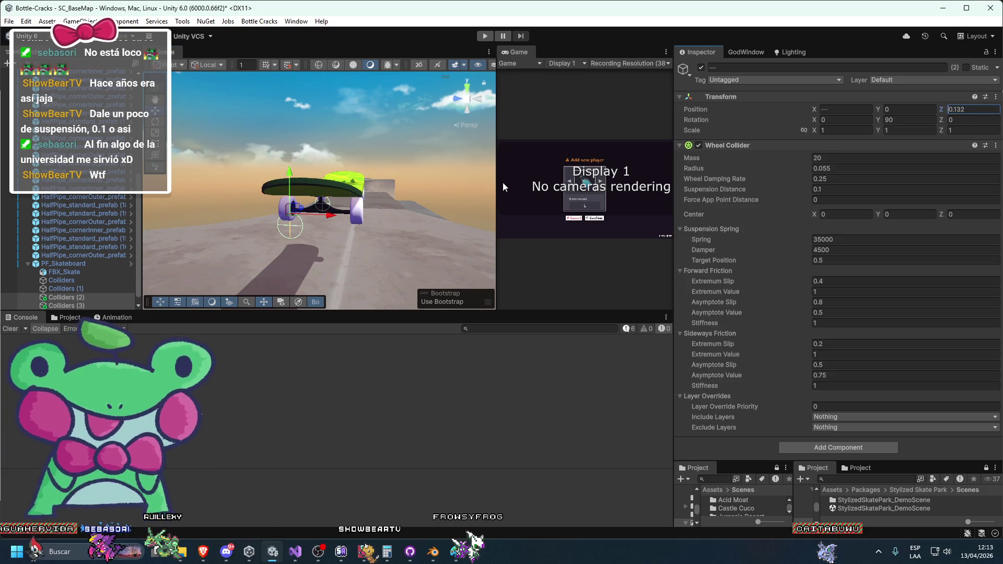
click(68, 263)
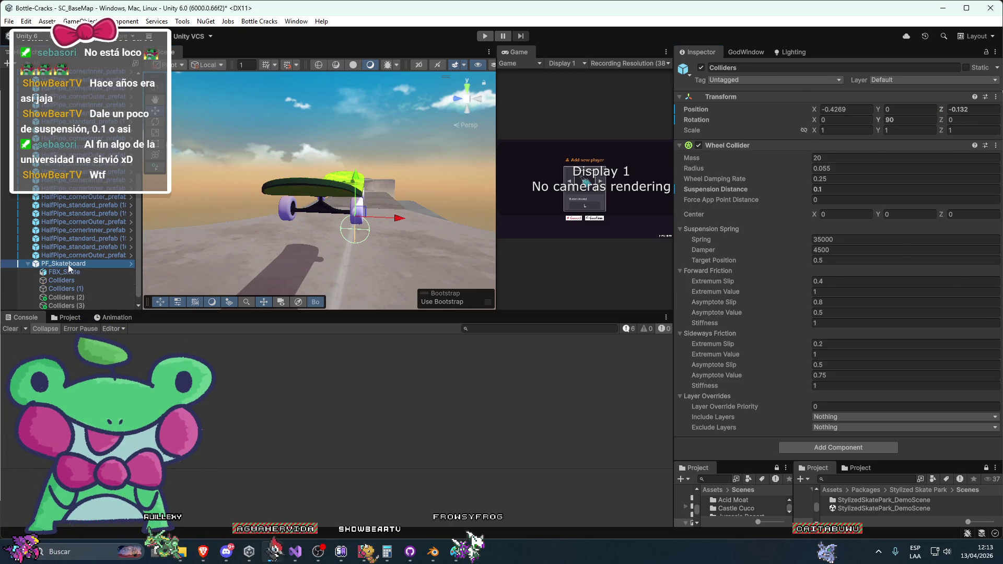
mouse_move(190, 225)
mouse_down()
mouse_move(193, 196)
mouse_move(233, 183)
mouse_up()
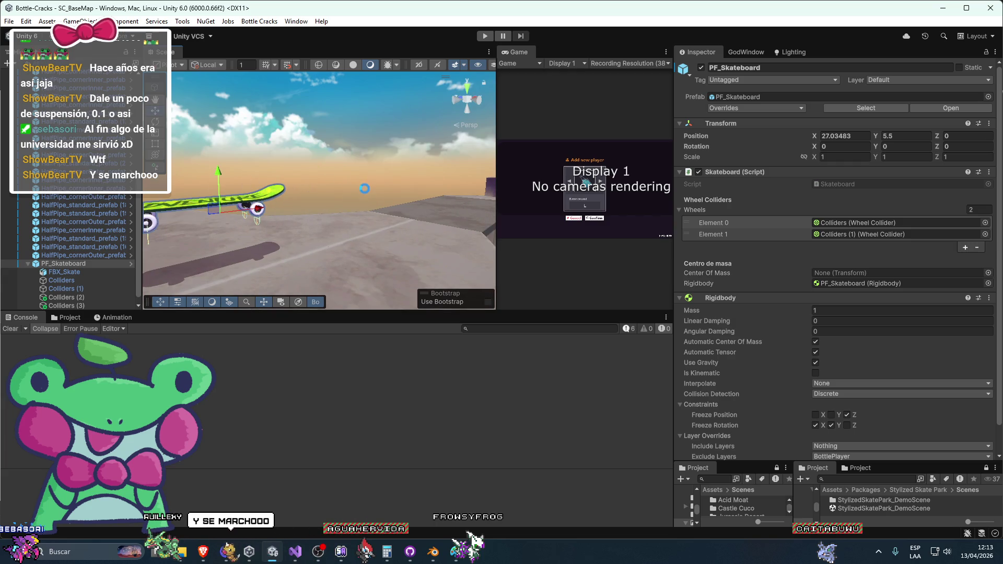
key(f)
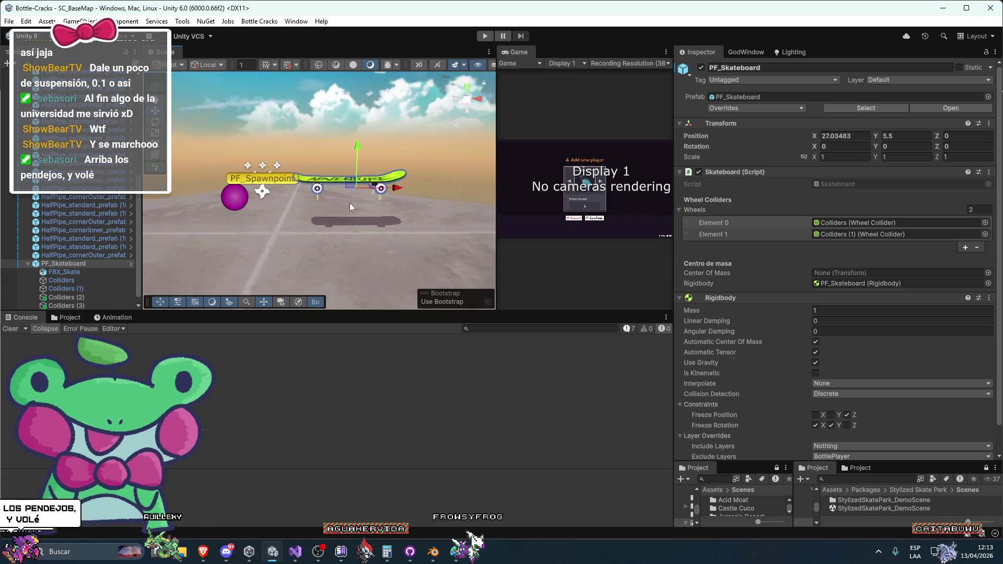
click(485, 36)
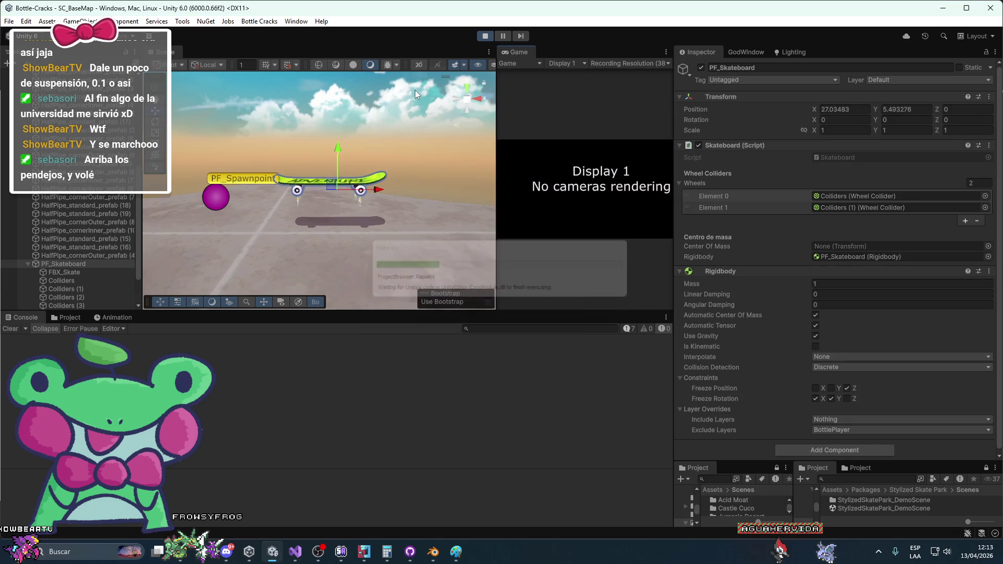
click(484, 36)
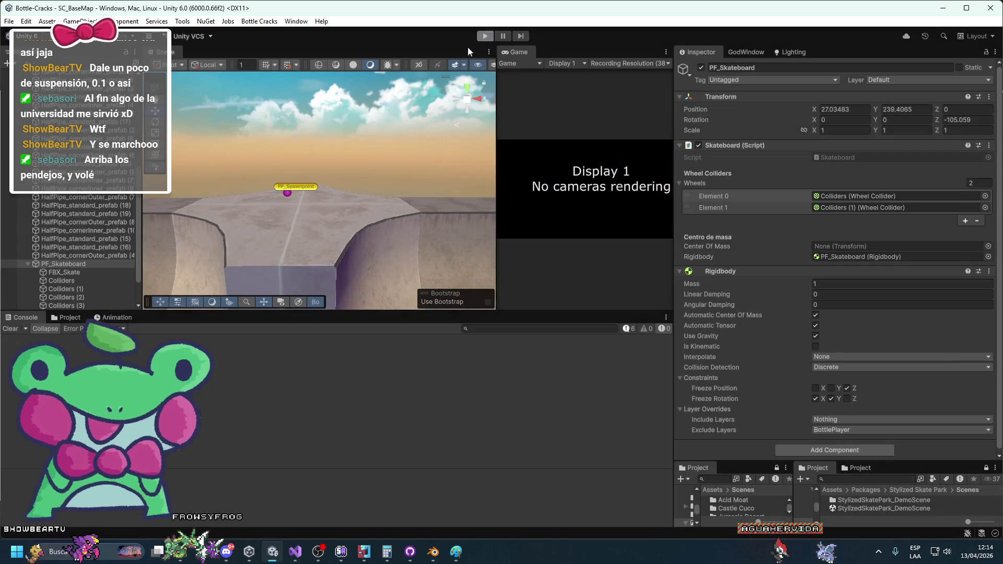
Step: Set all four wheel colliders' suspension distance to 0 and start a play test
click(102, 280)
shift+click(74, 305)
click(818, 189)
click(485, 36)
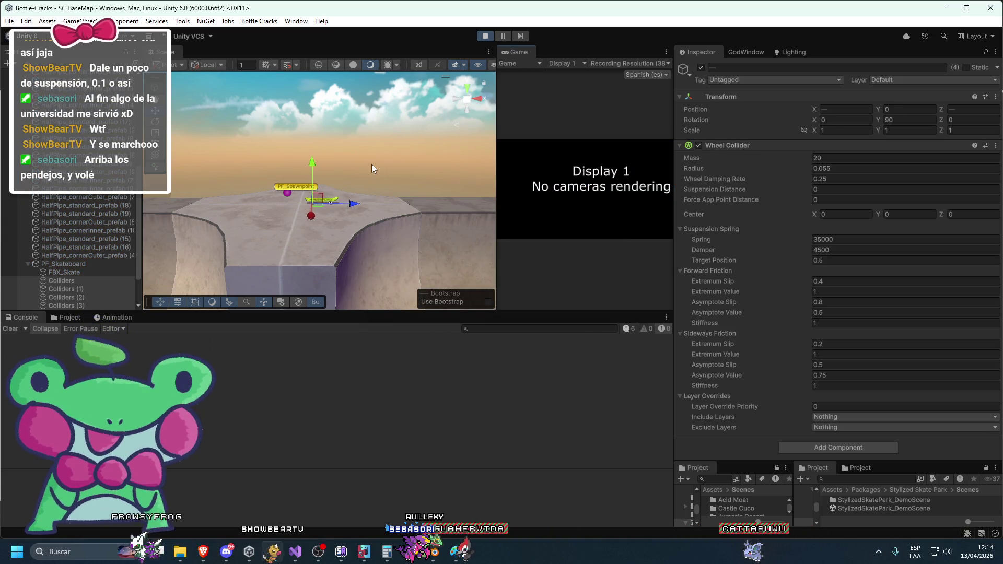
scroll(379, 195, up, 5)
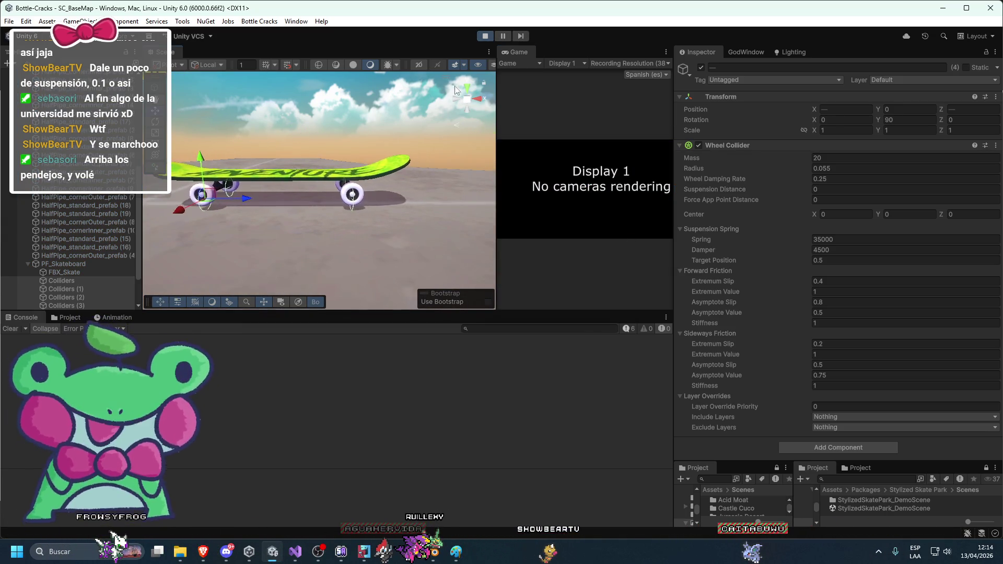
Step: Stop playing and set Y rotation 90 on the four wheel colliders and the FBX_Skate model
click(485, 37)
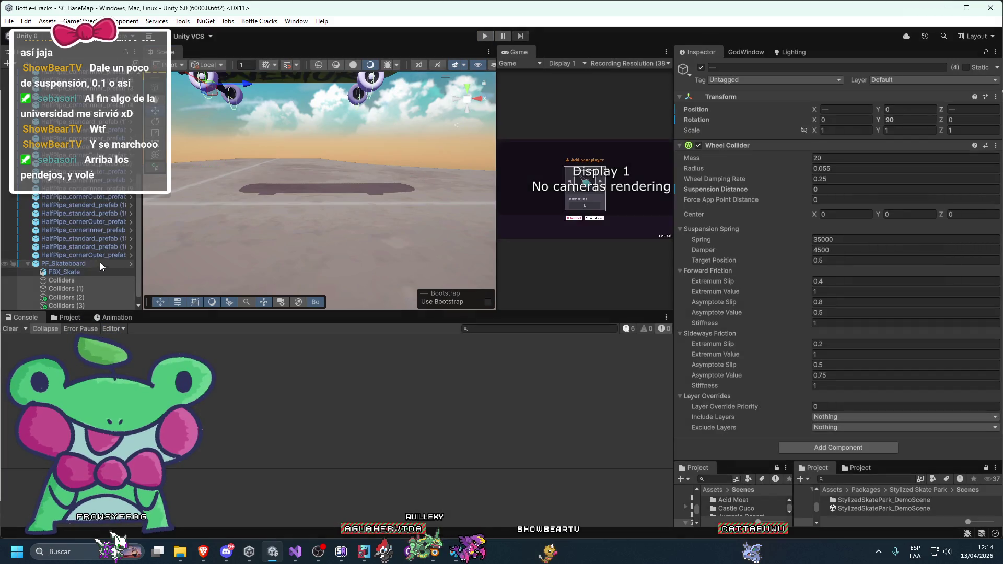
click(84, 263)
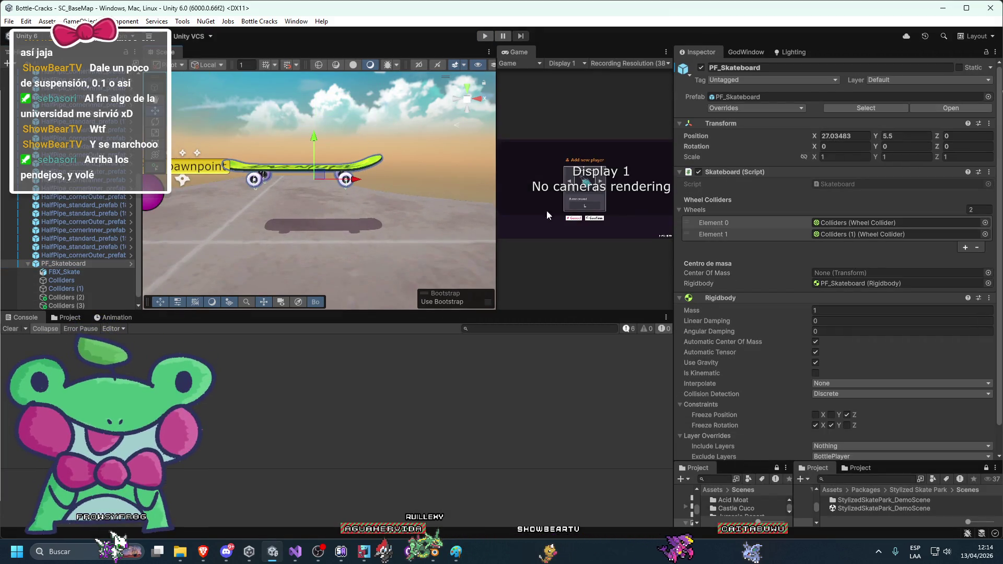
text(90)
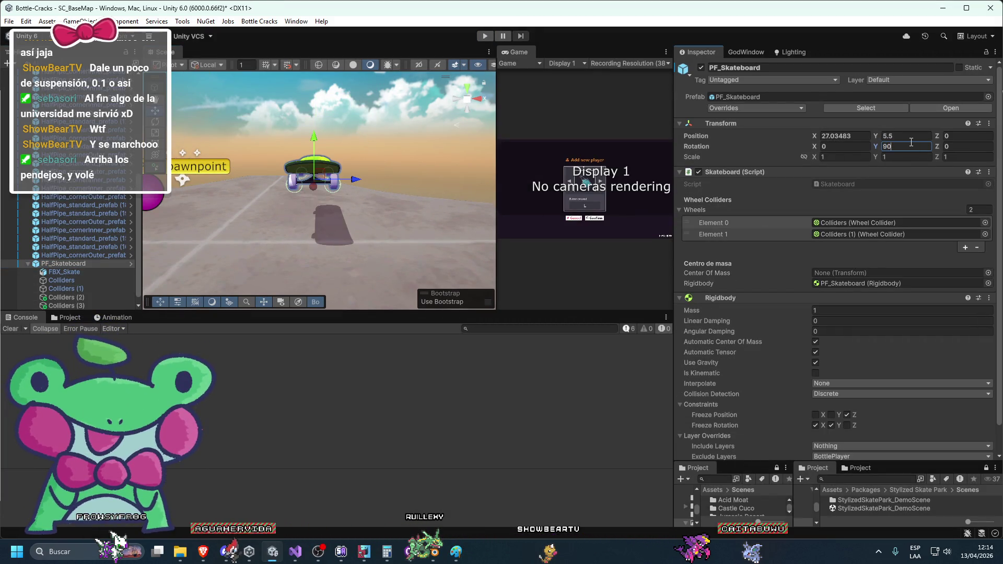
scroll(448, 196, down, 3)
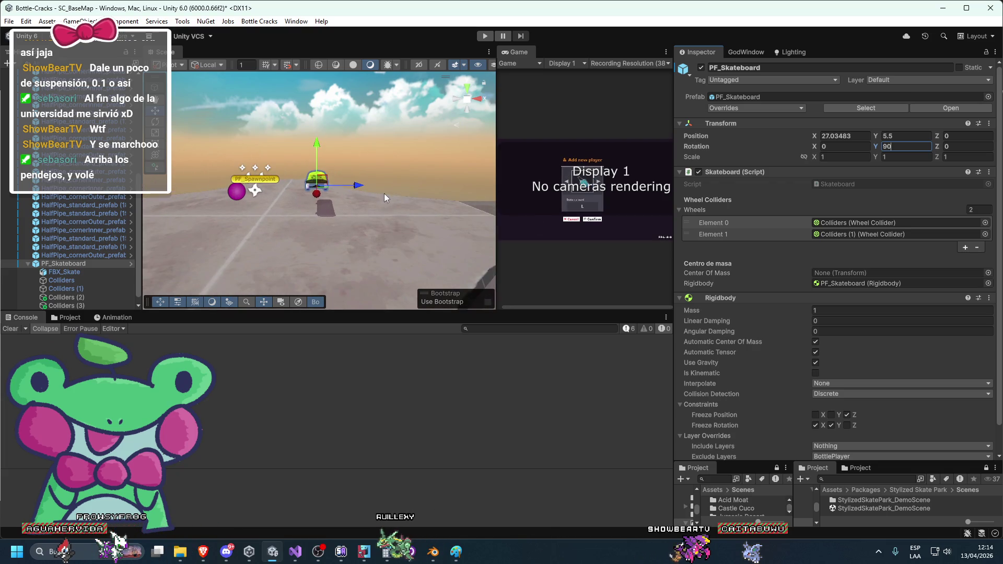
click(61, 298)
shift+click(57, 281)
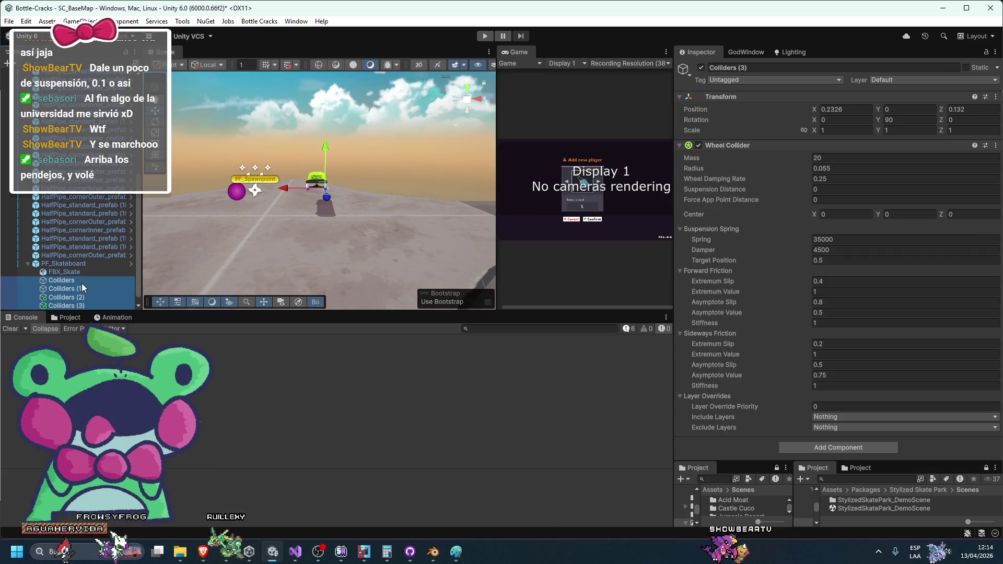
click(909, 120)
text(90)
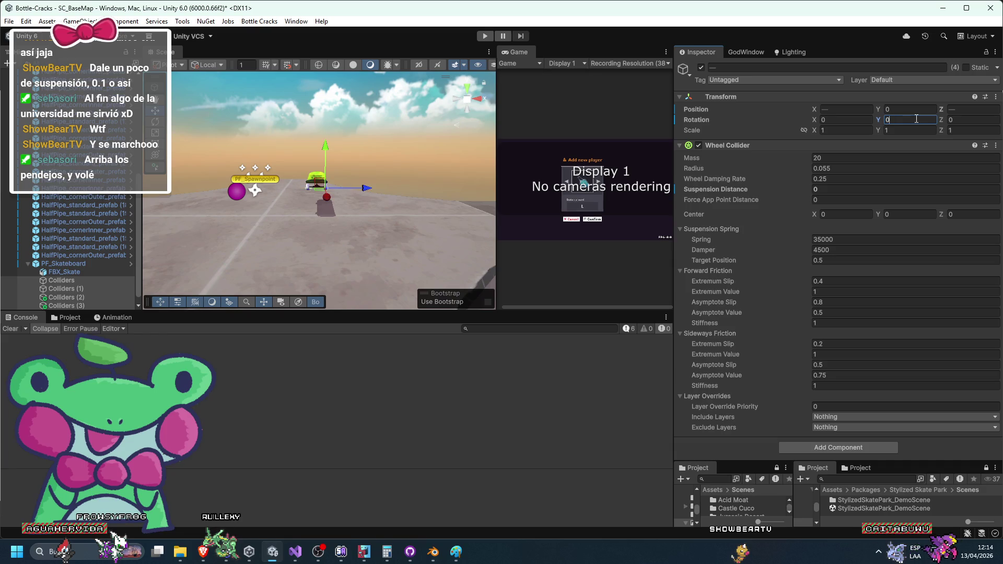
click(64, 271)
click(913, 147)
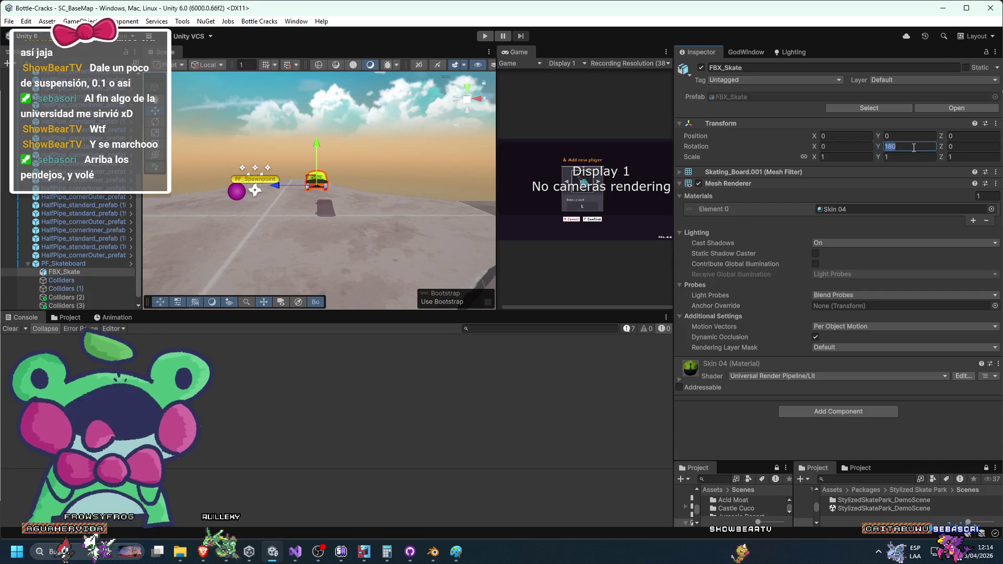
text(90)
key(Return)
scroll(412, 241, up, 1)
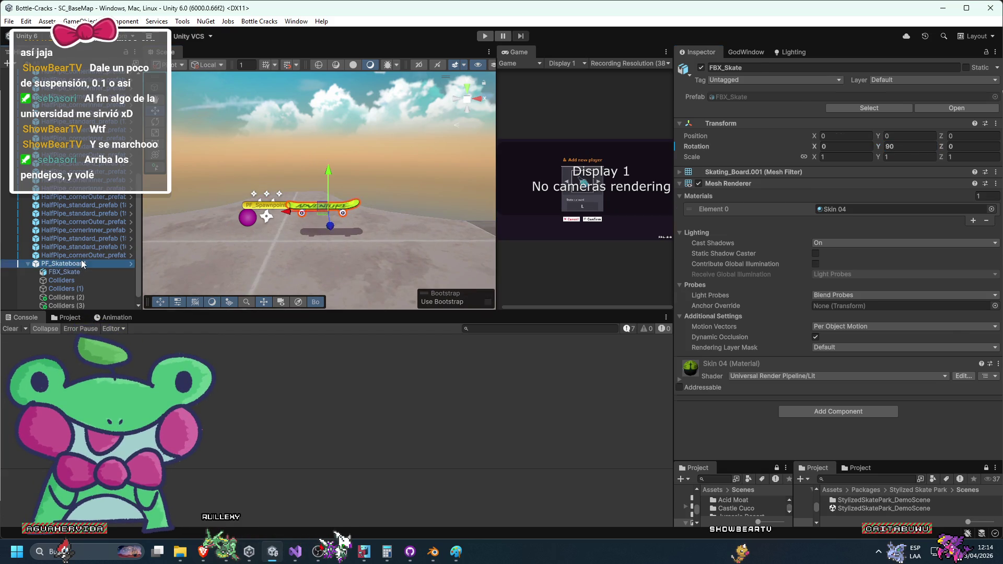
Step: Shift Colliders (2)/(3) along the board and set Colliders/Colliders (1) Position Z to -0.231
click(82, 264)
scroll(340, 203, up, 6)
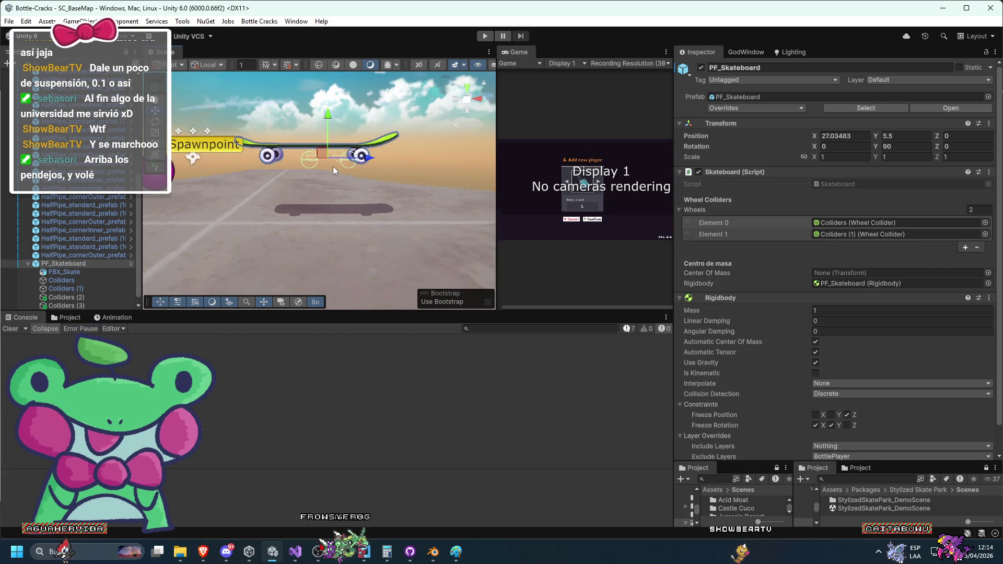
click(57, 298)
shift+click(54, 306)
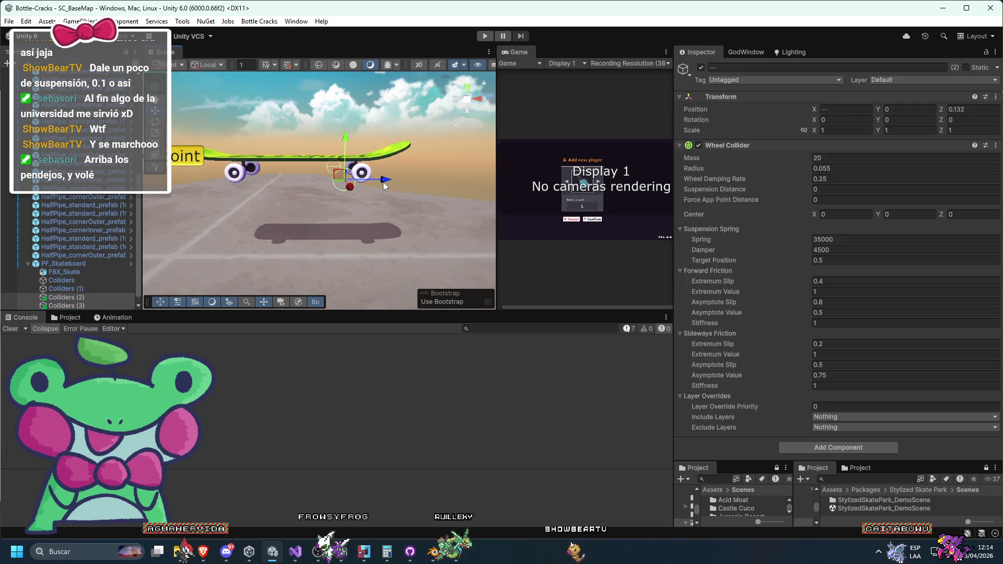
drag(402, 177, 375, 161)
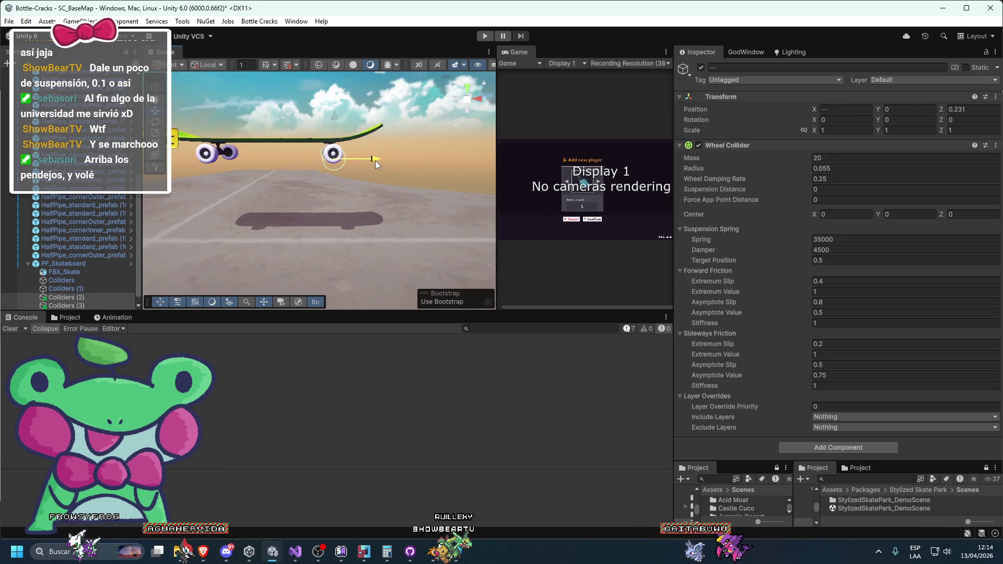
click(66, 288)
ctrl+click(73, 280)
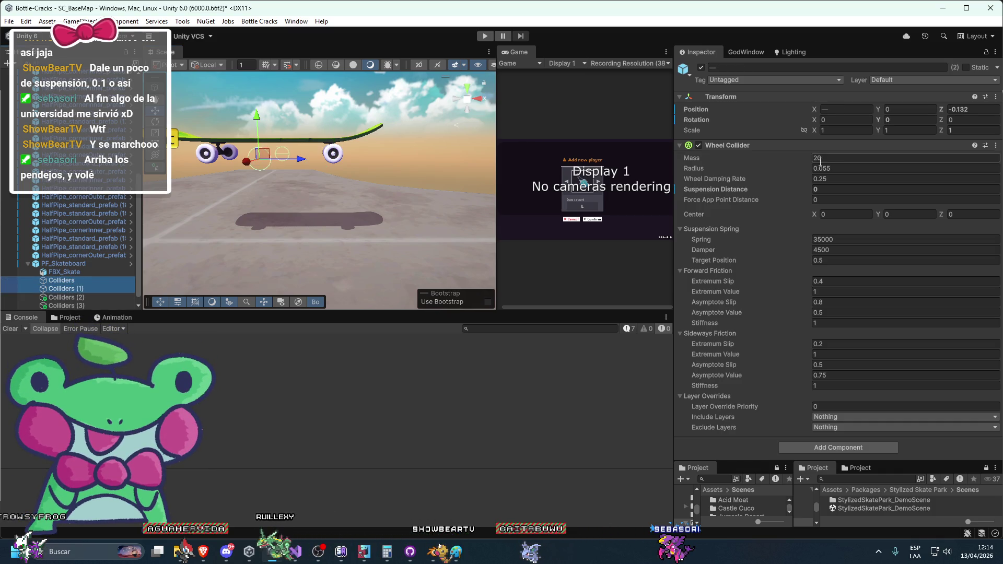
click(945, 105)
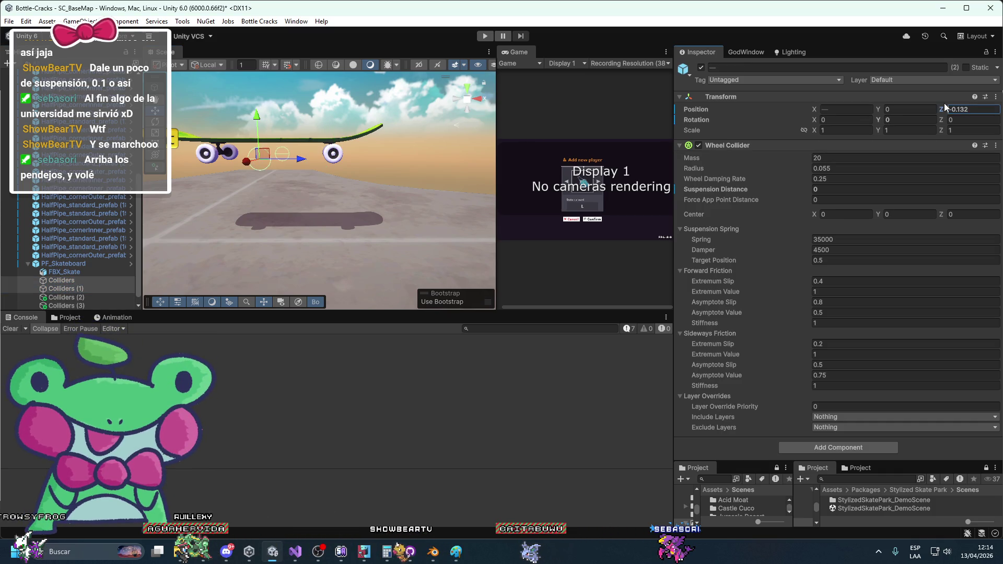
text(-0.232)
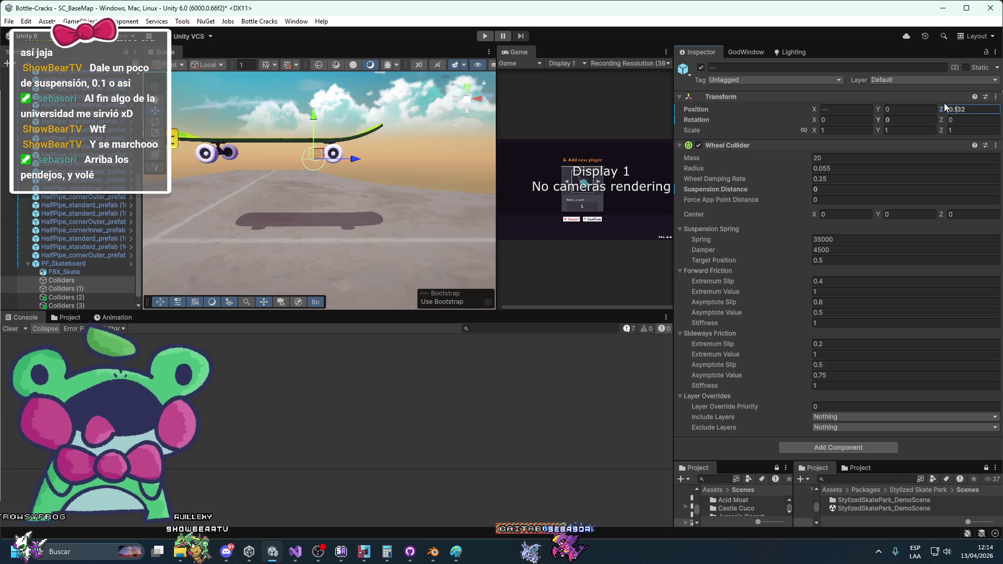
key(BackSpace)
text(1)
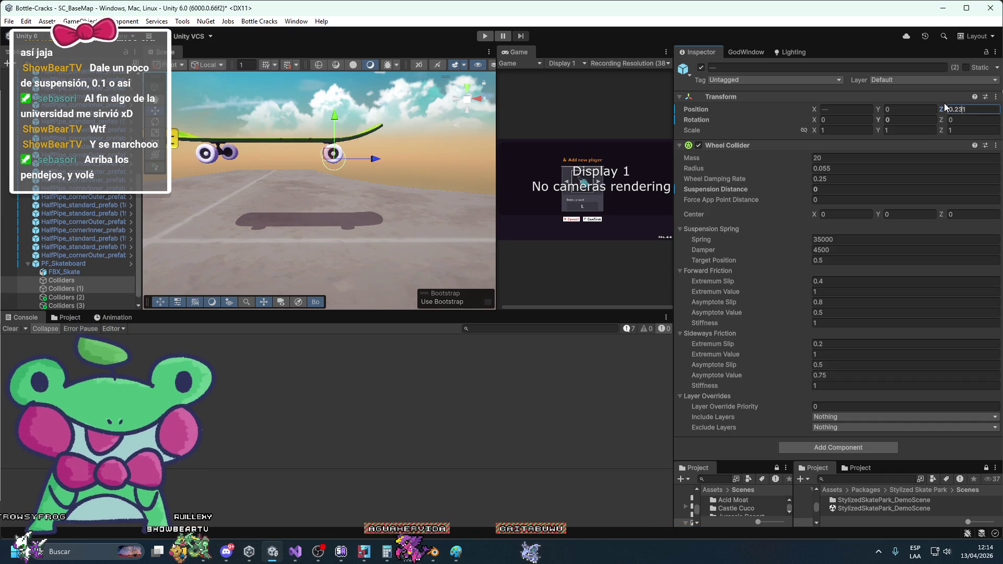
key(Return)
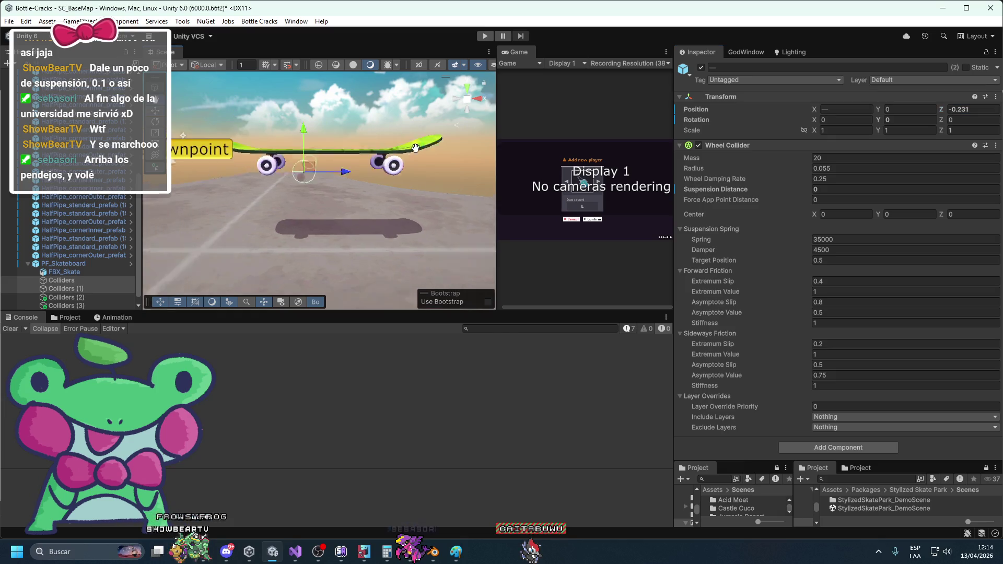
mouse_move(343, 187)
mouse_down()
mouse_move(358, 209)
mouse_move(384, 209)
mouse_move(409, 235)
mouse_up()
Step: In the left side view, slide the paired wheel colliders inward along X with the gizmo
click(84, 297)
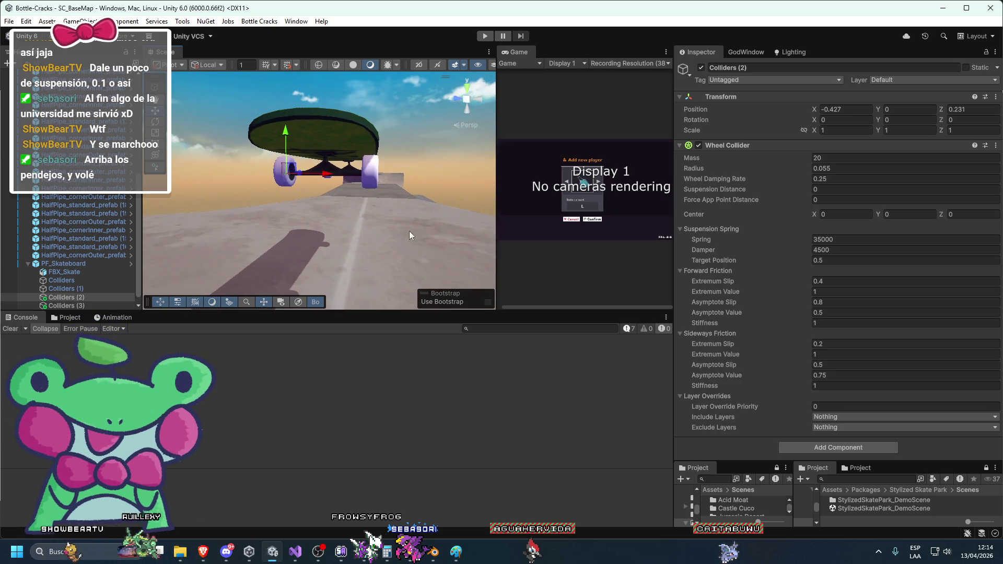
click(462, 98)
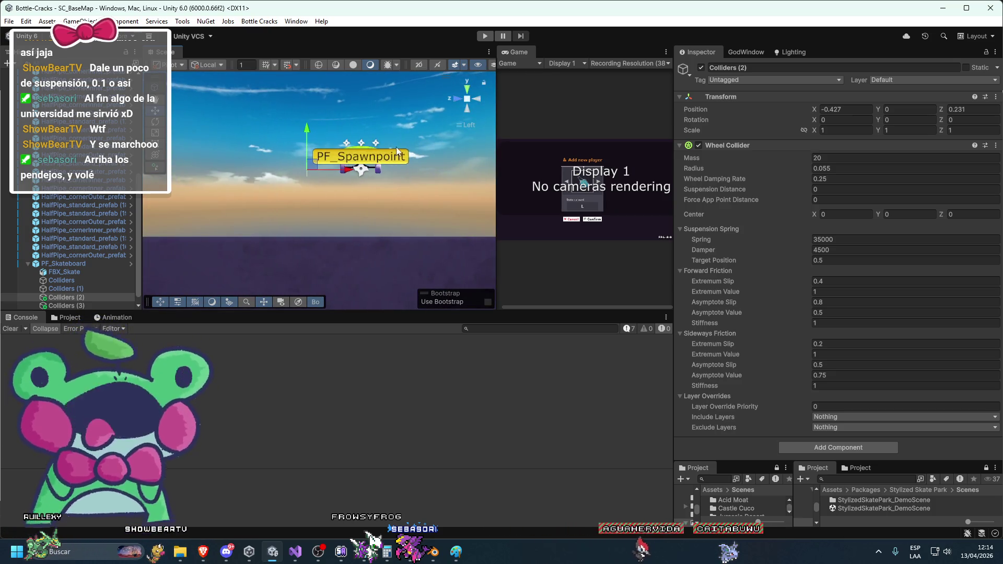
click(79, 273)
click(73, 288)
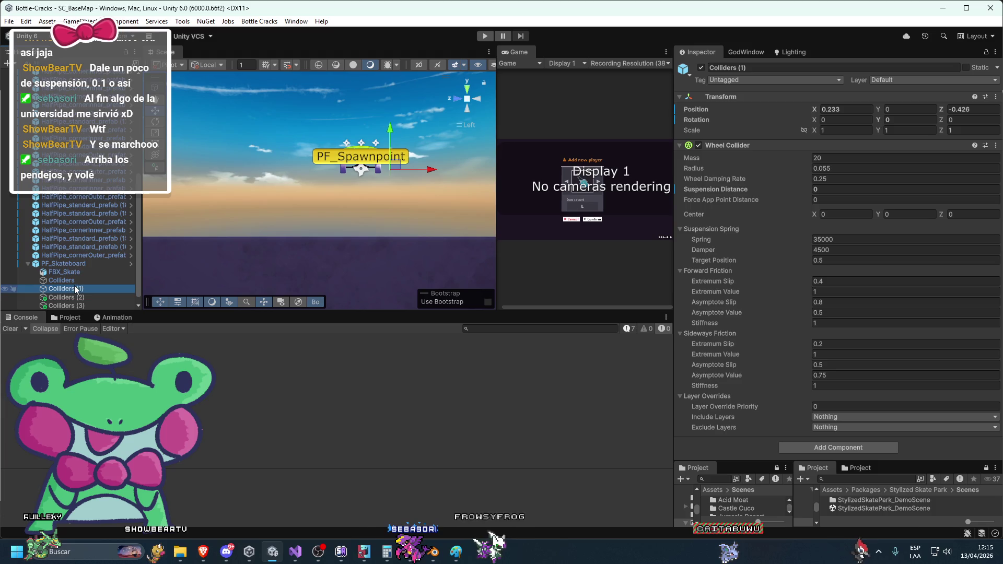
ctrl+click(77, 297)
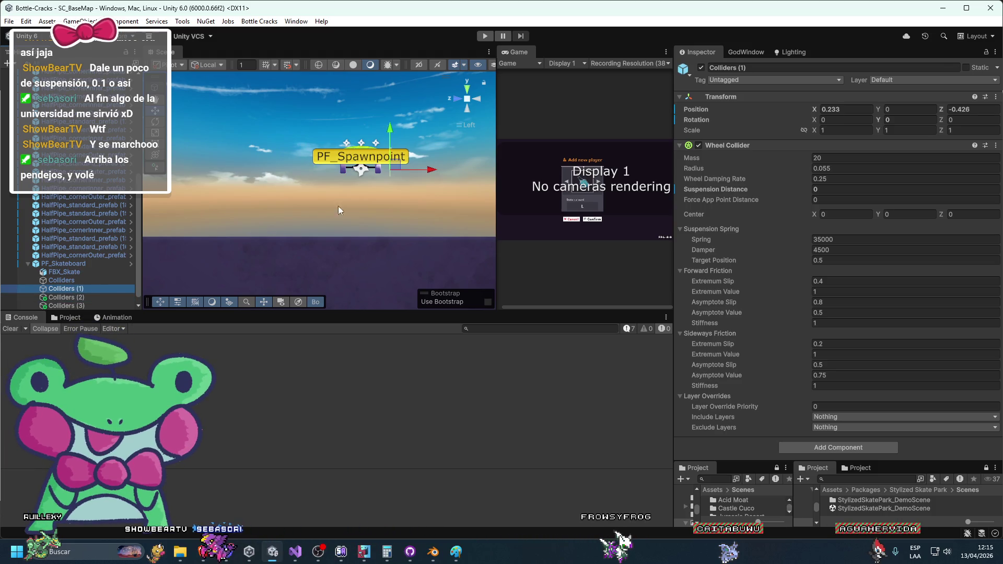
key(f)
drag(357, 195, 353, 197)
click(91, 296)
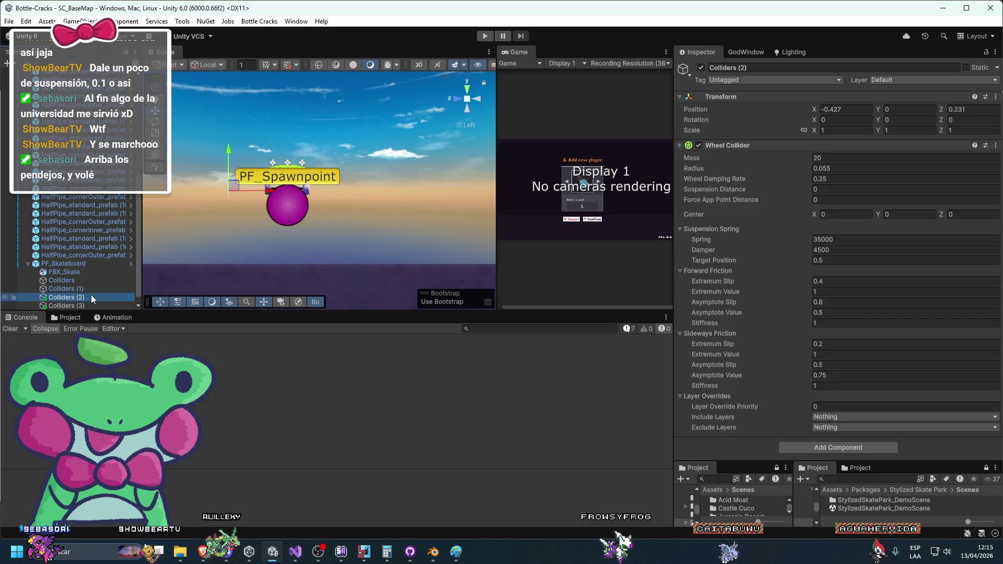
click(71, 304)
ctrl+click(85, 289)
key(f)
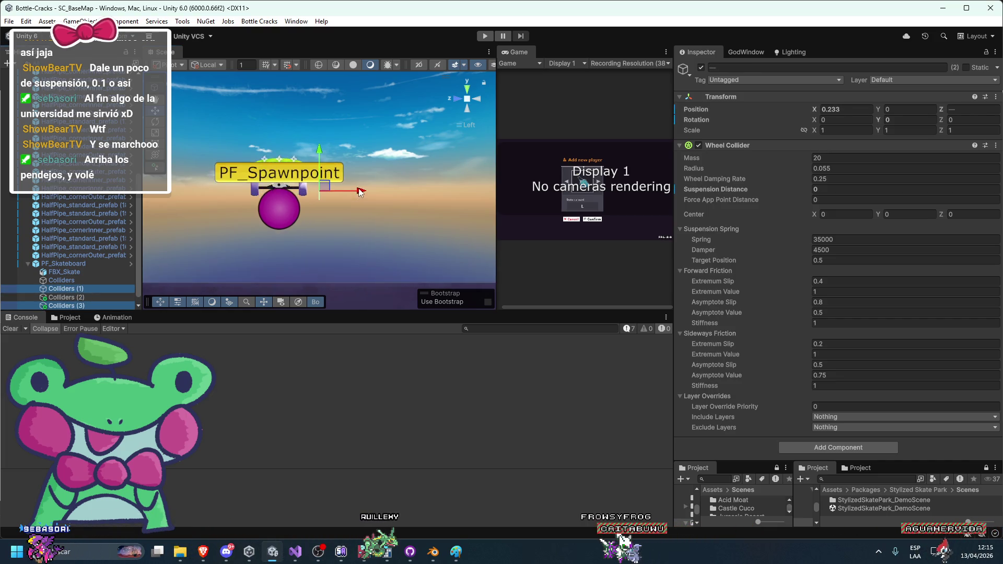
drag(357, 192, 328, 194)
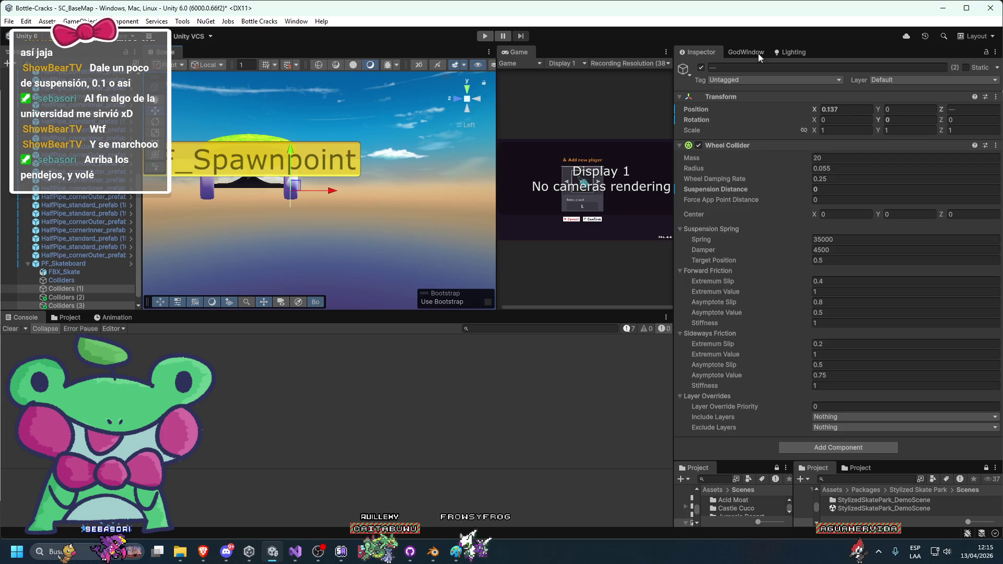
Step: Set one wheel pair's Position X to 0.138, then check the opposite pair in perspective
click(841, 109)
text(8)
key(Return)
ctrl+click(55, 282)
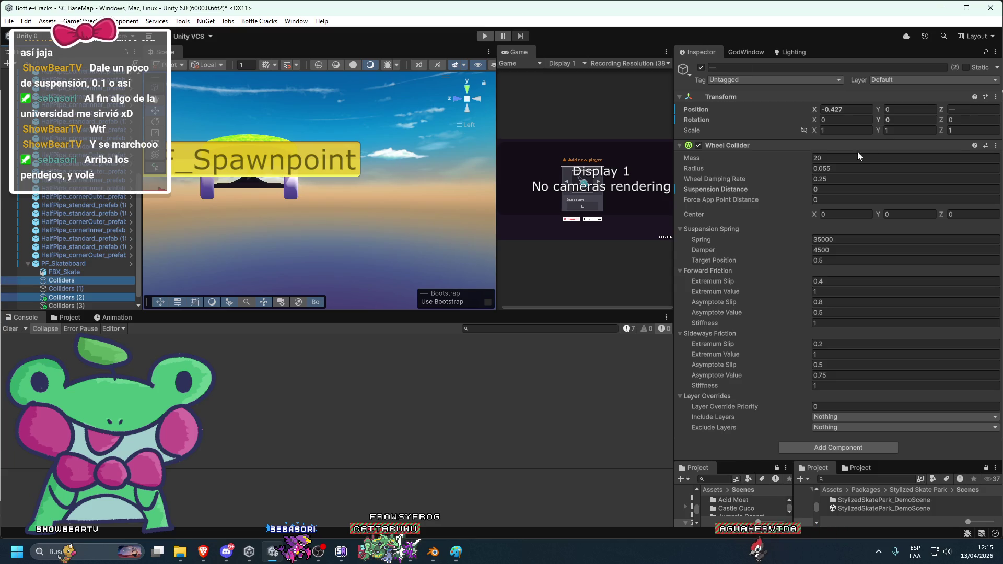
click(869, 107)
text(-0.138)
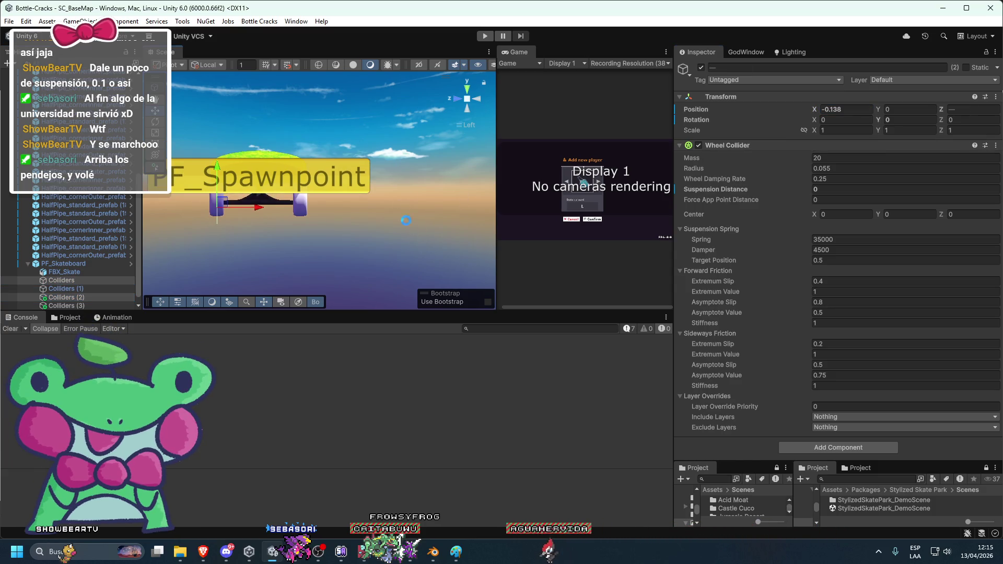
mouse_move(408, 223)
mouse_down()
mouse_move(451, 116)
mouse_move(249, 231)
mouse_move(287, 207)
mouse_move(221, 210)
mouse_up()
click(303, 176)
scroll(303, 176, down, 2)
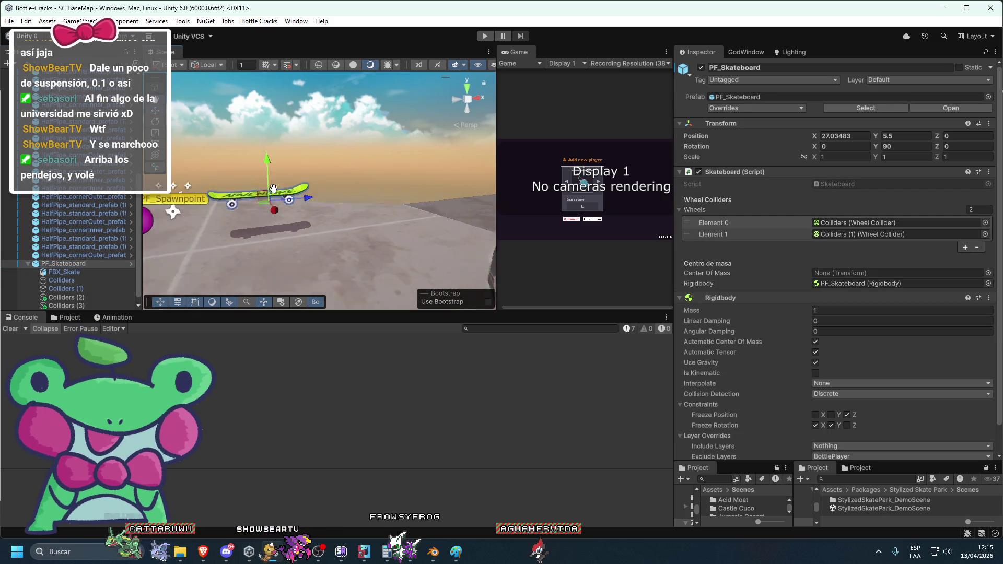
Step: Play-test the skateboard, framing it and pushing it sideways in the scene
click(484, 36)
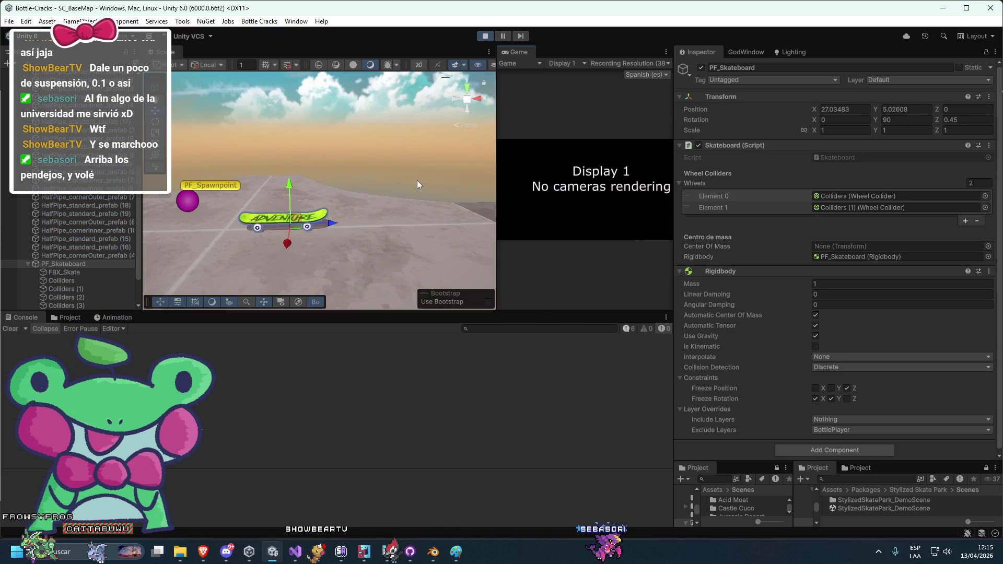
key(f)
mouse_move(389, 172)
mouse_down()
mouse_move(400, 171)
mouse_move(377, 176)
mouse_move(405, 181)
mouse_move(334, 162)
mouse_up()
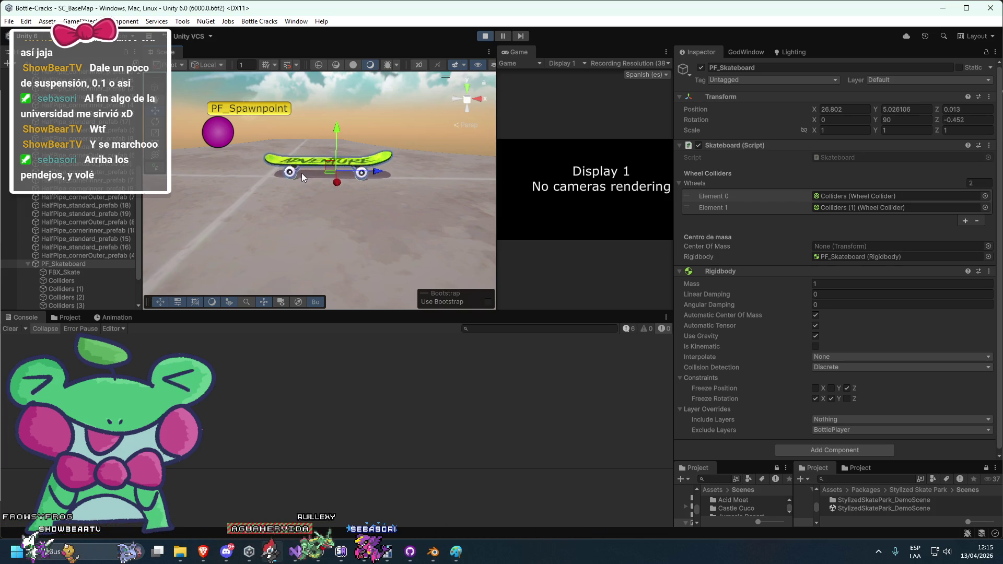
scroll(298, 172, up, 5)
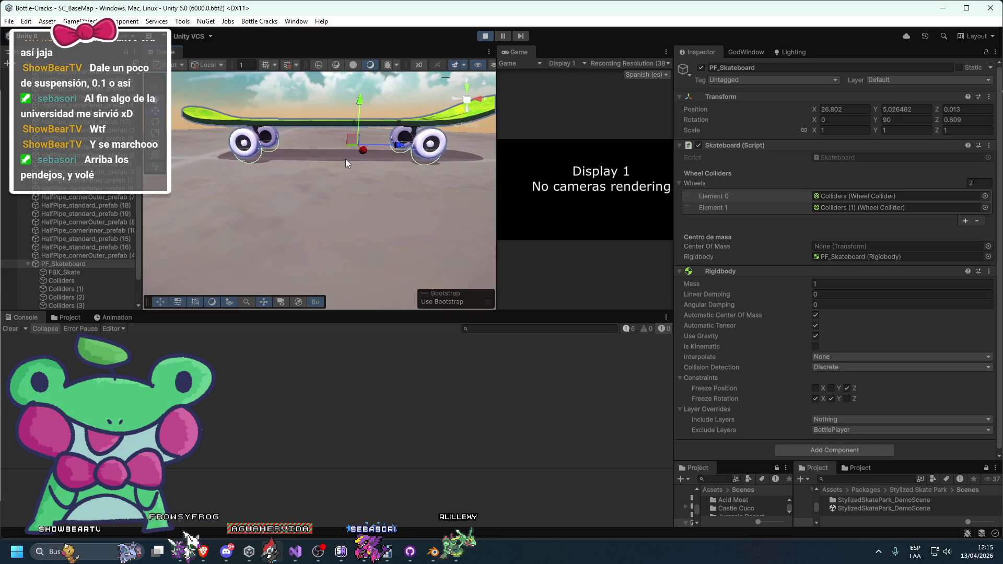
Step: Select Colliders through Colliders (3) and set their Suspension Distance to 0.1
click(61, 305)
shift+click(65, 284)
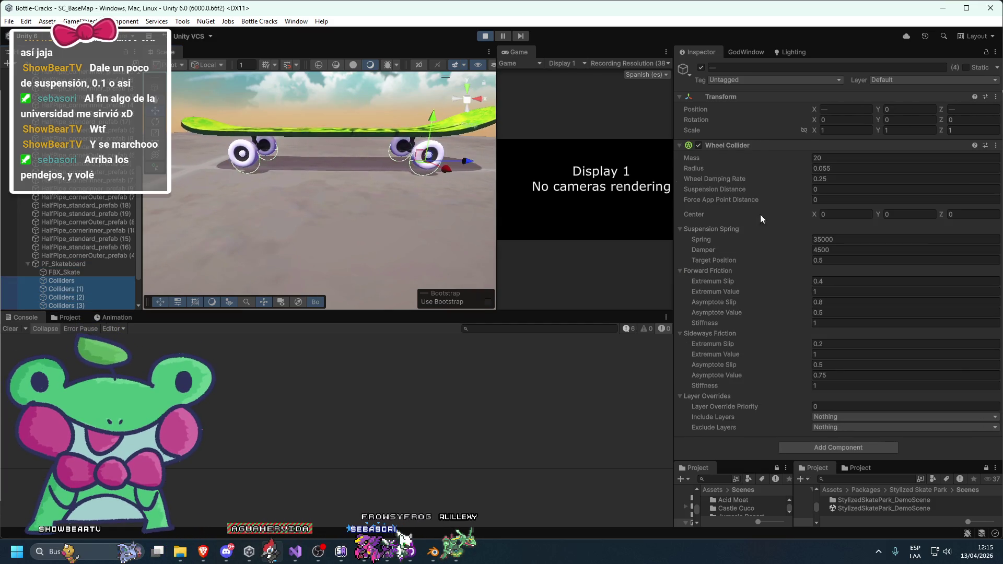
click(837, 190)
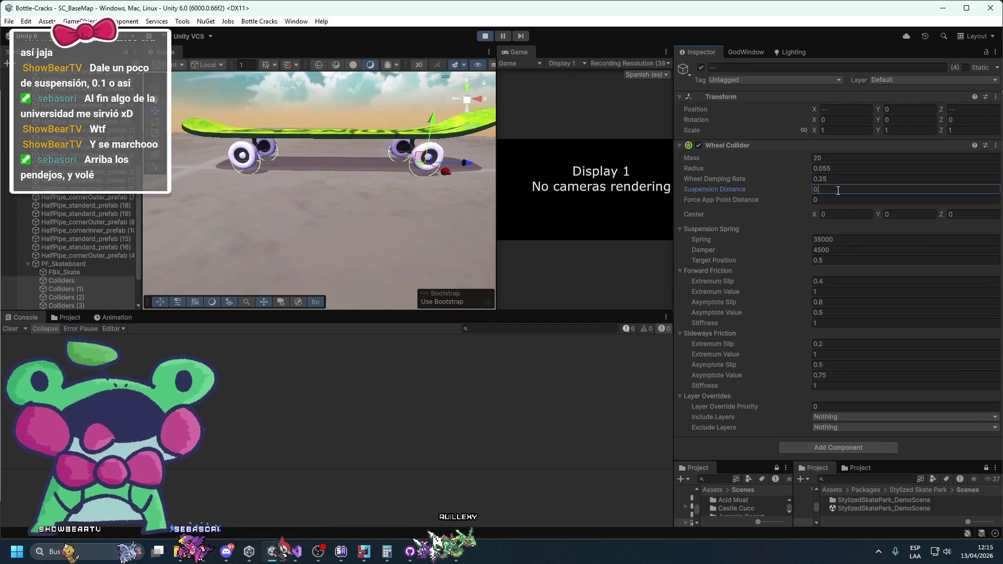
text(0.1)
key(Return)
key(f)
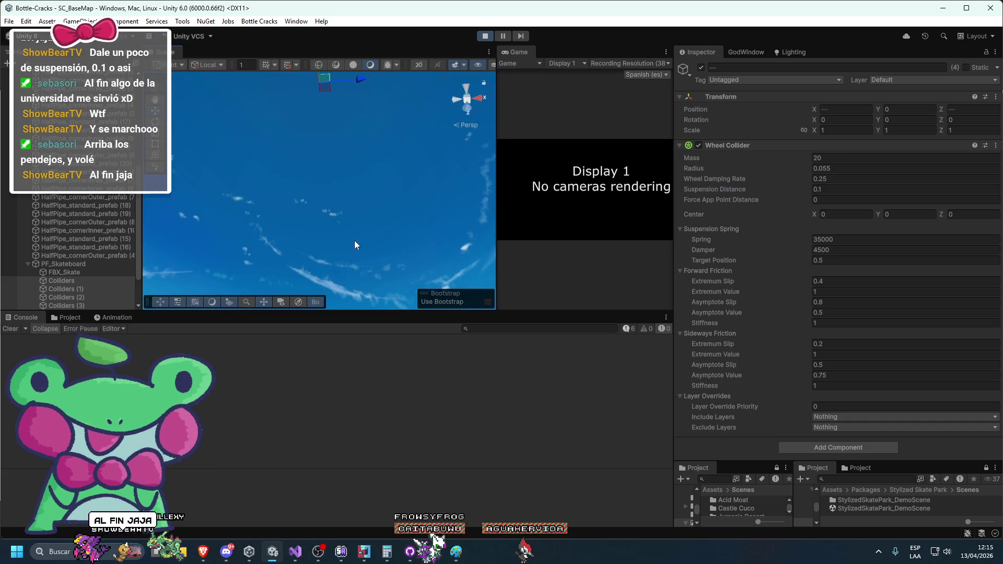
Step: Stop play mode, save the scene with the skateboard root selected, and restart play
click(485, 35)
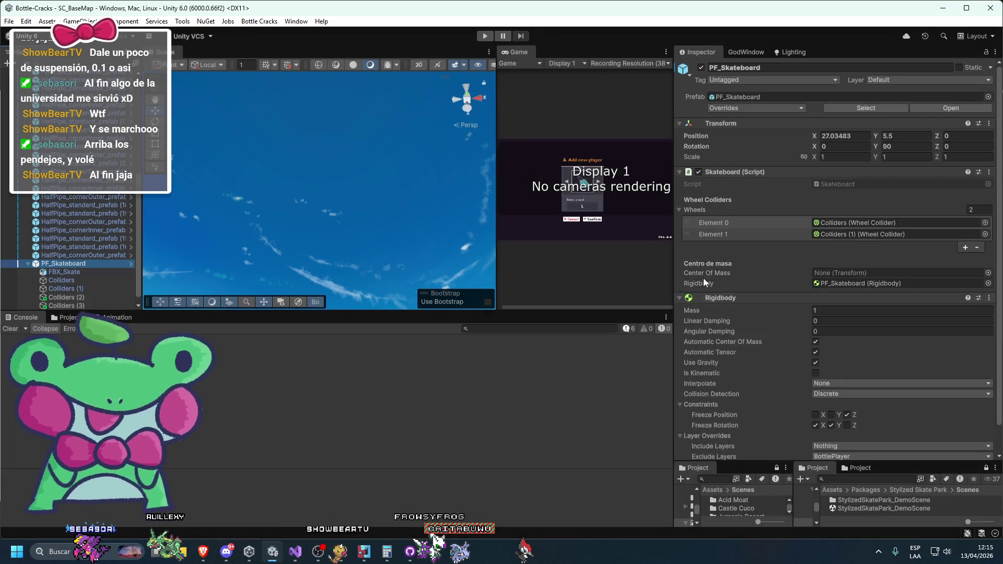
click(831, 396)
key(ctrl+s)
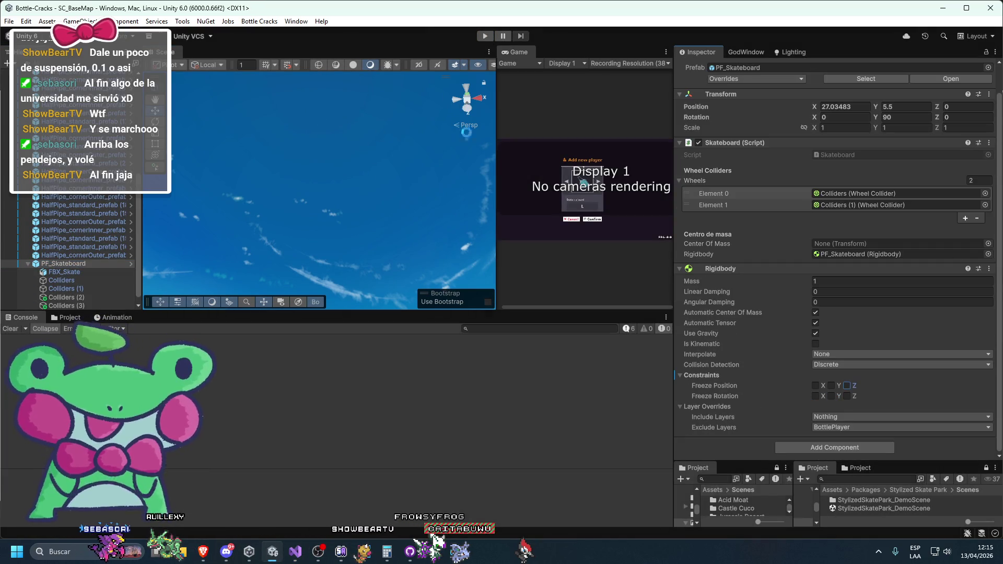
click(485, 35)
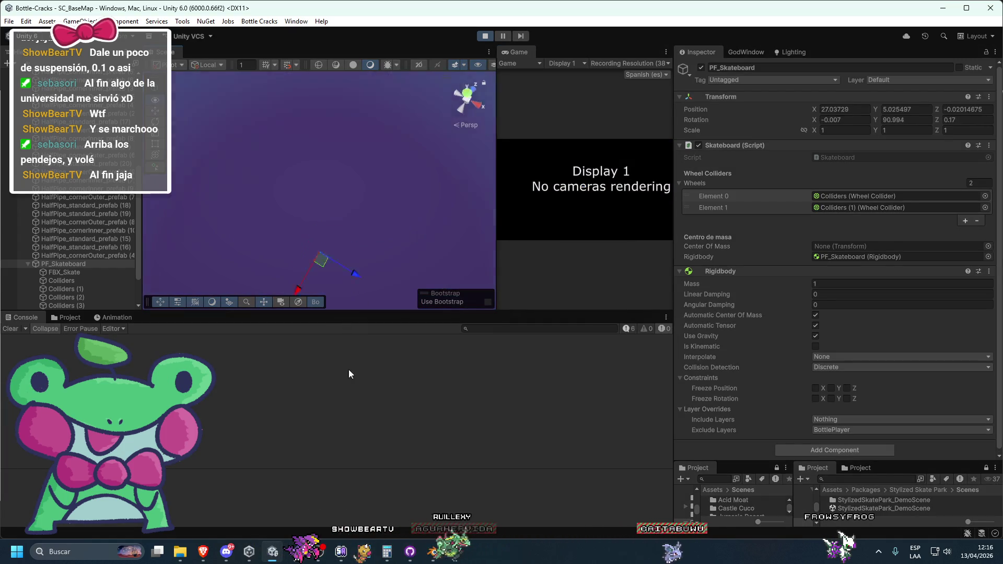
Step: Frame the skateboard in the Scene view and select all four wheel colliders
double_click(113, 281)
scroll(409, 84, up, 5)
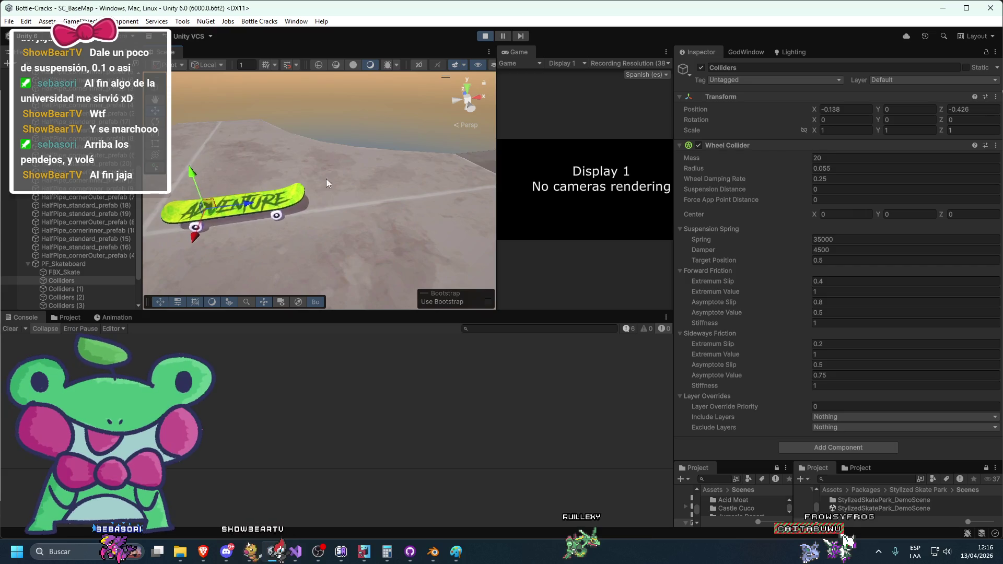
key(f)
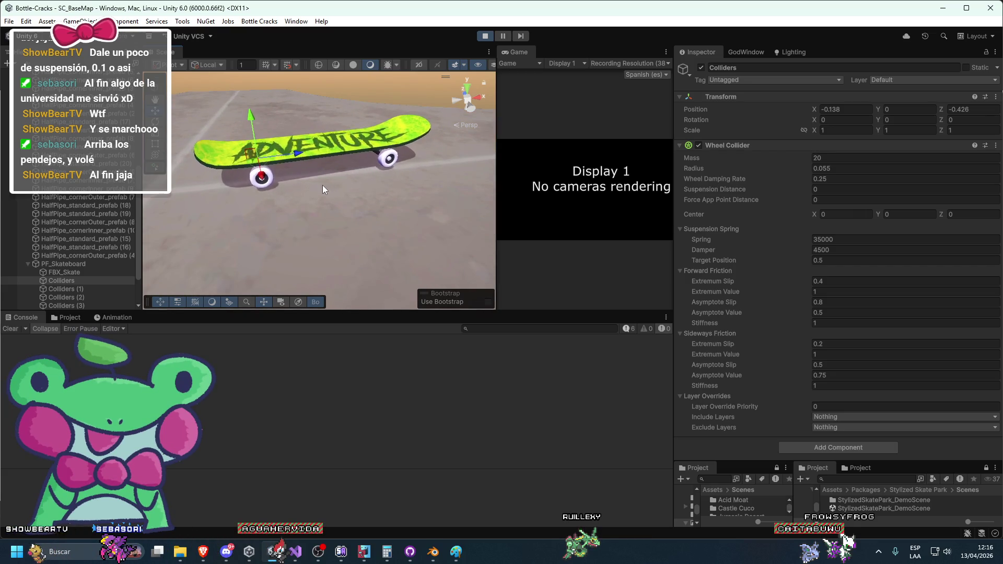
click(71, 271)
mouse_move(292, 151)
mouse_down()
mouse_move(335, 136)
mouse_move(160, 213)
mouse_up()
click(61, 305)
shift+click(83, 281)
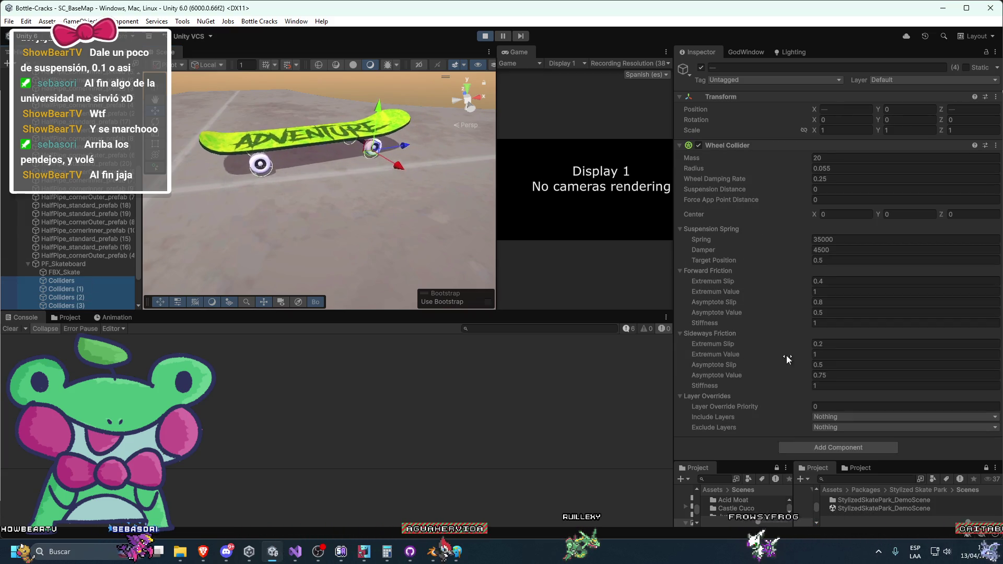
Step: Leave sideways Extremum Slip at 0.2 and snip the Wheel Collider settings as an image
click(854, 344)
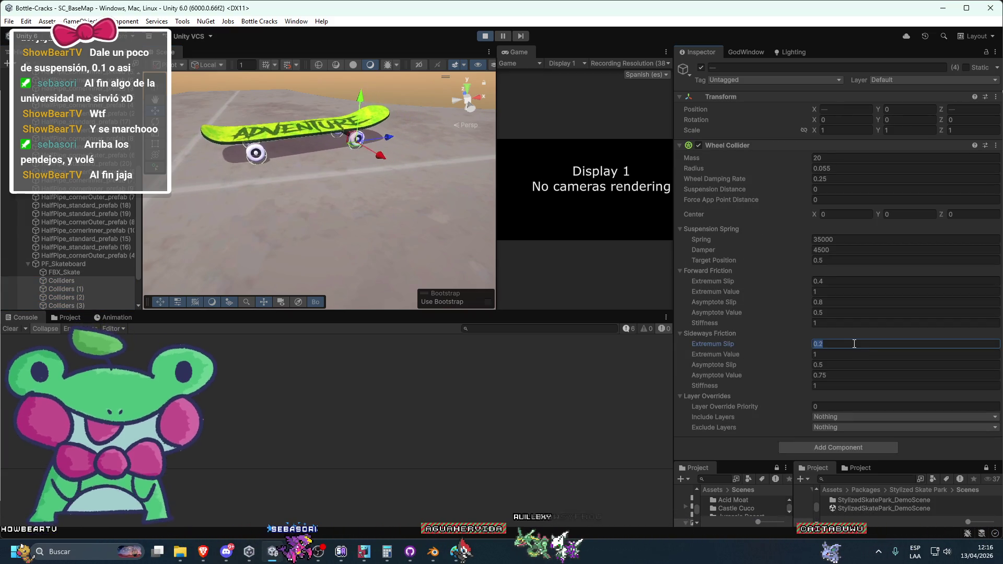
click(854, 343)
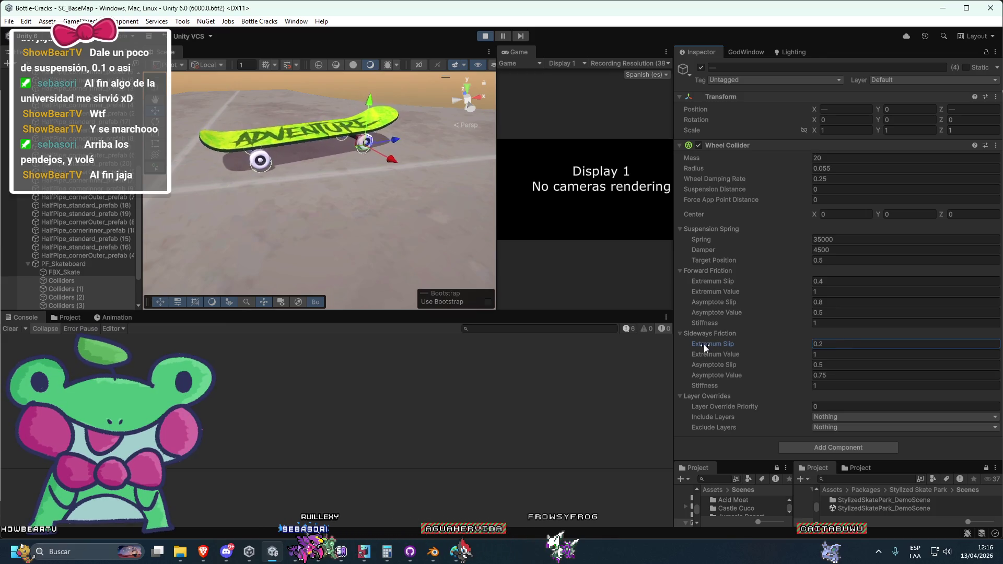
click(701, 449)
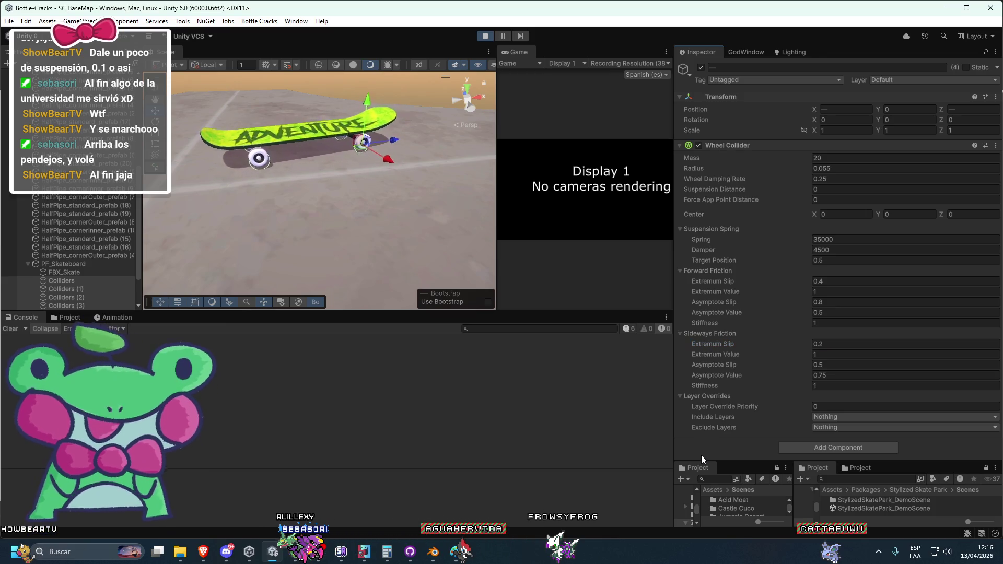
key(super+shift+s)
mouse_move(675, 139)
mouse_down()
mouse_move(1001, 500)
mouse_move(1001, 469)
mouse_up()
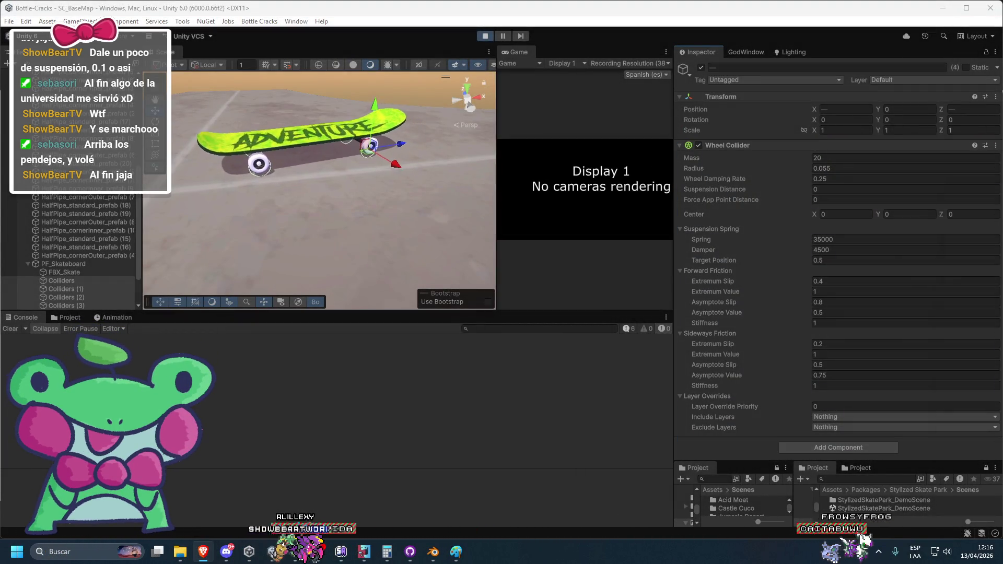
key(alt+Tab)
Step: Paste the screenshot into ChatGPT and ask 'que cambio aqui para que sea una rueda de skate'
key(ctrl+v)
text(qu)
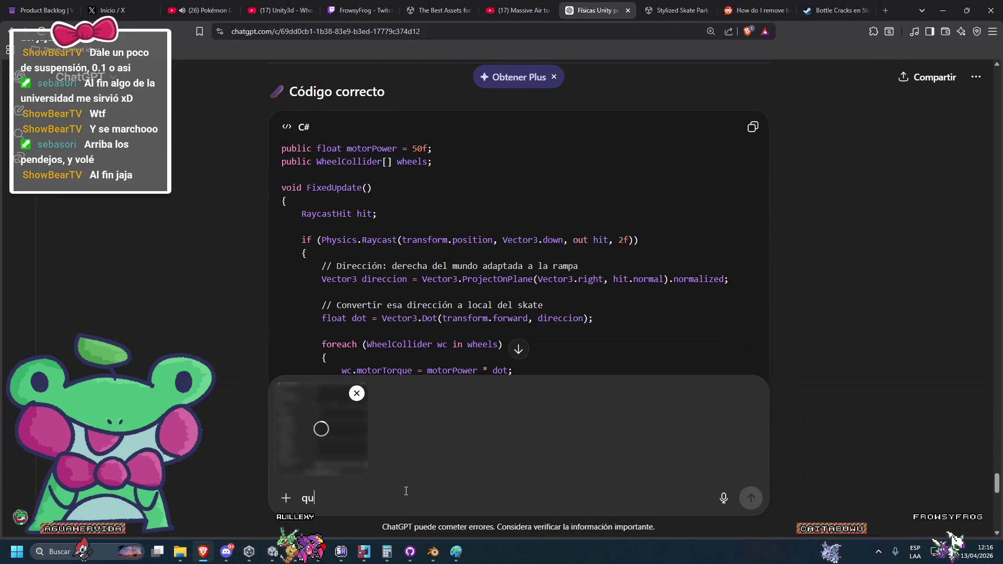
text(e cambio aqui para )
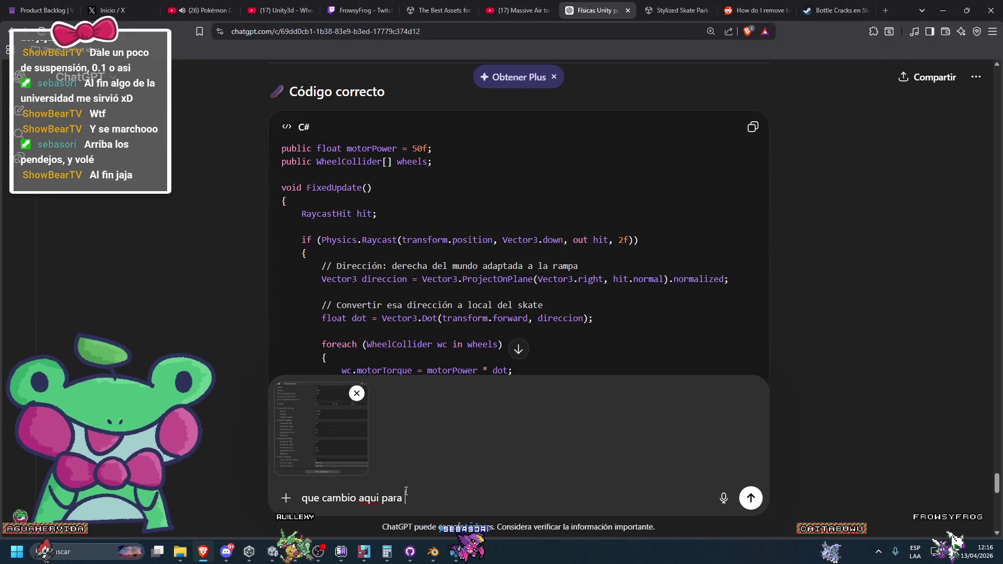
text(que sea una rueda de skate)
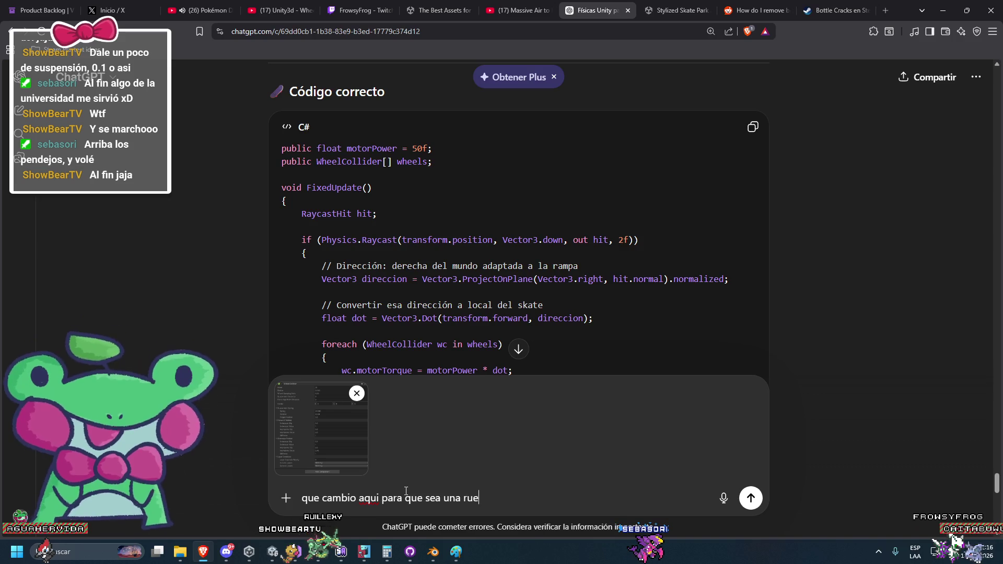
key(Return)
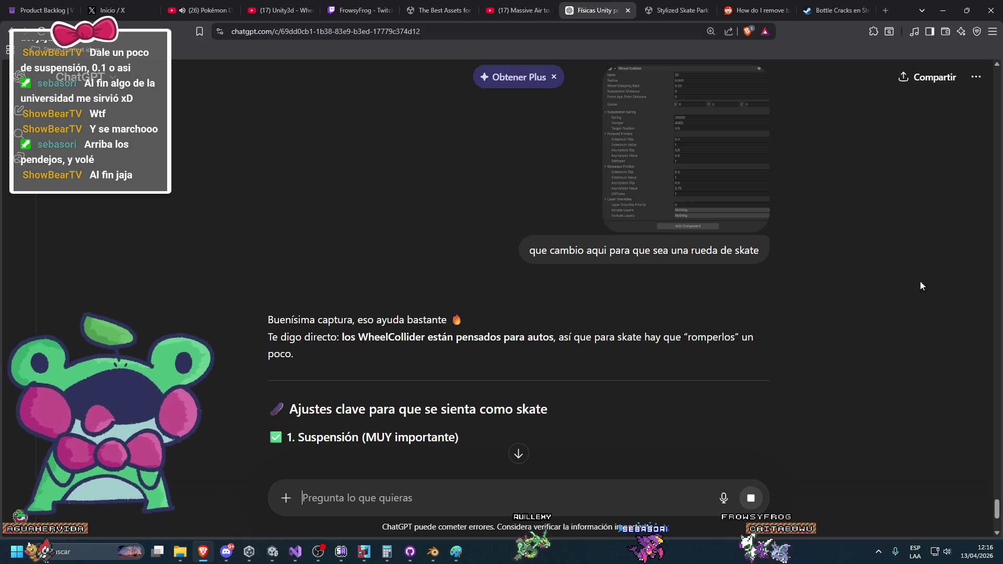
Step: Read the suspension recommendations, then stop the Unity play test
scroll(510, 327, down, 4)
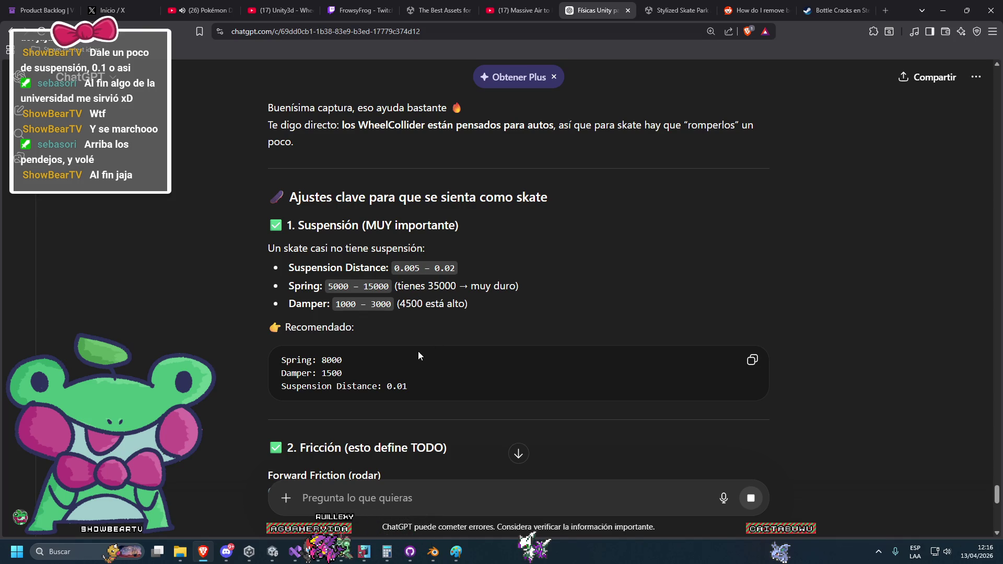
key(alt+Tab)
click(483, 35)
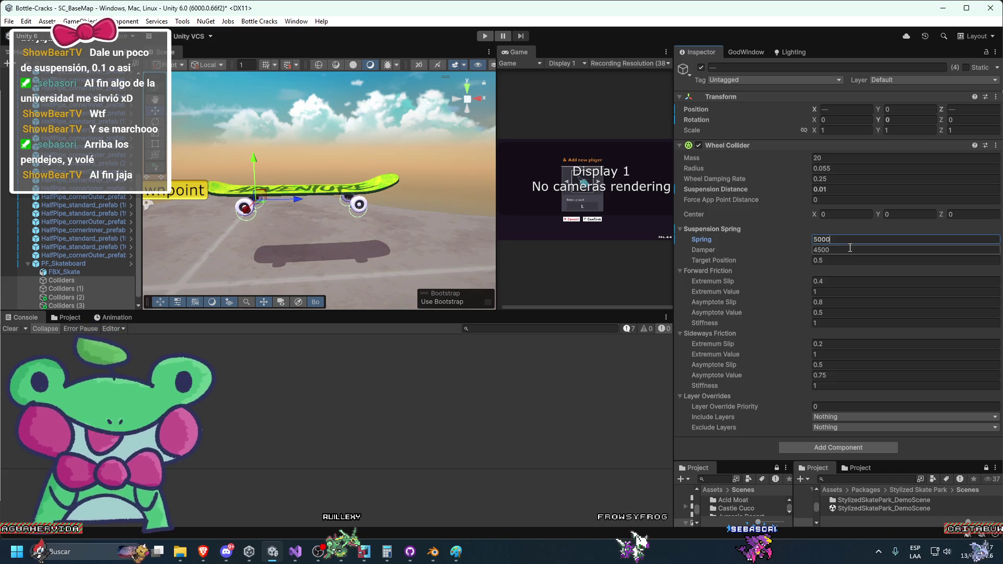
Step: Finish the damper value of 1000, set Wheel Damping Rate to 0.0001, and run a play test
text(000)
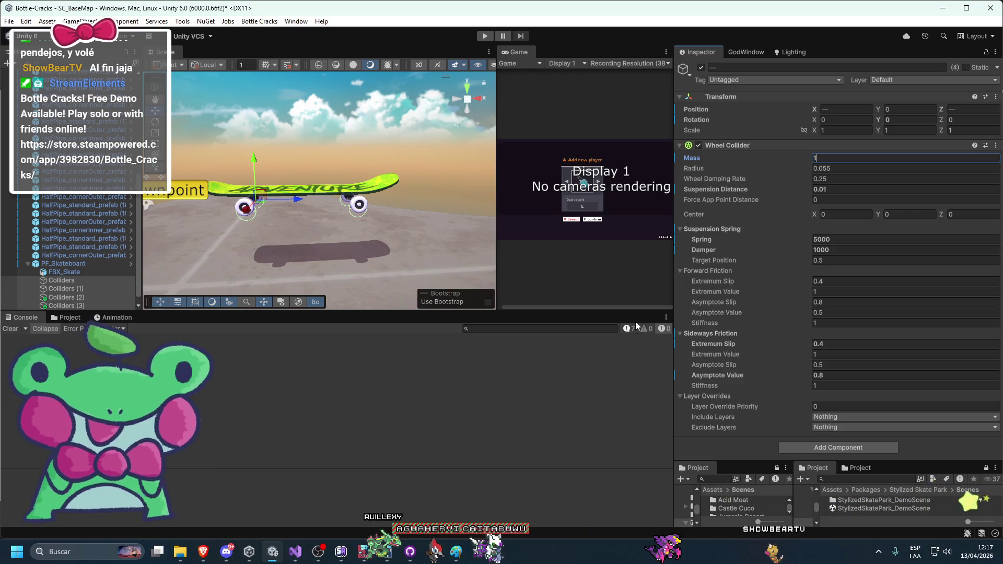
click(837, 179)
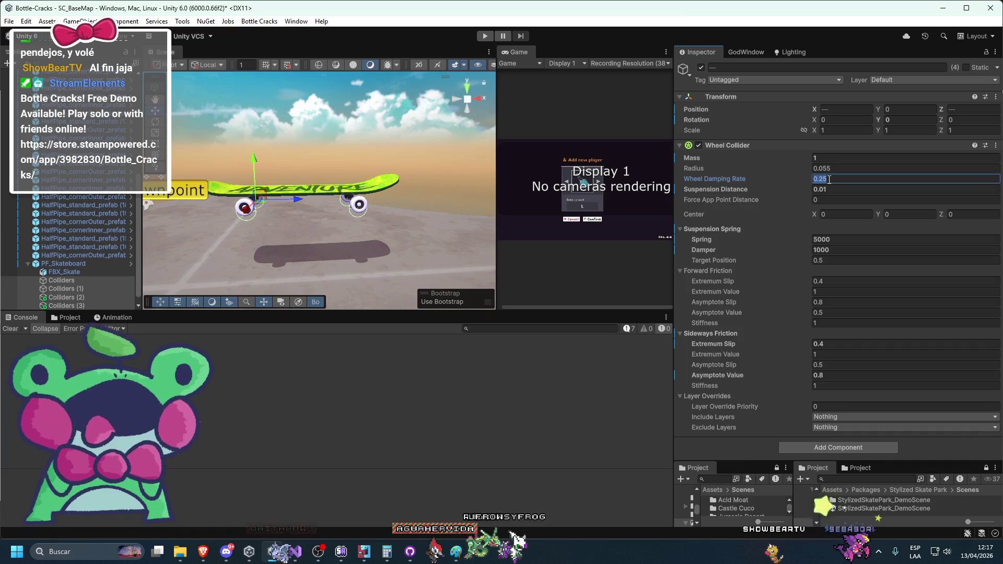
text(0)
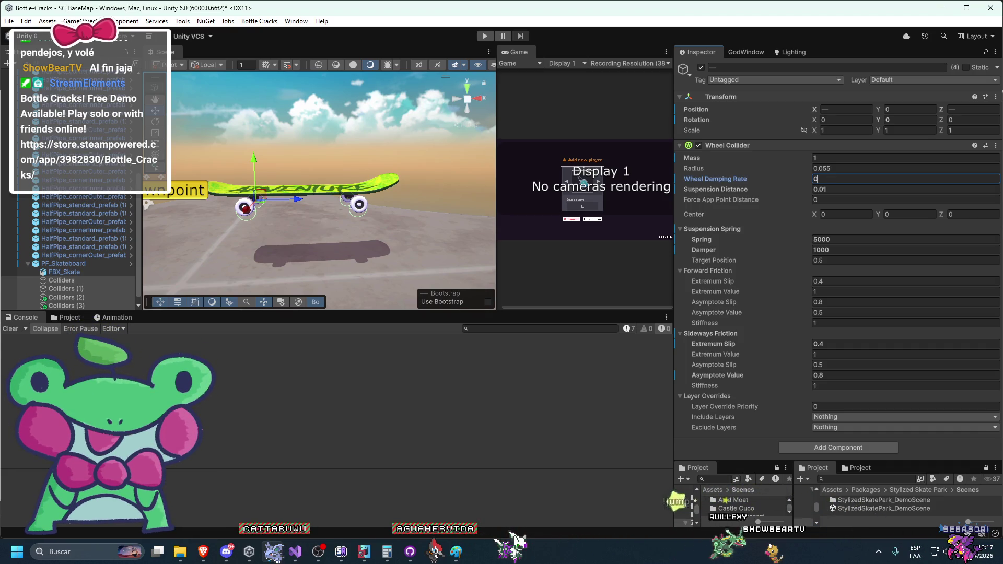
text(.0001)
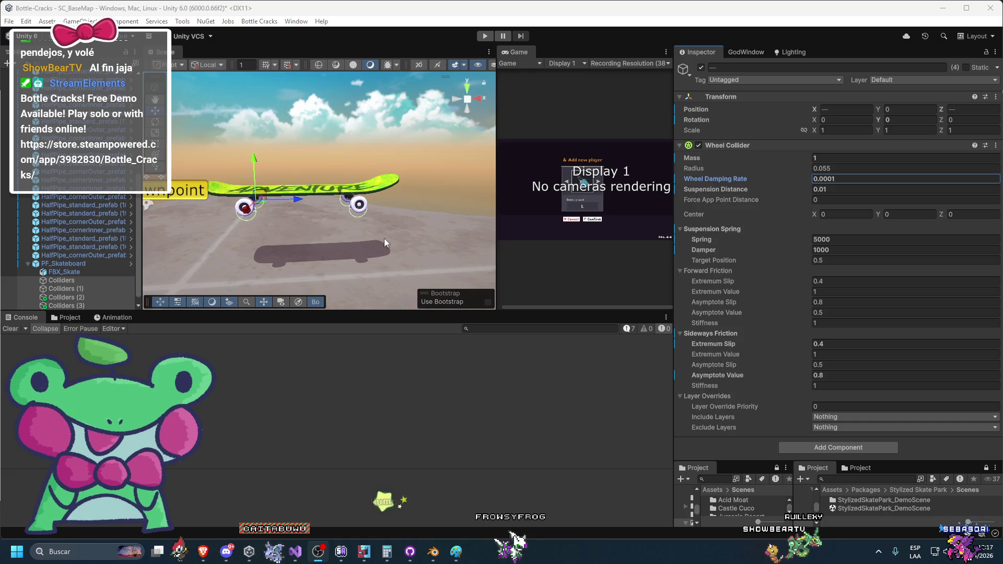
key(ctrl+p)
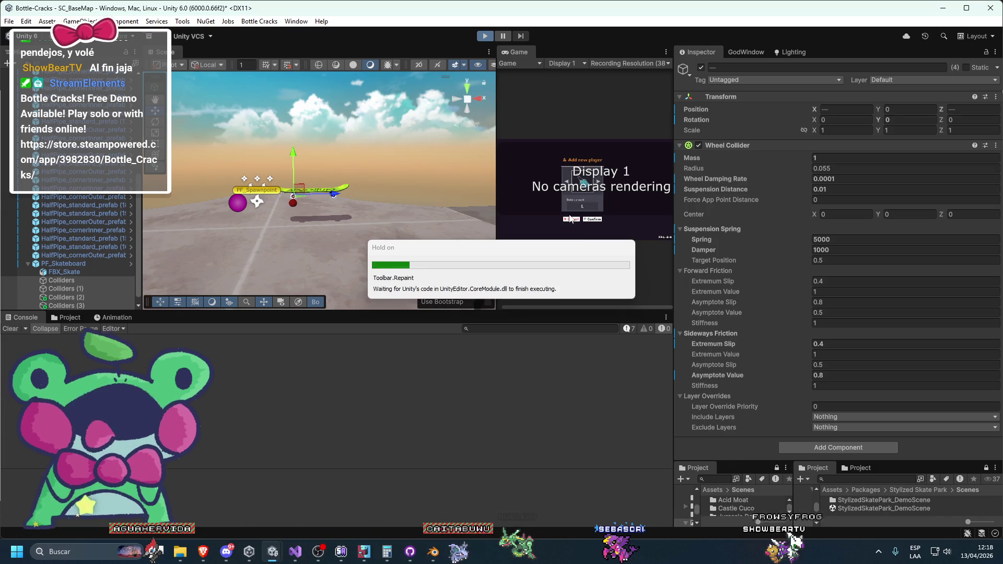
mouse_move(459, 220)
mouse_down()
mouse_move(372, 77)
mouse_move(364, 196)
mouse_move(342, 143)
mouse_move(309, 108)
mouse_move(397, 203)
mouse_move(420, 214)
mouse_up()
Step: Stop play, select both half-pipe corner pieces and make their Mesh Colliders convex
key(ctrl+p)
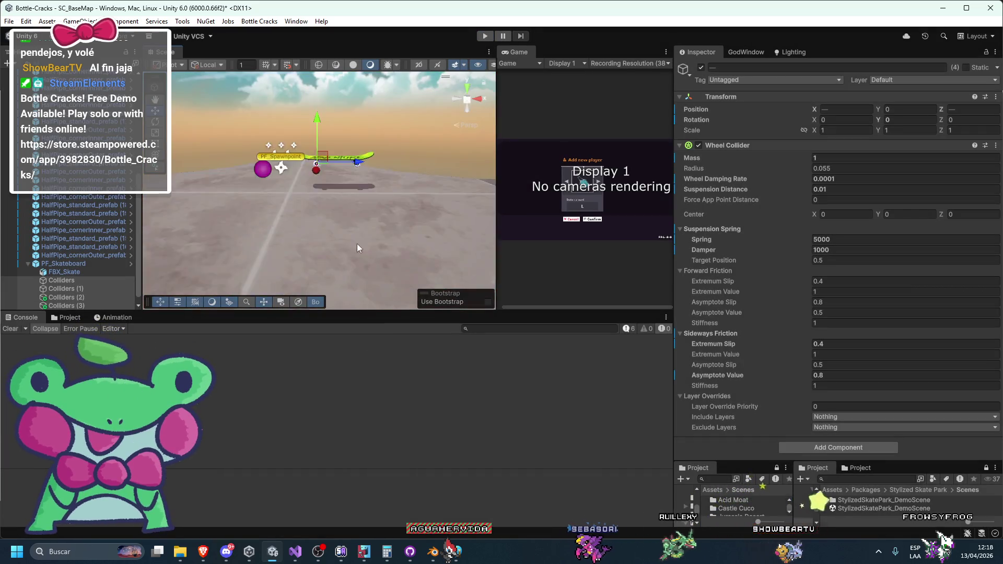
click(372, 199)
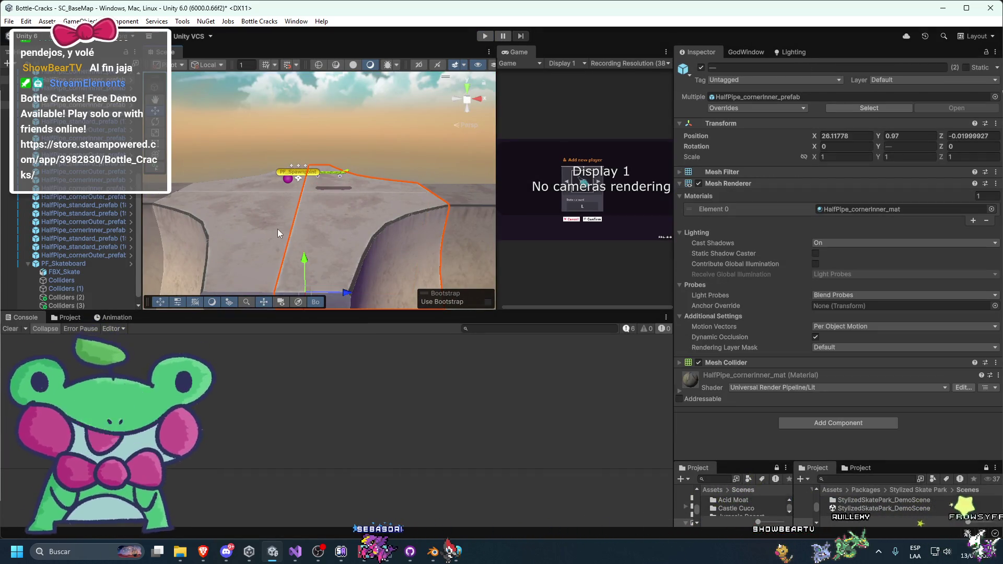
shift+click(259, 191)
scroll(754, 364, down, 3)
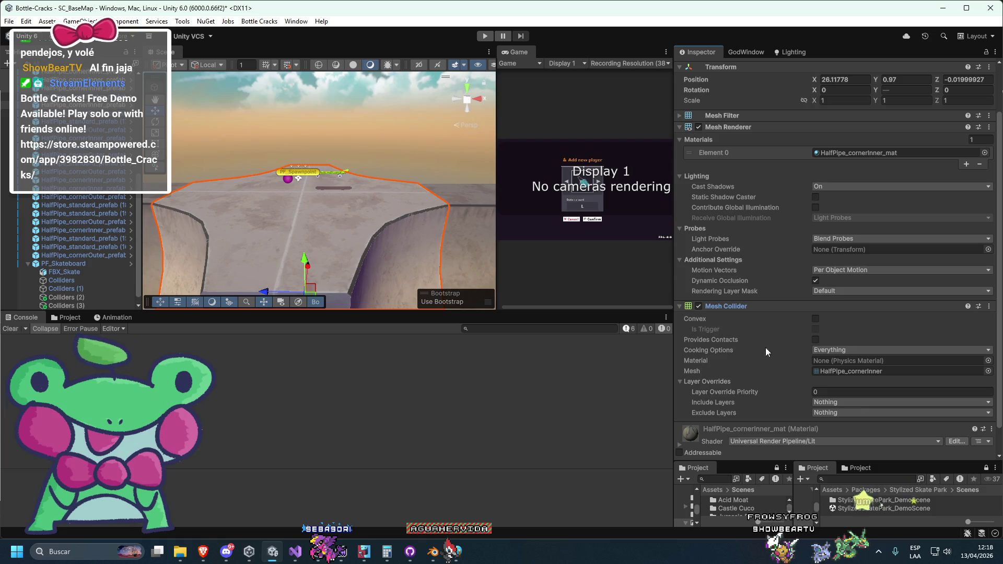
click(815, 319)
scroll(811, 384, down, 2)
Step: Add a Rigidbody with Use Gravity off and Is Kinematic on, then start a play test
click(804, 452)
text(wherig)
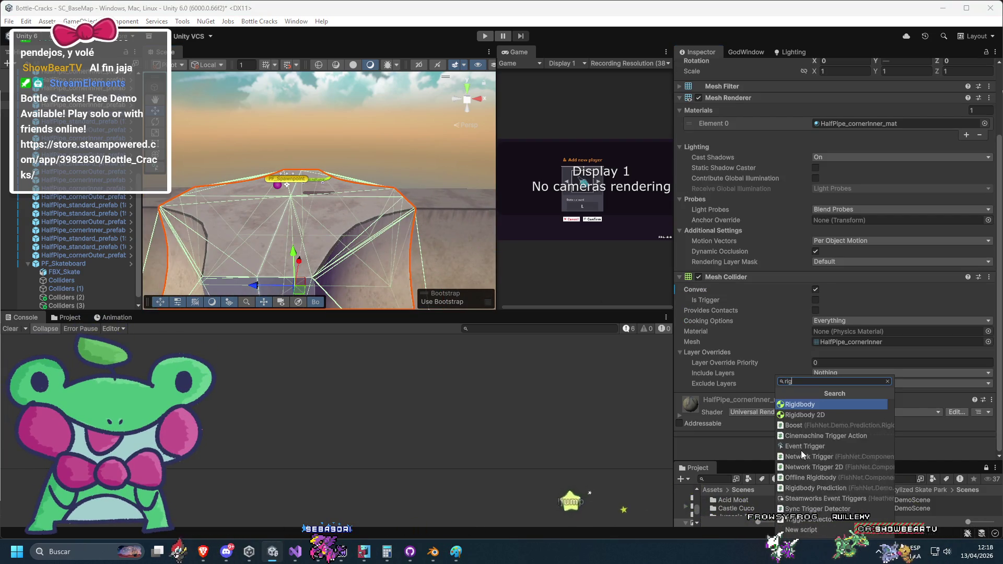
key(Return)
scroll(785, 440, down, 4)
click(815, 379)
click(815, 389)
scroll(341, 136, down, 1)
key(ctrl+p)
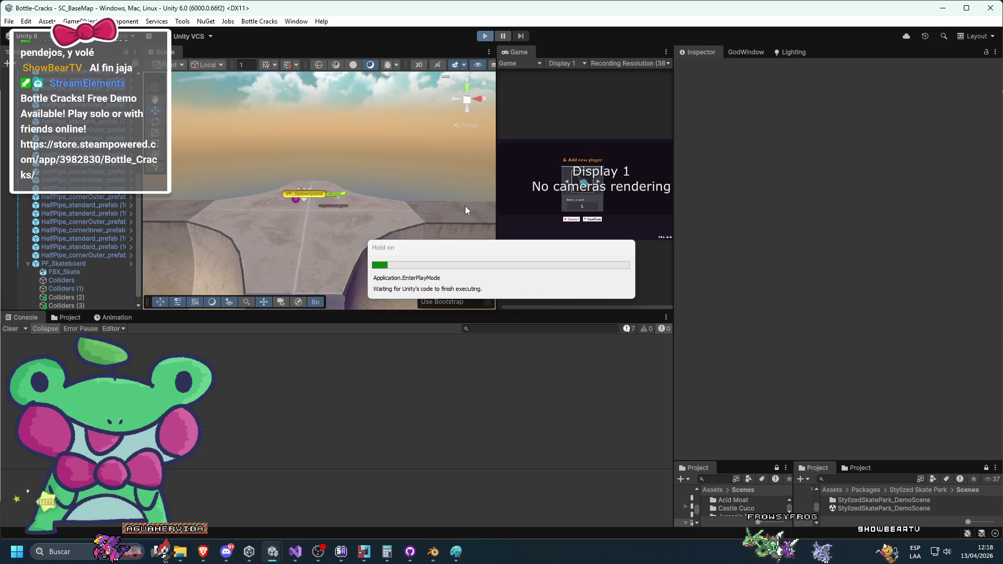
Step: Orbit the Scene view to find the board during play, then stop the test
drag(449, 195, 475, 494)
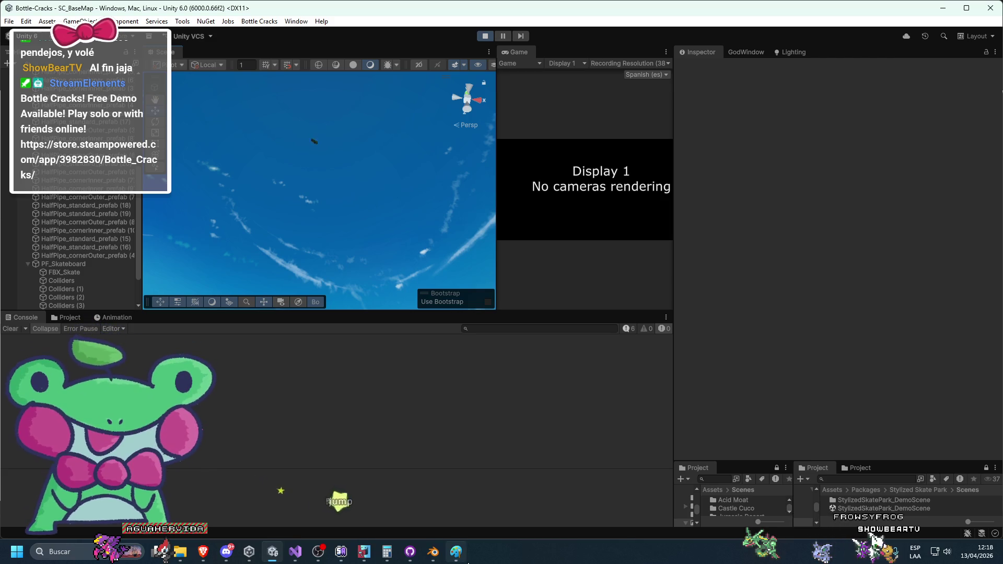
mouse_move(440, 443)
mouse_down()
mouse_move(343, 321)
mouse_move(322, 470)
mouse_up()
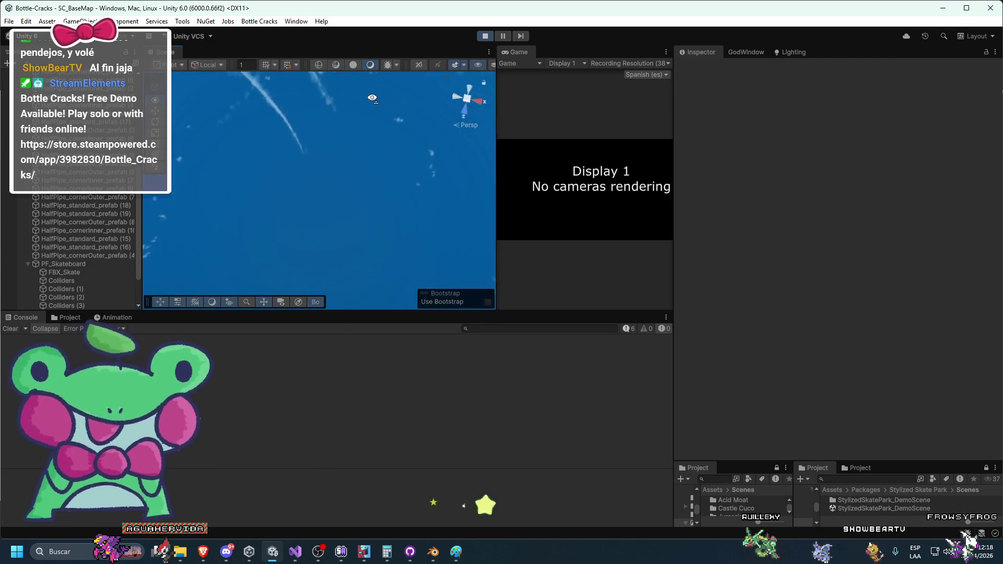
click(61, 289)
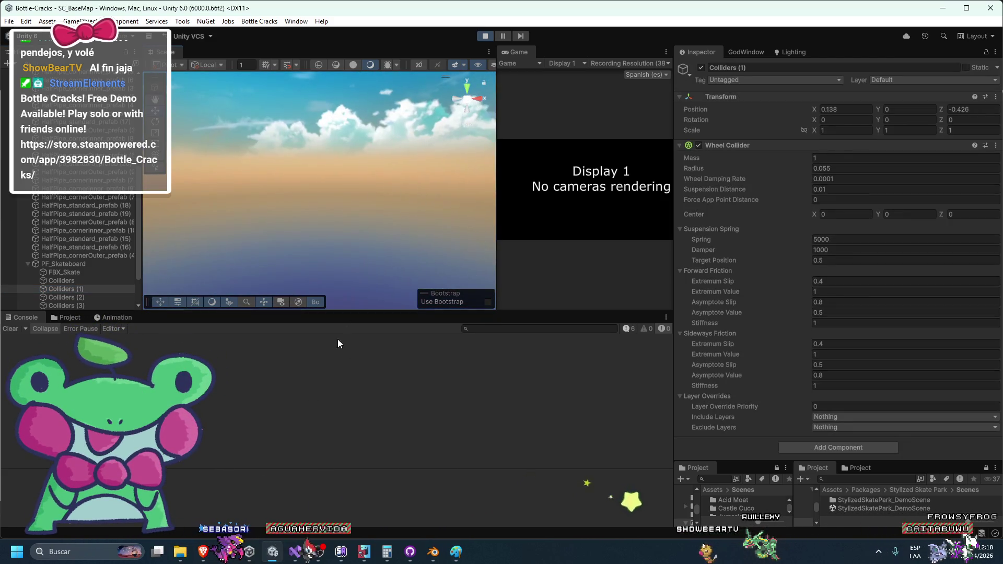
click(484, 36)
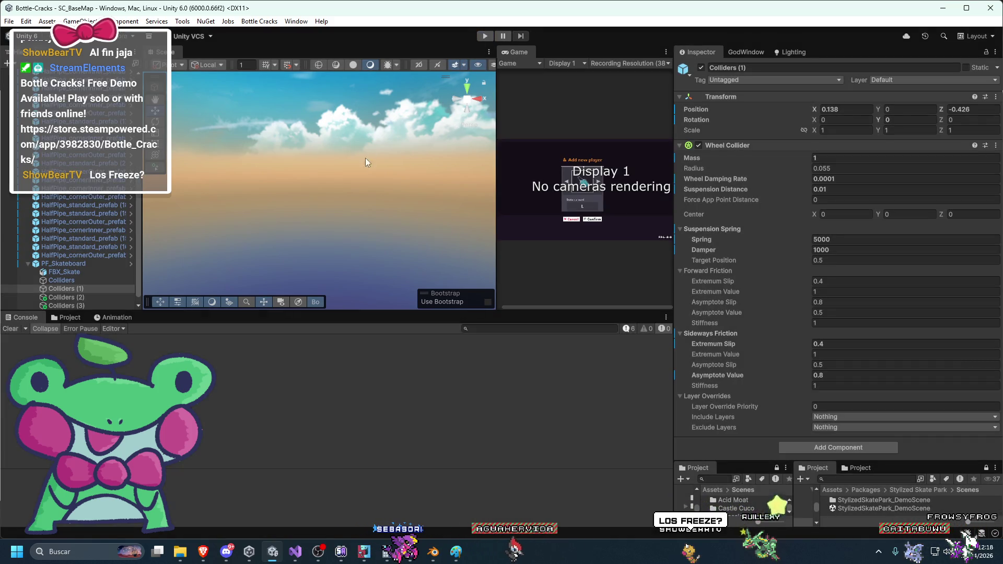
Step: Frame PF_Skateboard in the Scene view and recentre it
double_click(73, 265)
scroll(376, 240, down, 3)
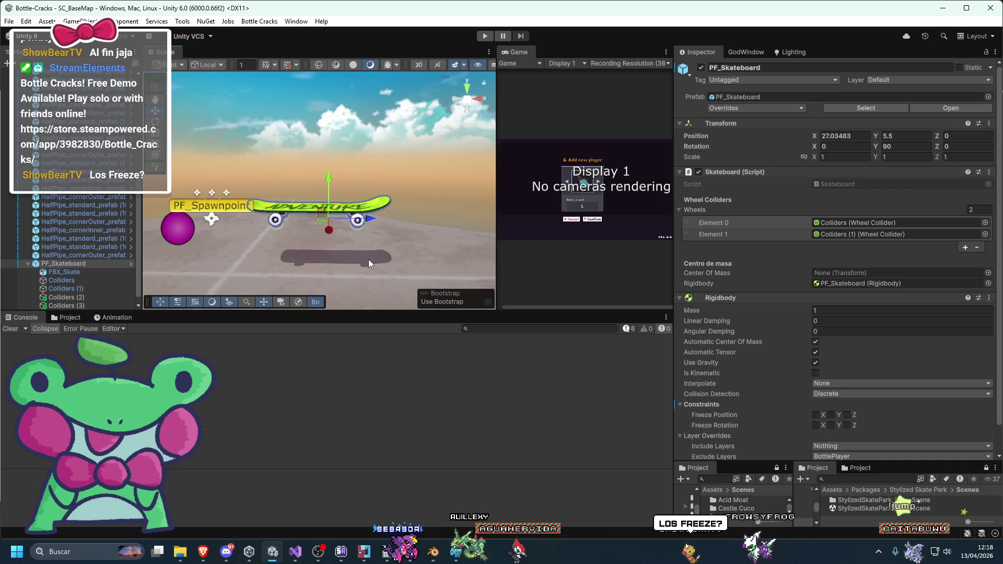
drag(373, 248, 383, 262)
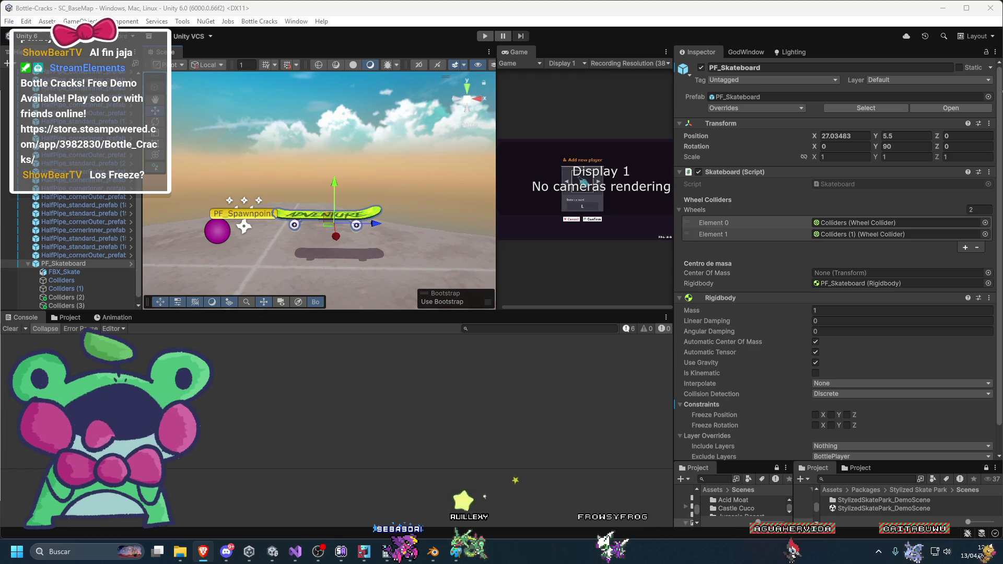
key(alt+Tab)
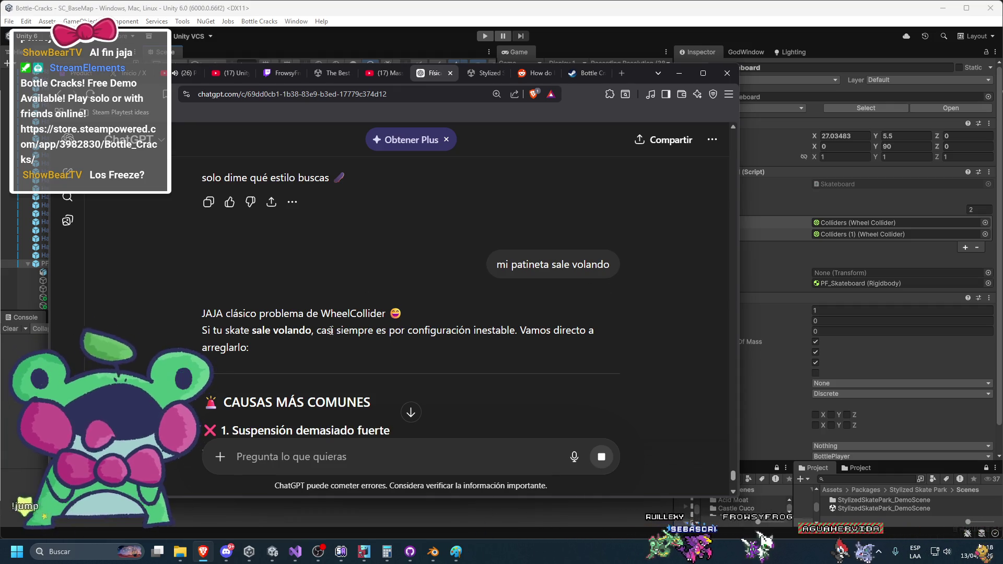
scroll(432, 336, down, 2)
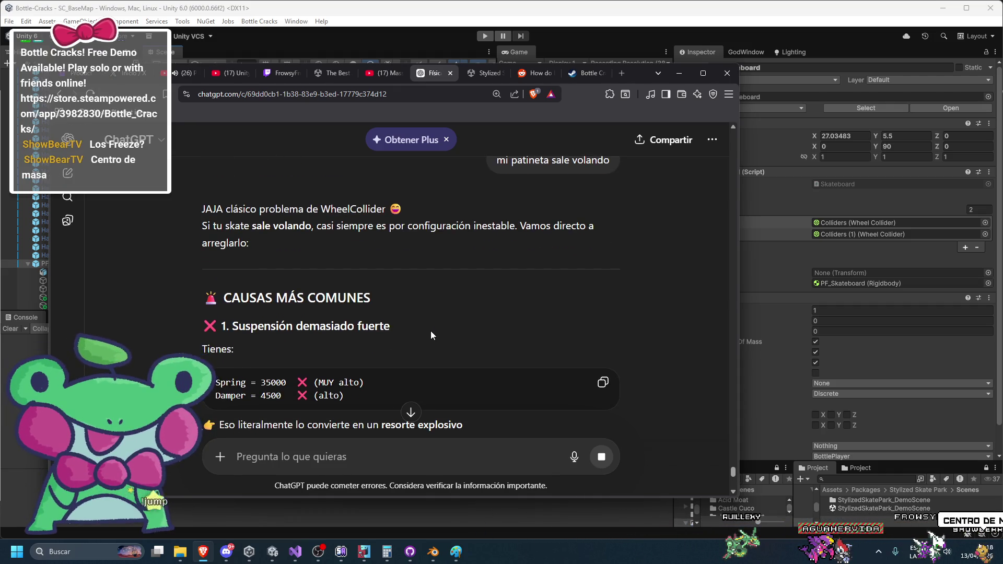
scroll(431, 332, down, 1)
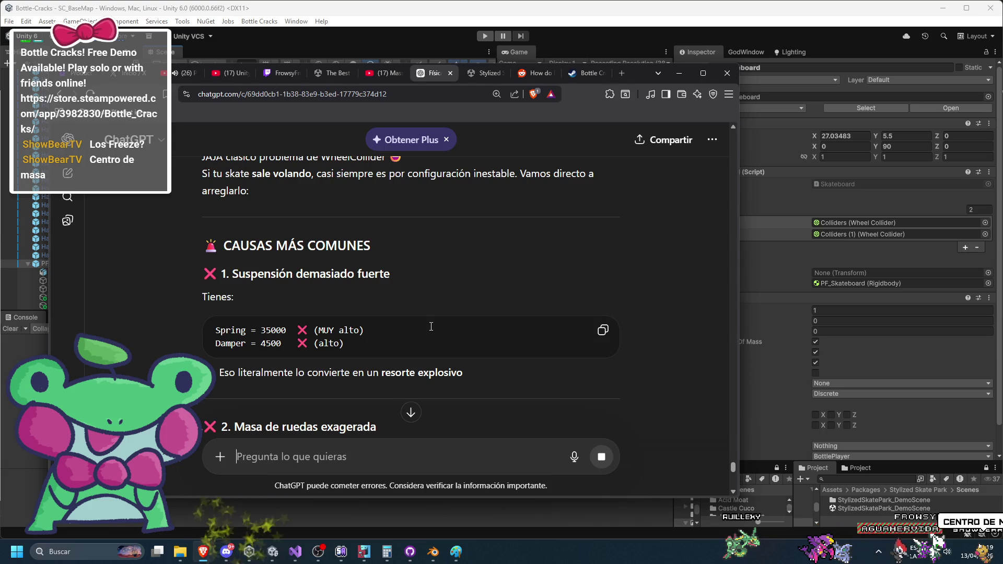
scroll(314, 318, down, 1)
click(32, 287)
click(33, 288)
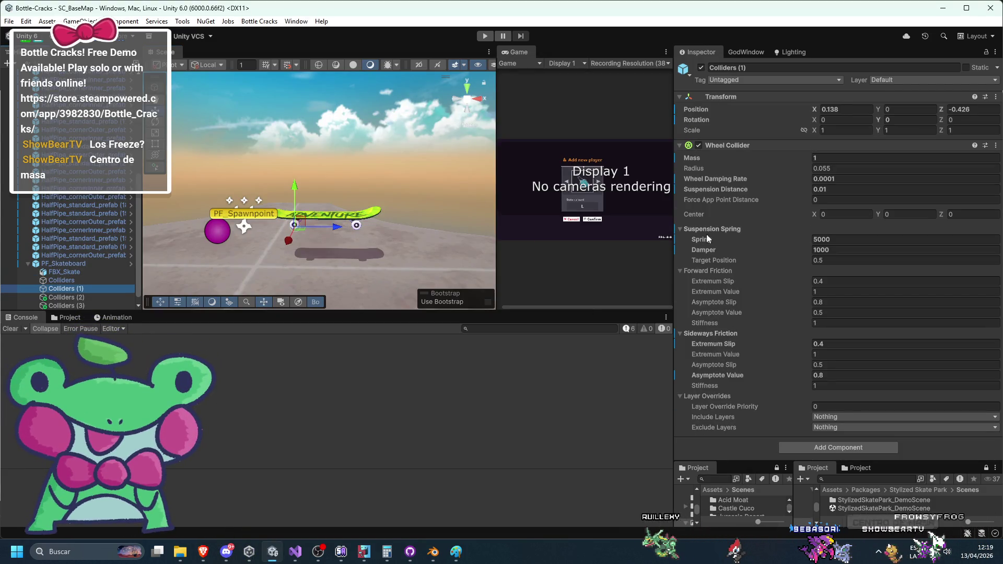
scroll(370, 170, up, 4)
click(844, 214)
text(0.51)
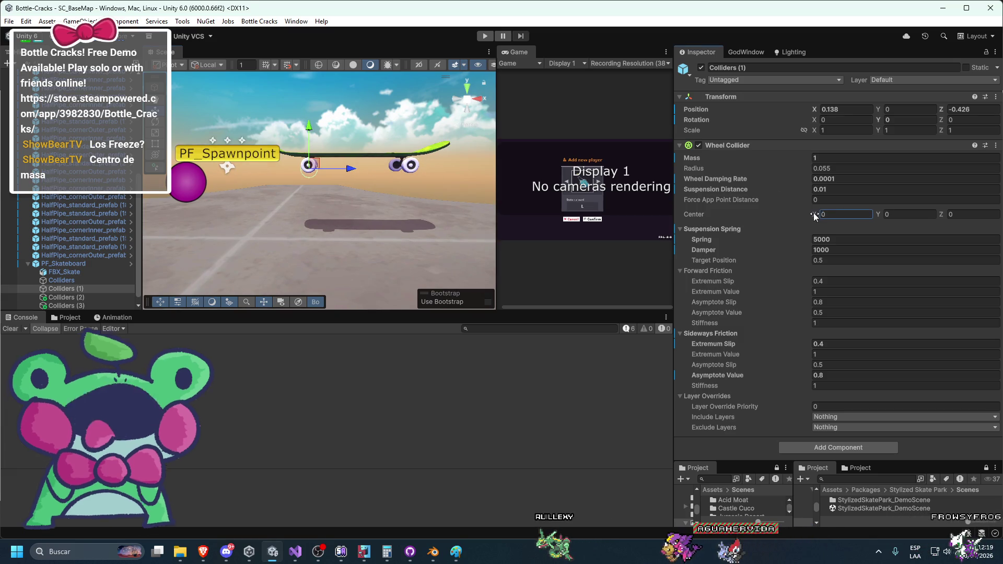
key(Escape)
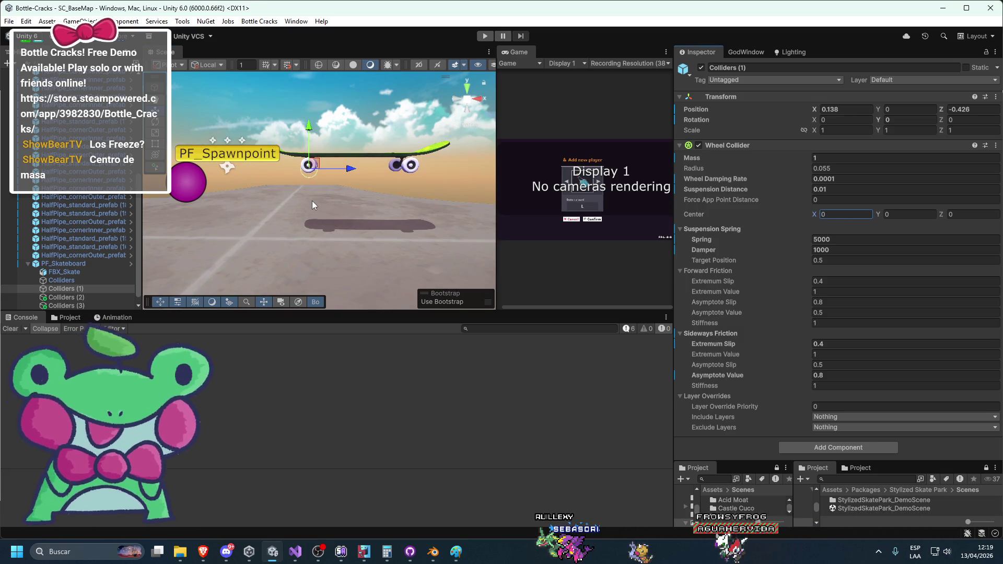
scroll(340, 205, up, 3)
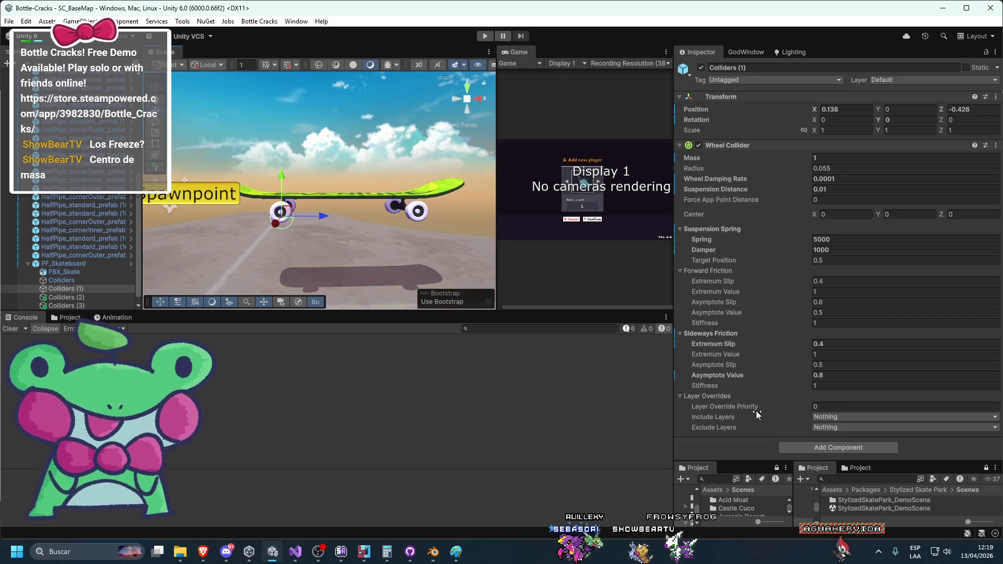
click(212, 546)
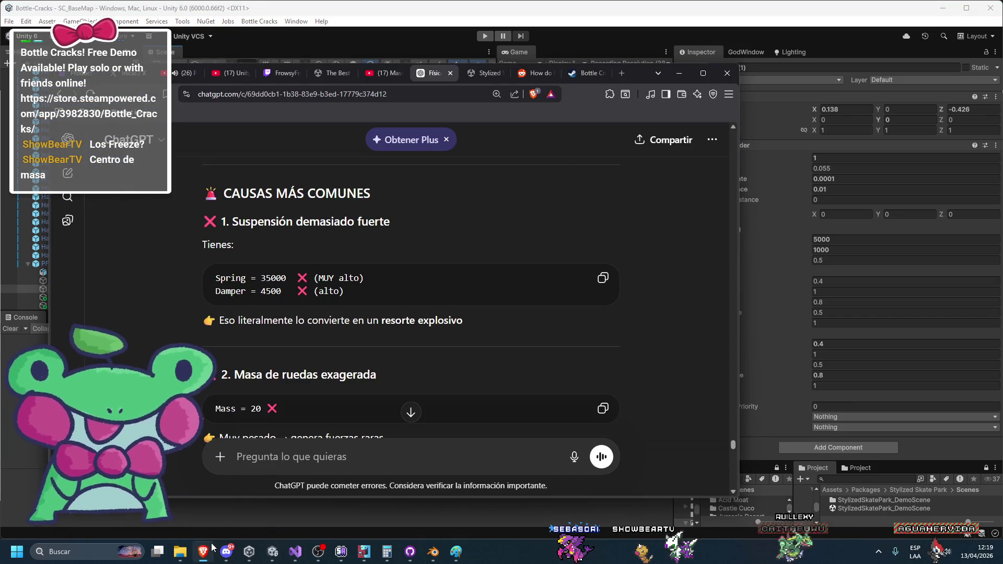
scroll(292, 358, down, 1)
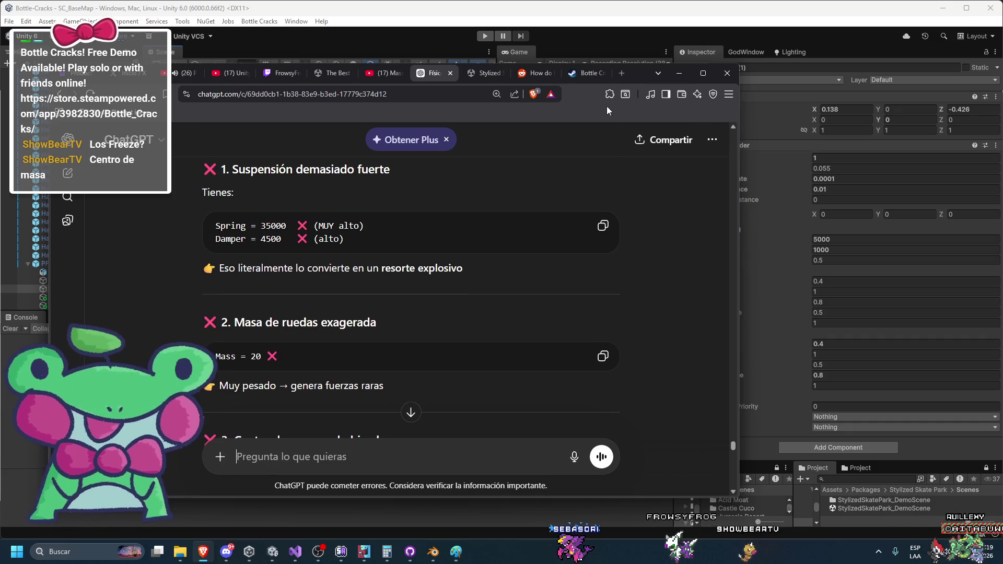
click(679, 73)
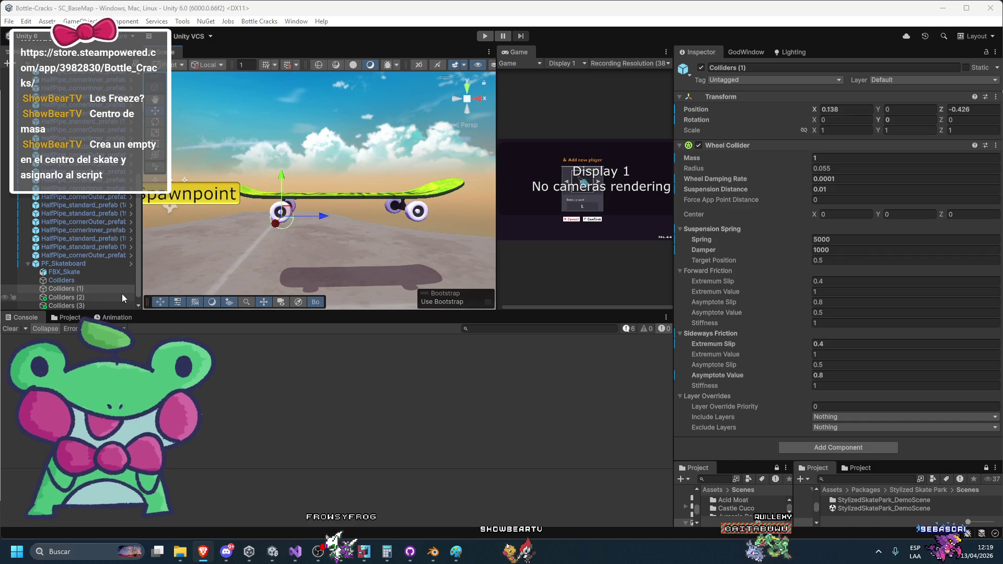
Step: Set Spring to 1 on all four wheel colliders and run a quick play test
click(73, 281)
shift+click(66, 305)
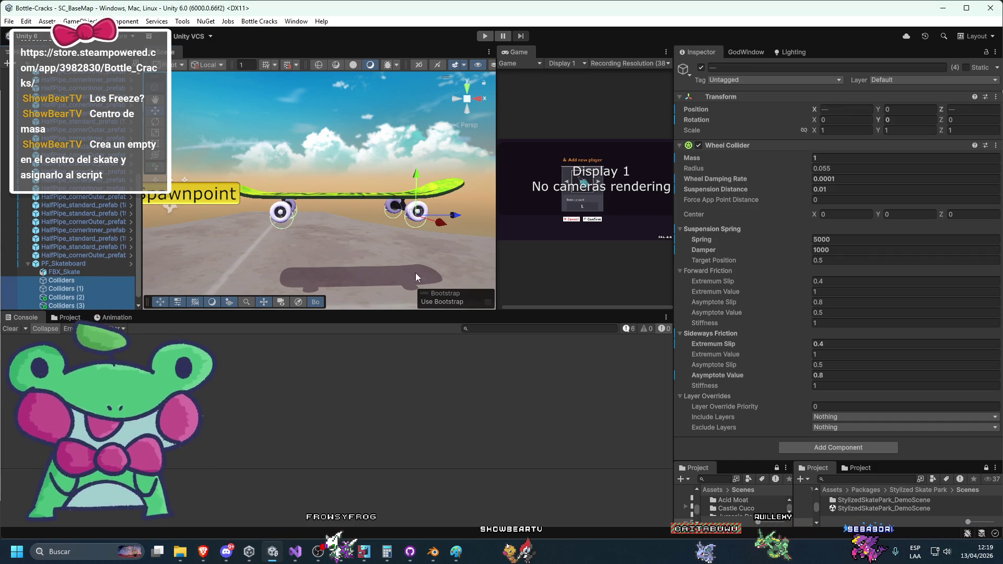
click(842, 240)
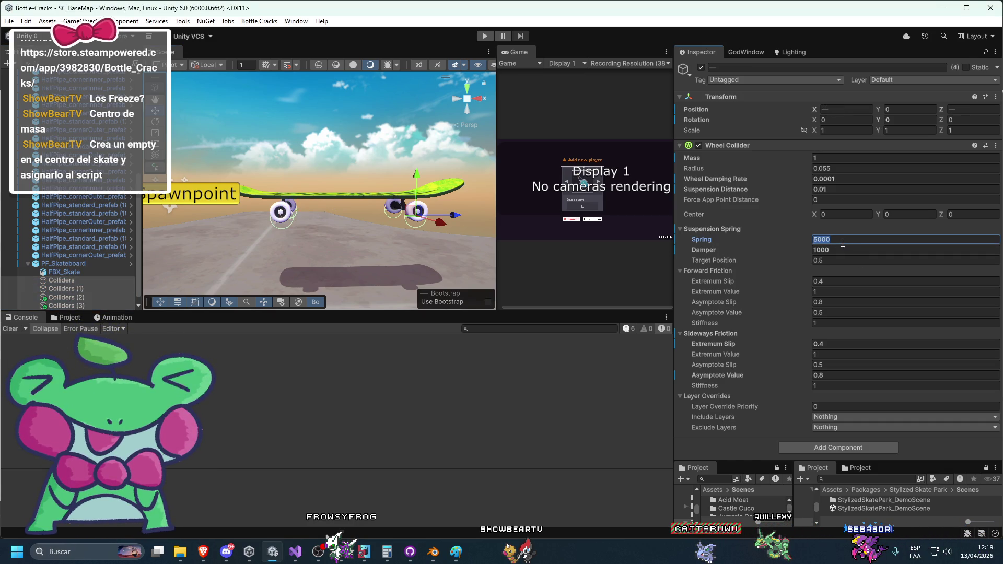
text(01)
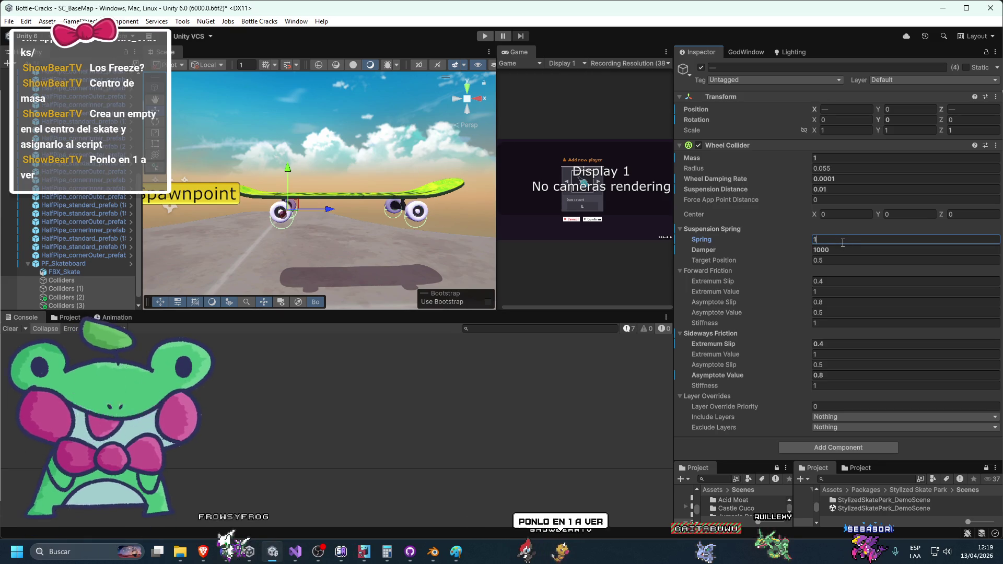
click(484, 36)
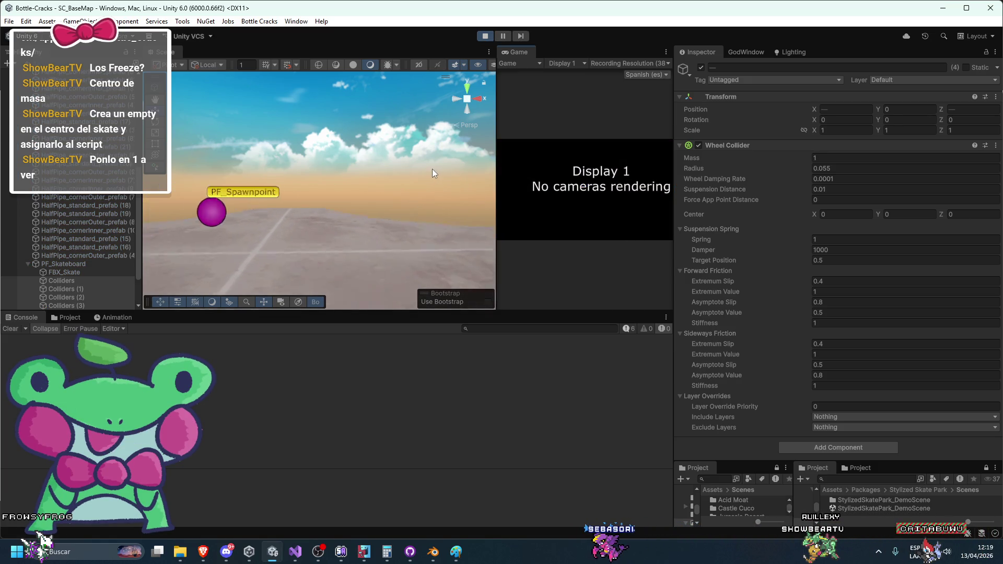
click(483, 36)
Step: Inspect PF_Skateboard's components, then reselect all four wheel colliders
click(74, 265)
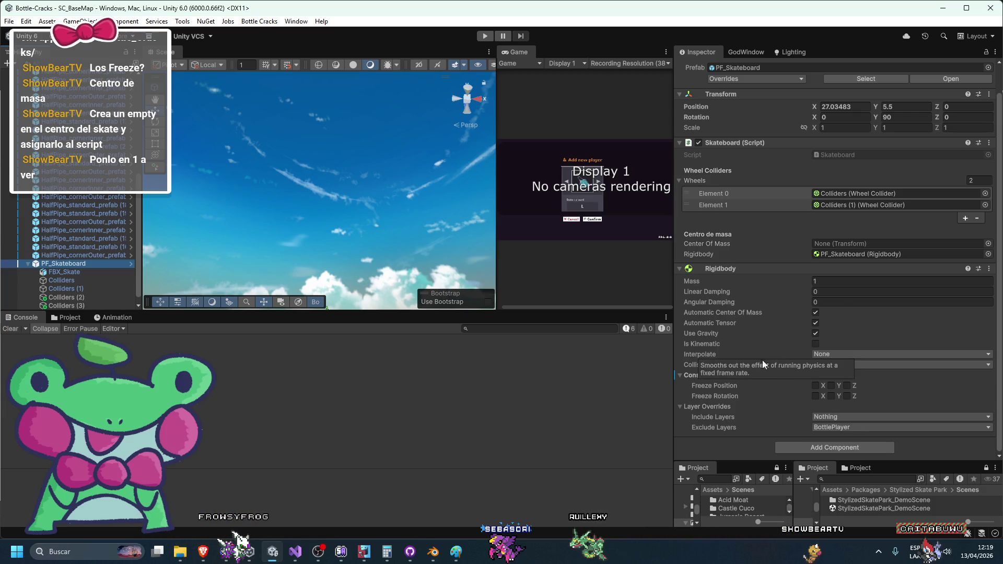
click(66, 306)
shift+click(89, 283)
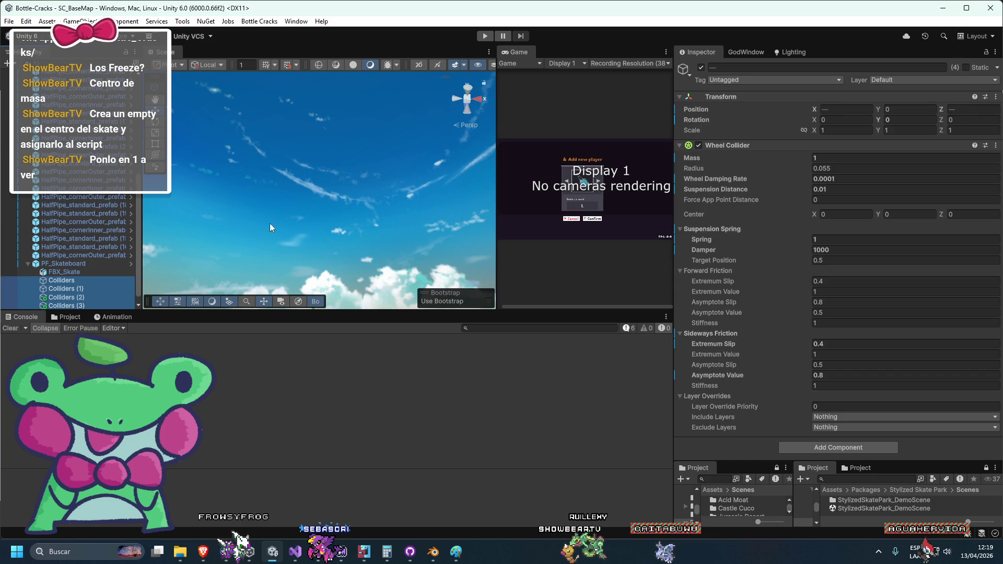
Step: Set the wheel colliders' suspension Spring to 0 and Target Position to 0
key(f)
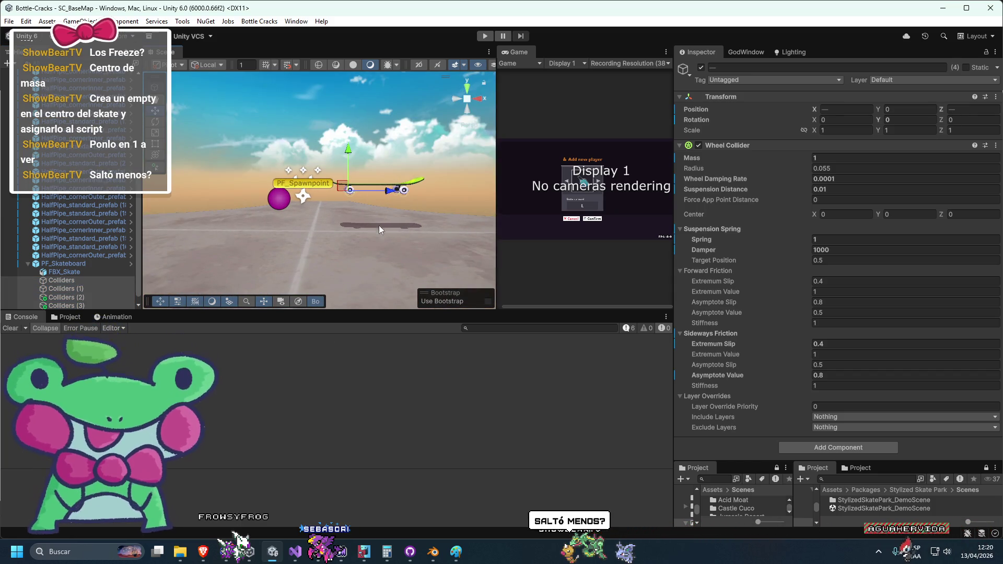
scroll(380, 224, up, 3)
click(845, 239)
text(0)
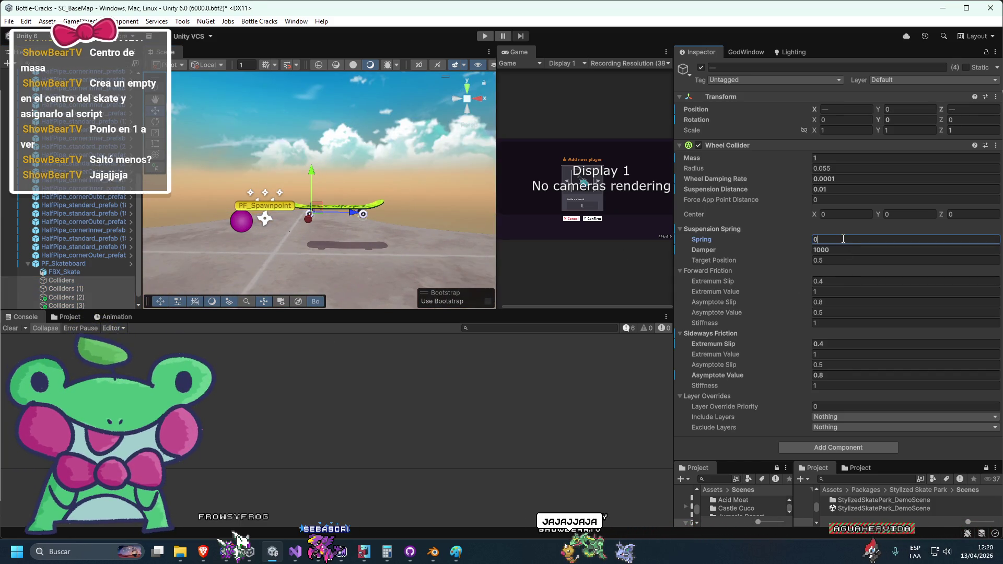
scroll(387, 188, down, 3)
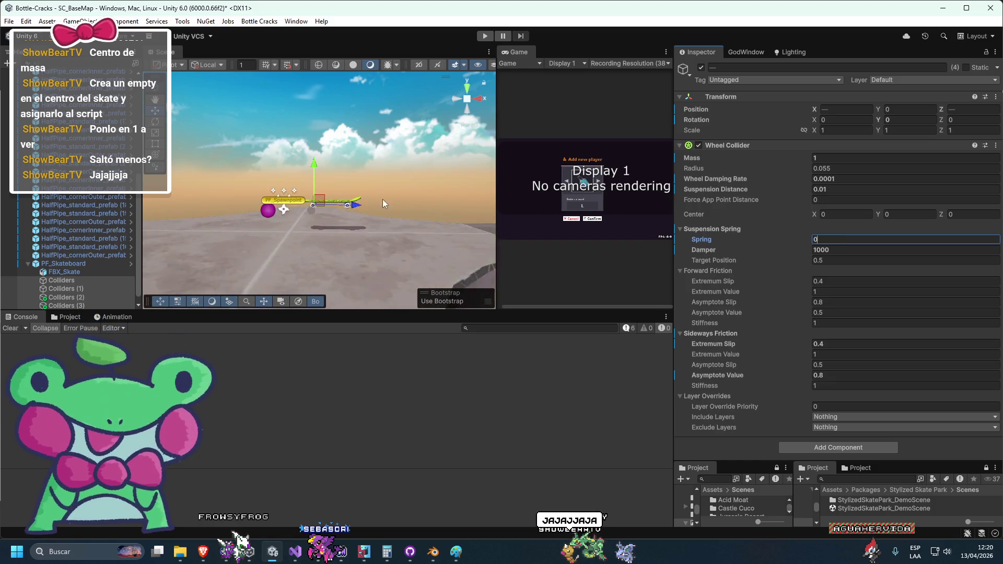
scroll(455, 190, up, 3)
click(909, 261)
text(0)
key(Return)
scroll(412, 215, up, 2)
scroll(412, 214, up, 5)
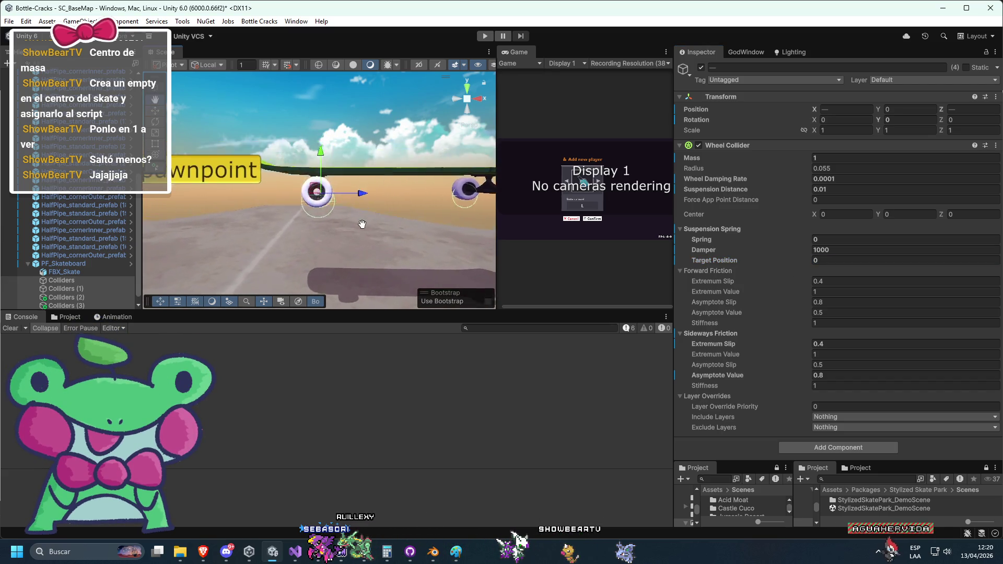
scroll(361, 224, down, 8)
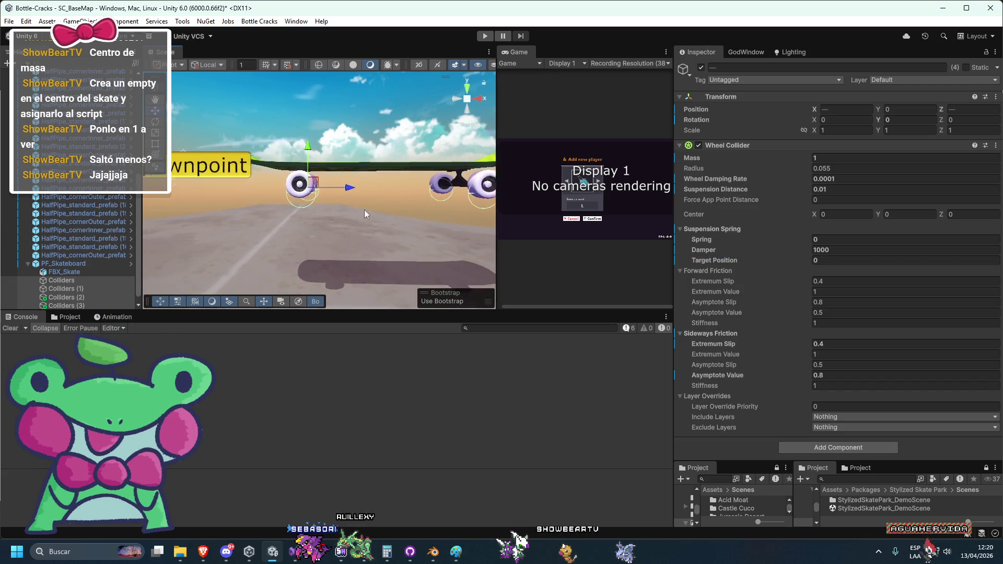
Step: Play-test the skateboard, orbiting to watch it fall, then stop
click(485, 37)
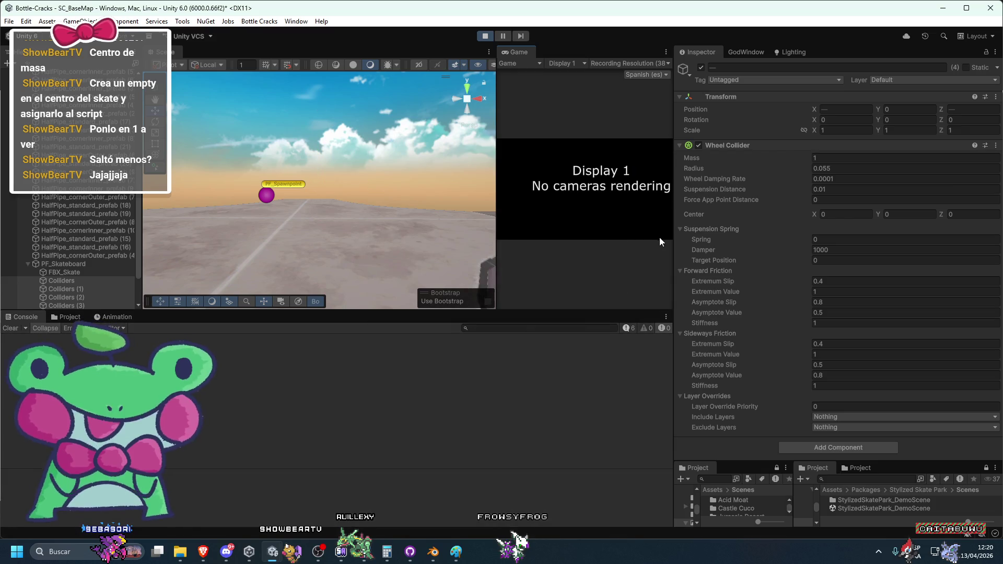
mouse_move(376, 178)
mouse_down()
mouse_move(344, 234)
mouse_move(375, 101)
mouse_move(380, 146)
mouse_move(447, 167)
mouse_up()
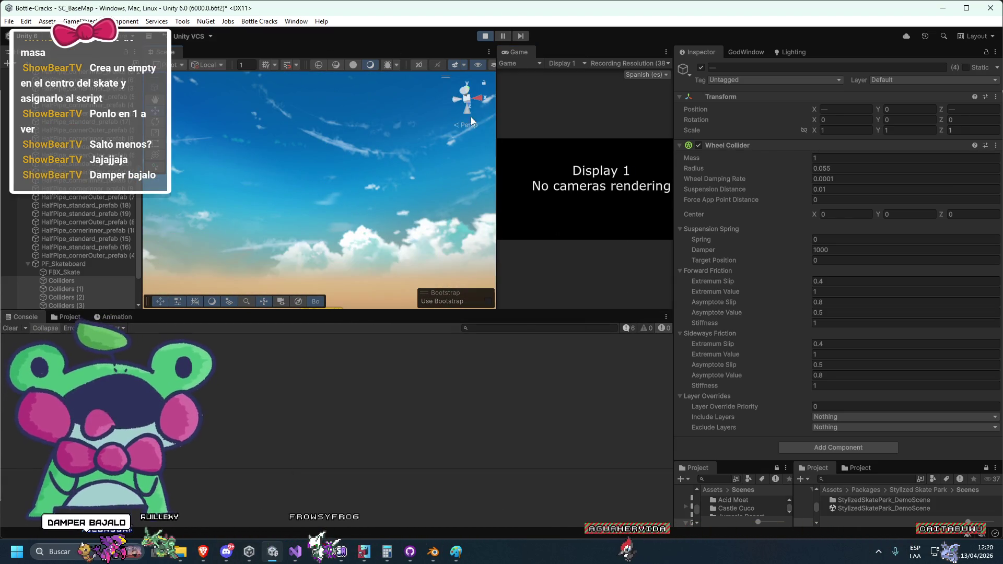
click(485, 36)
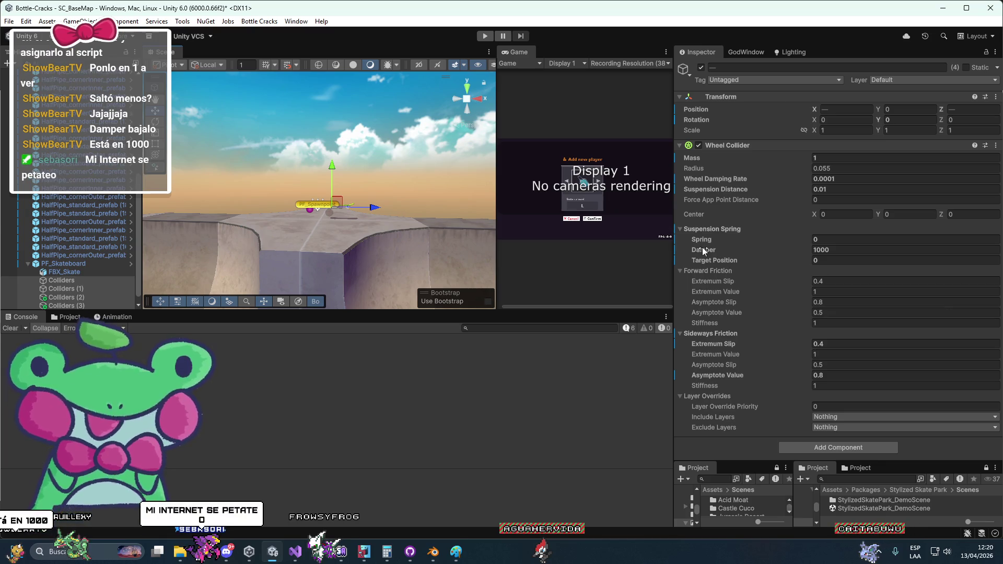
Step: Set the wheel colliders' Damper to 0 and start a play test over flat ground
click(856, 251)
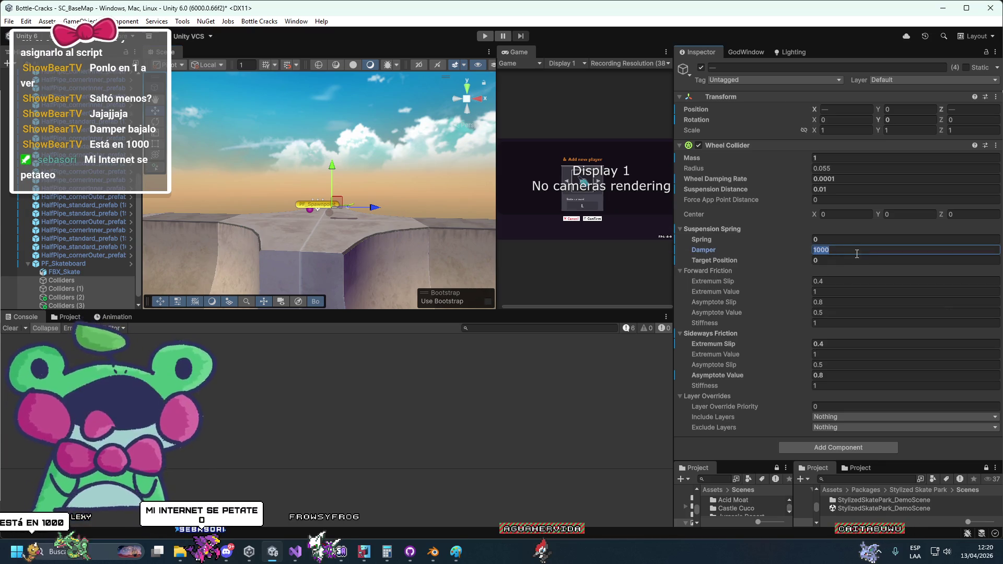
text(0)
mouse_move(410, 181)
mouse_down()
mouse_move(371, 183)
mouse_move(428, 208)
mouse_up()
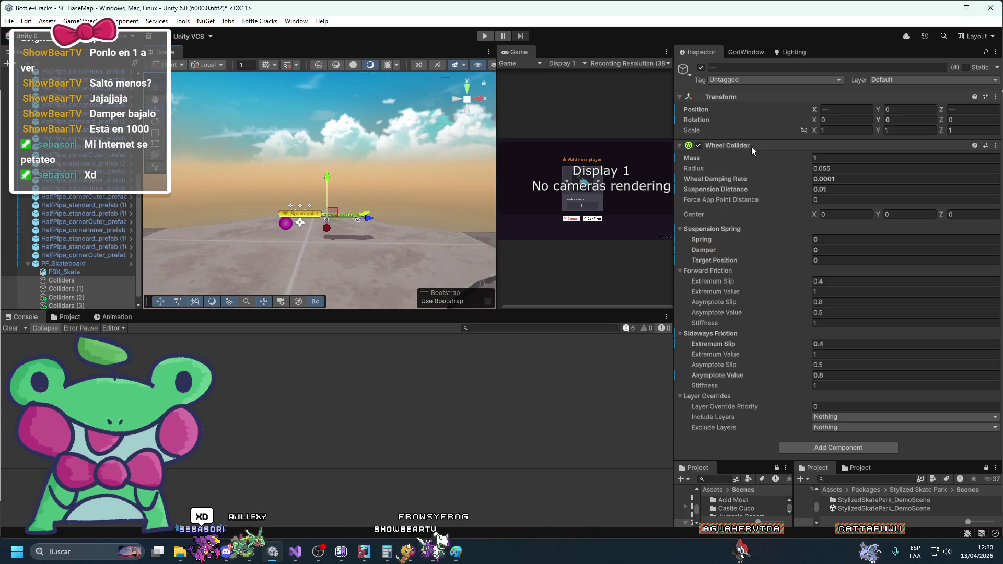
key(ctrl+p)
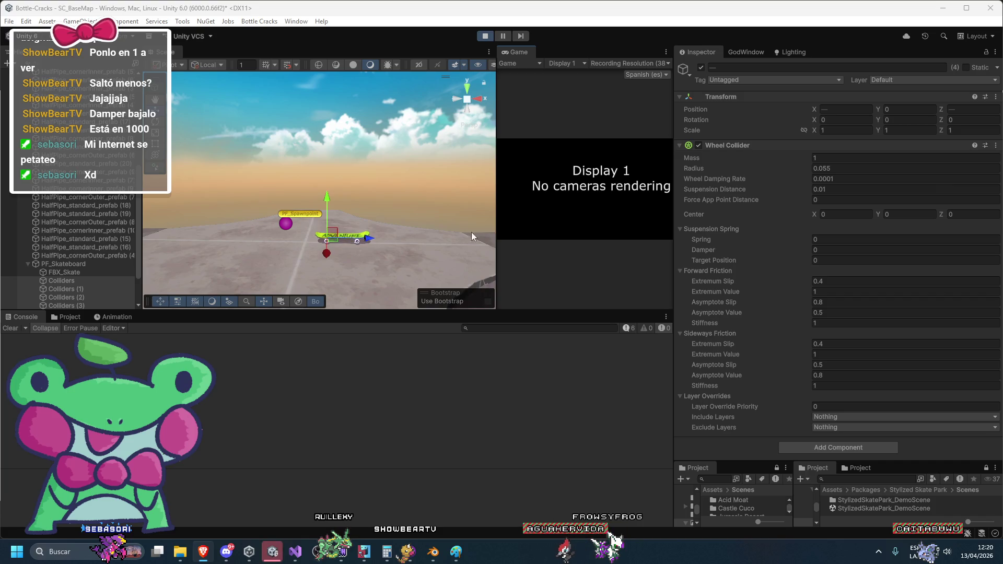
scroll(463, 234, up, 10)
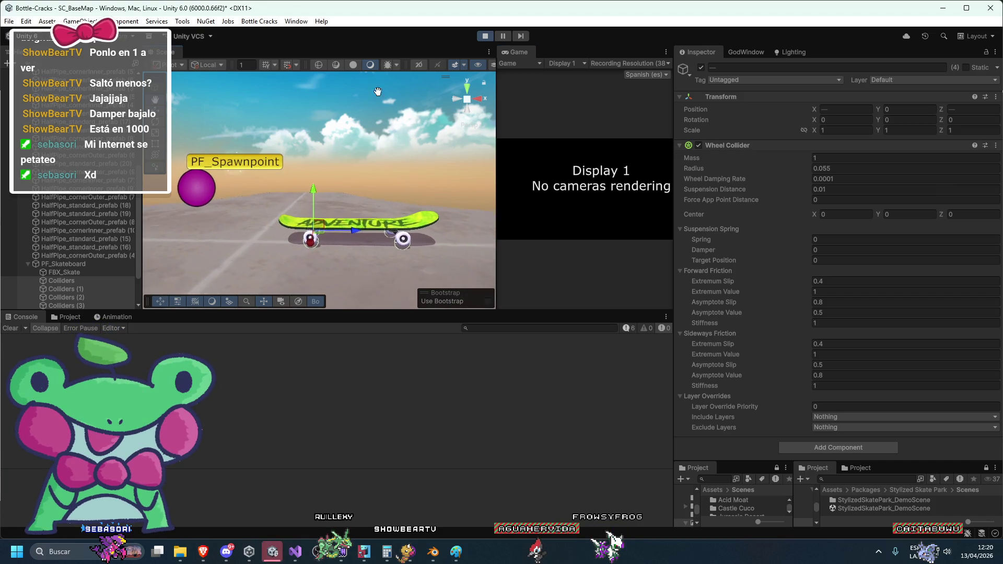
scroll(381, 199, down, 5)
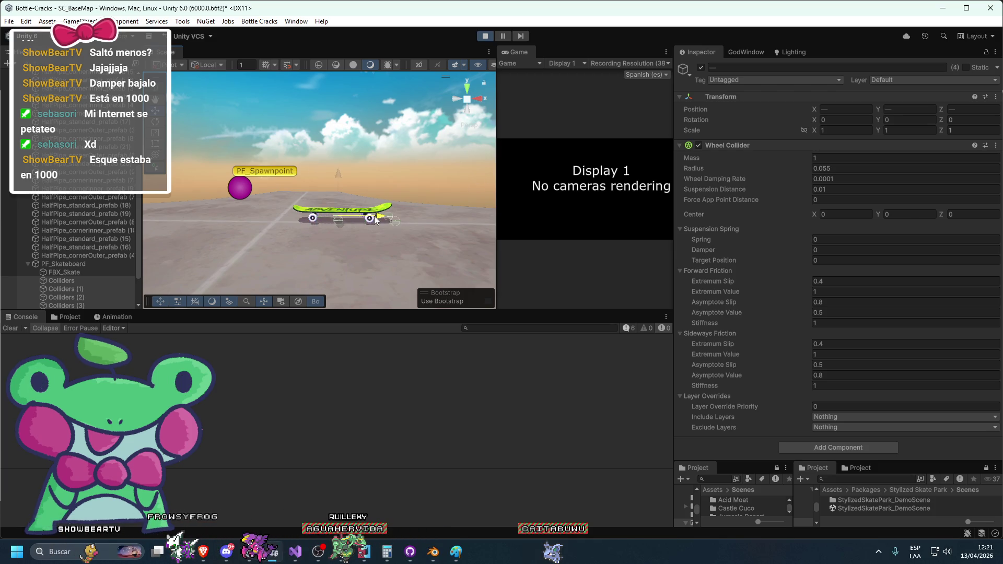
Step: Stop the play test and save the scene
click(483, 38)
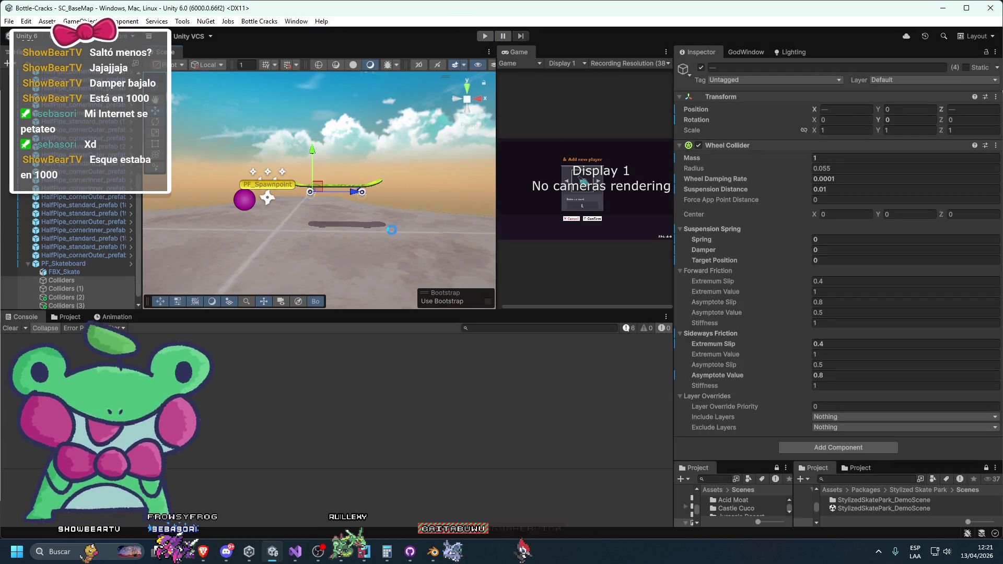
key(ctrl+s)
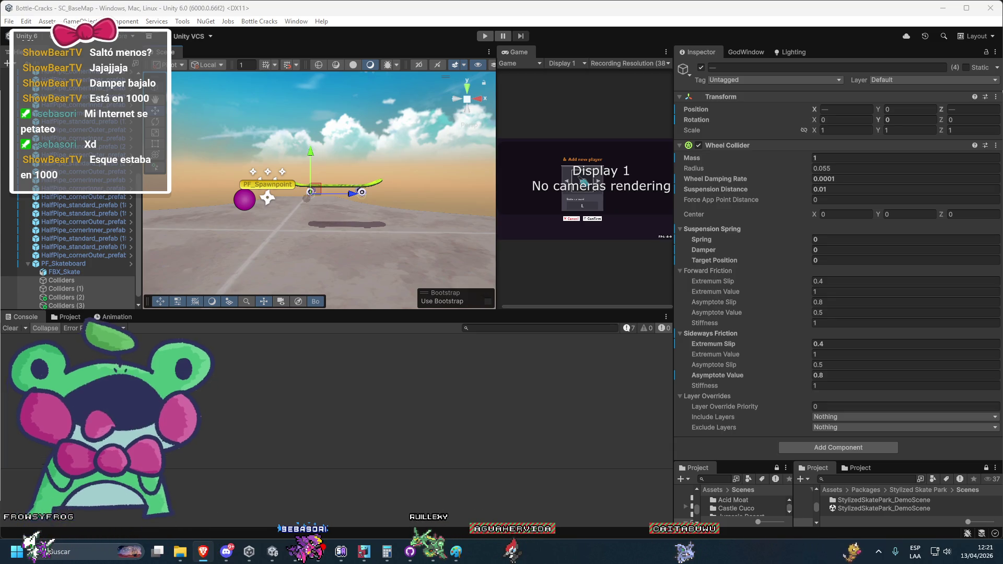
key(alt+Tab)
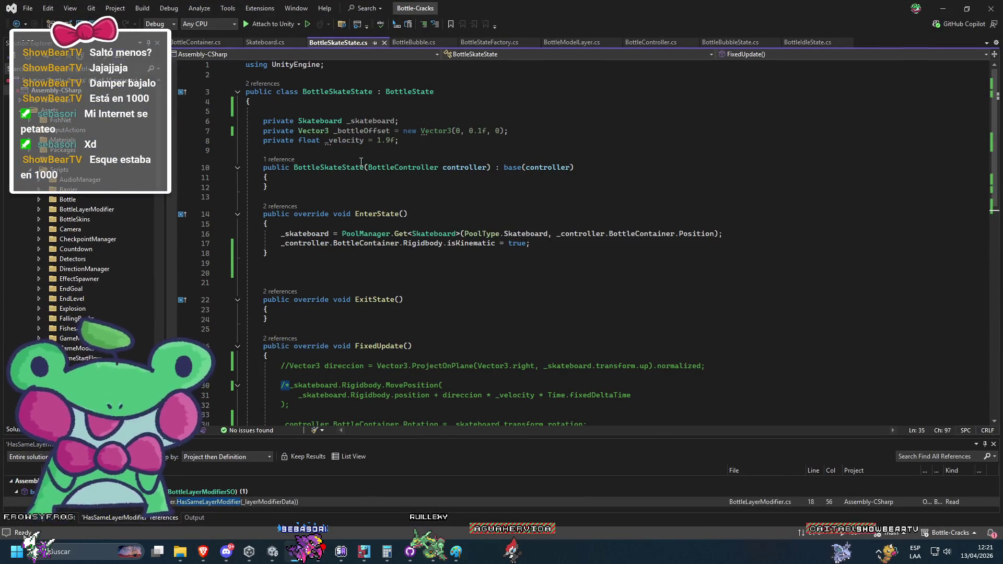
Step: Add a FixedUpdate method to the Skateboard class and save the script
click(265, 42)
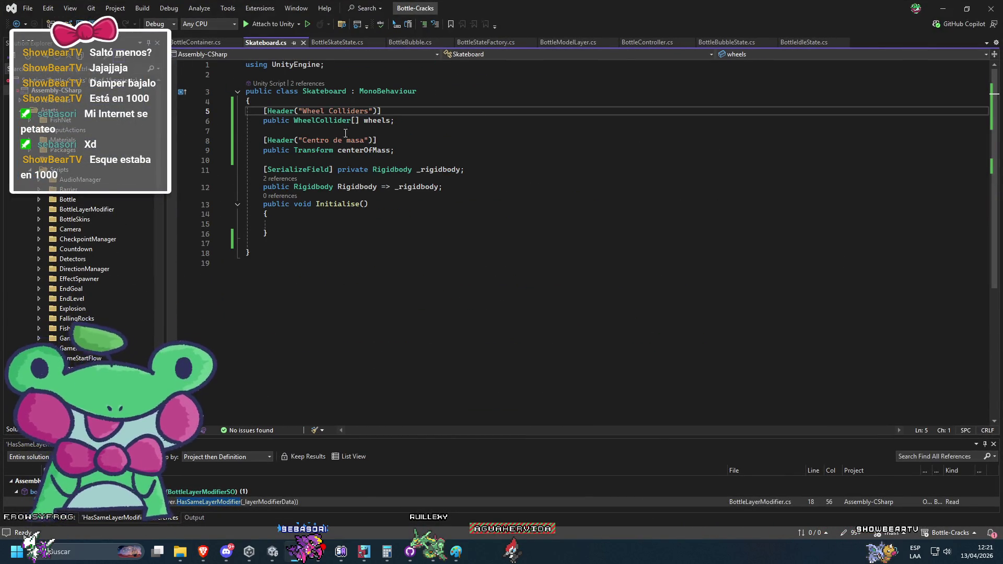
click(386, 129)
key(Down)
key(Down)
key(Down)
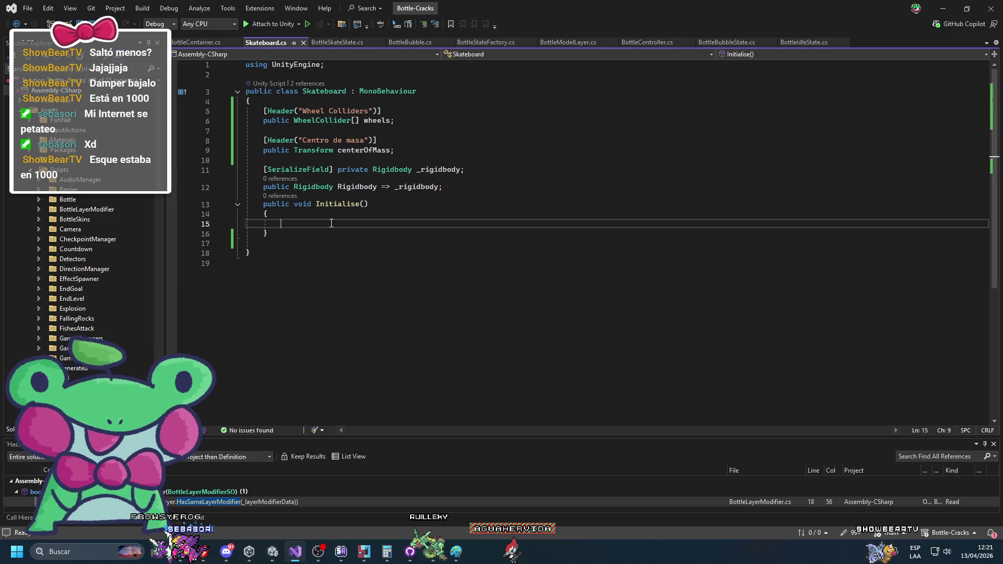
key(Return)
text(private )
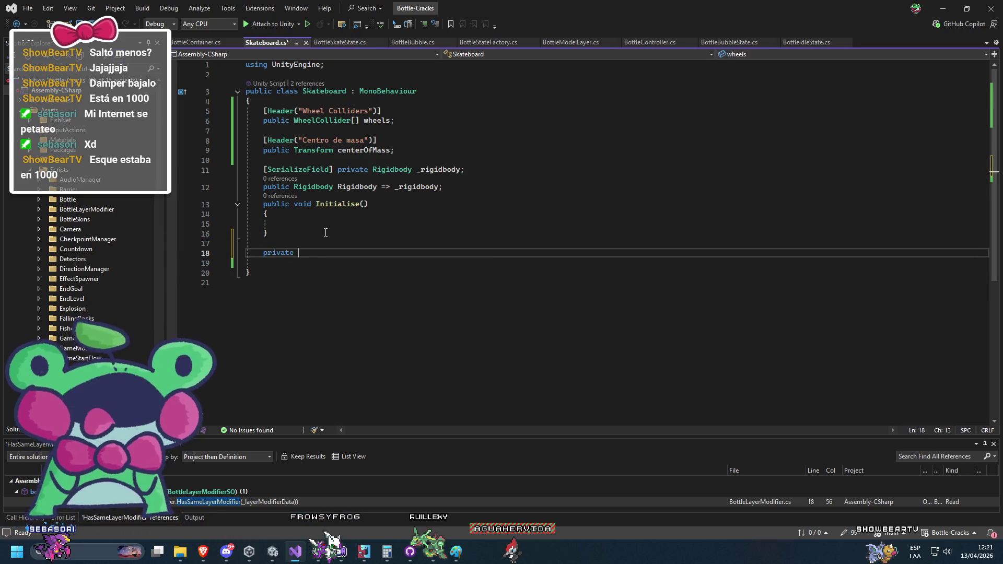
text(void Fix)
key(Tab)
key(ctrl+s)
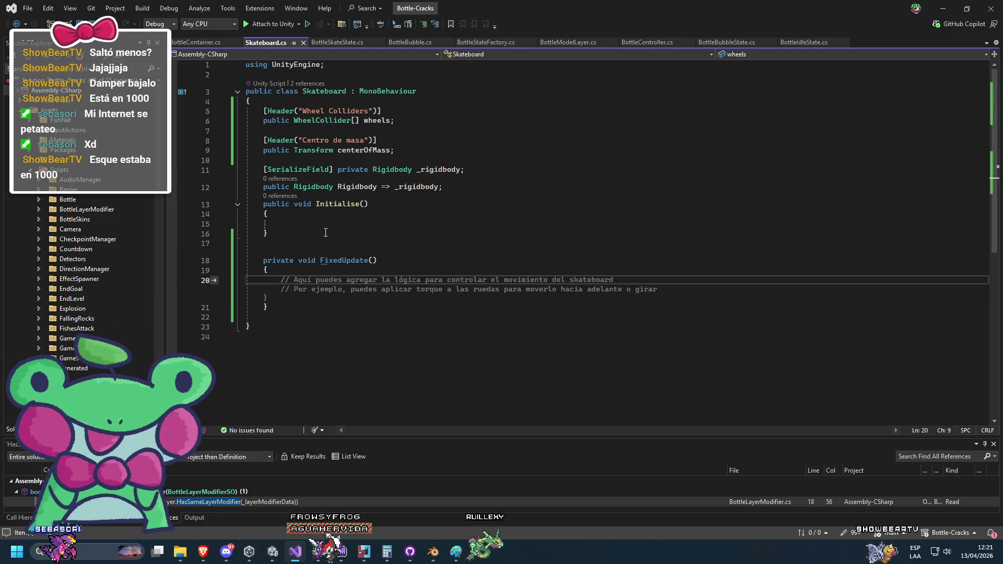
Step: Insert a foreach loop setting every wheel's motorTorque to 200f, and save
text(foreach)
key(Tab)
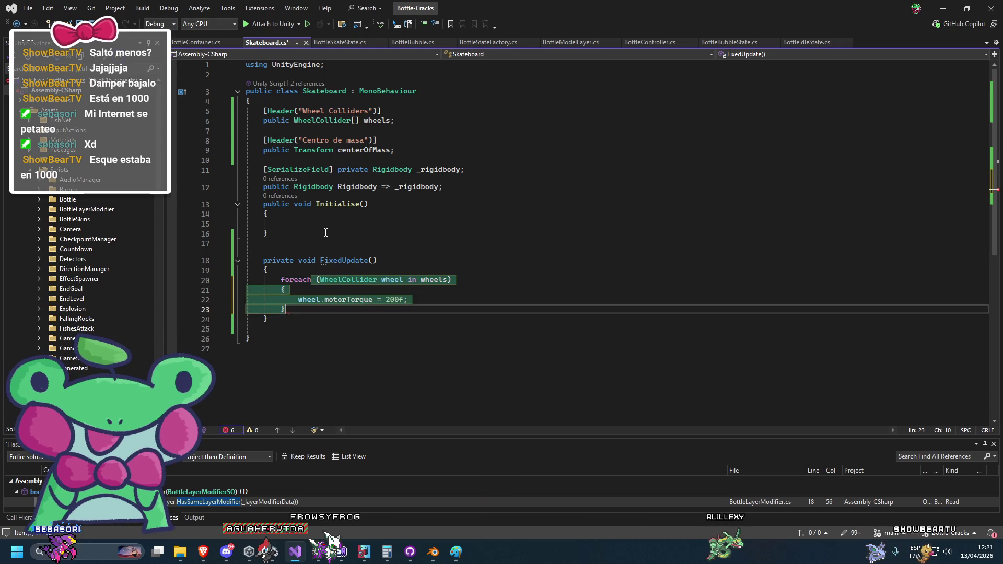
key(Escape)
click(323, 214)
key(ctrl+s)
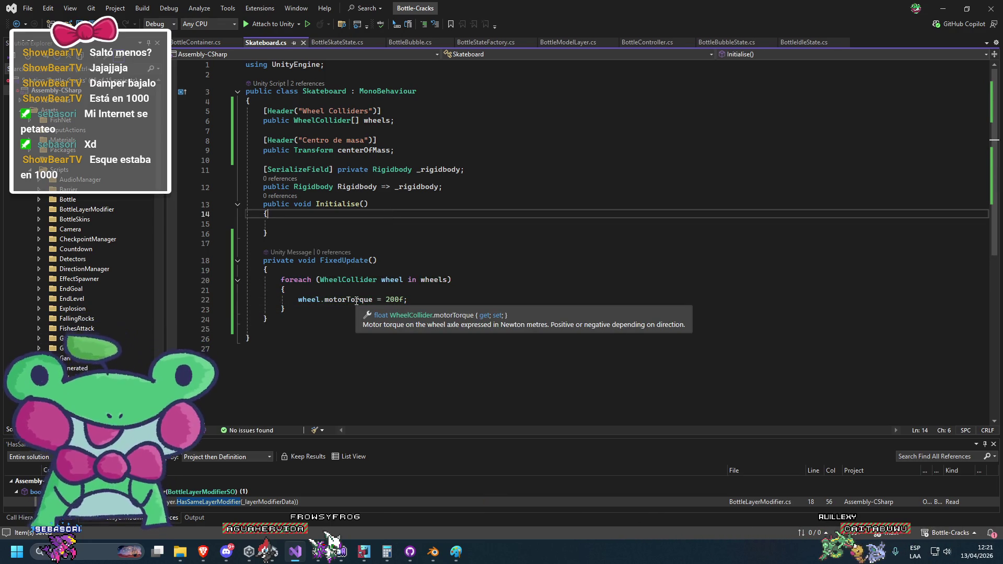
Step: Start a '[SerializeField] private float _' field at the top of the class
click(452, 120)
key(Up)
key(Up)
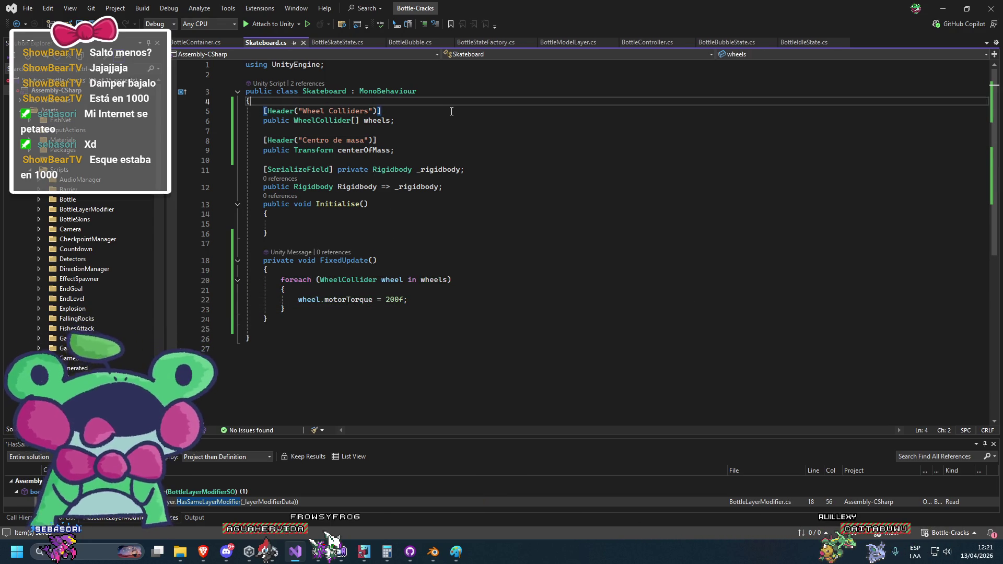
key(Return)
text([sEr)
key(Tab)
text(] pri)
key(Tab)
text(float _)
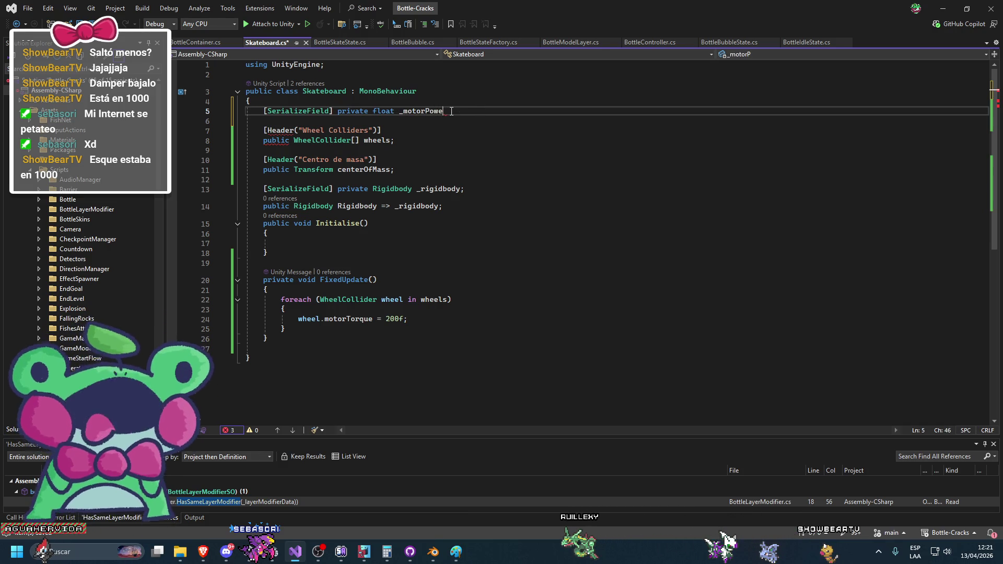
Step: Move the Wheel Colliders header above motor power and delete the centre-of-mass lines
click(361, 126)
key(ctrl+x)
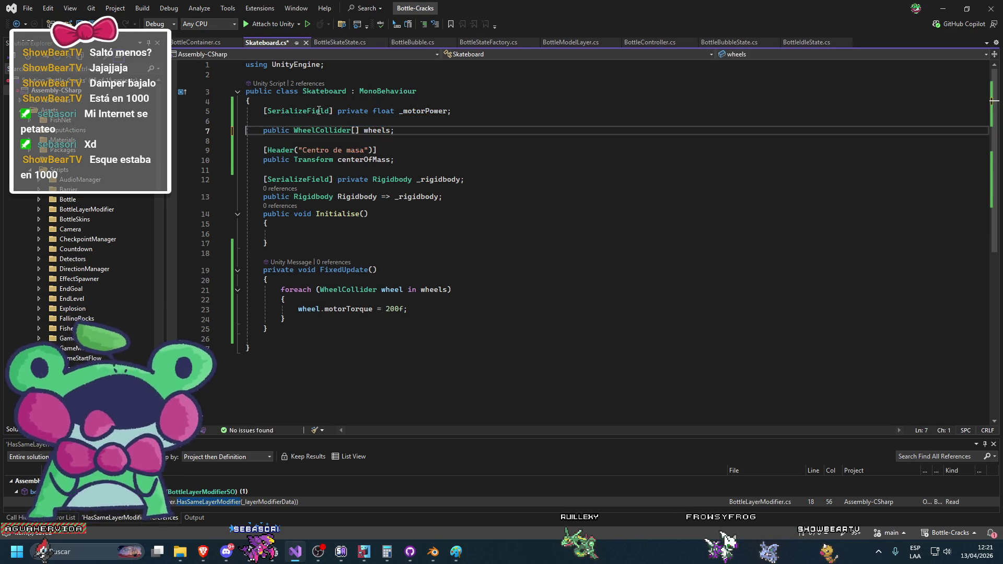
click(323, 106)
key(Return)
key(ctrl+v)
key(Delete)
drag(246, 161, 245, 189)
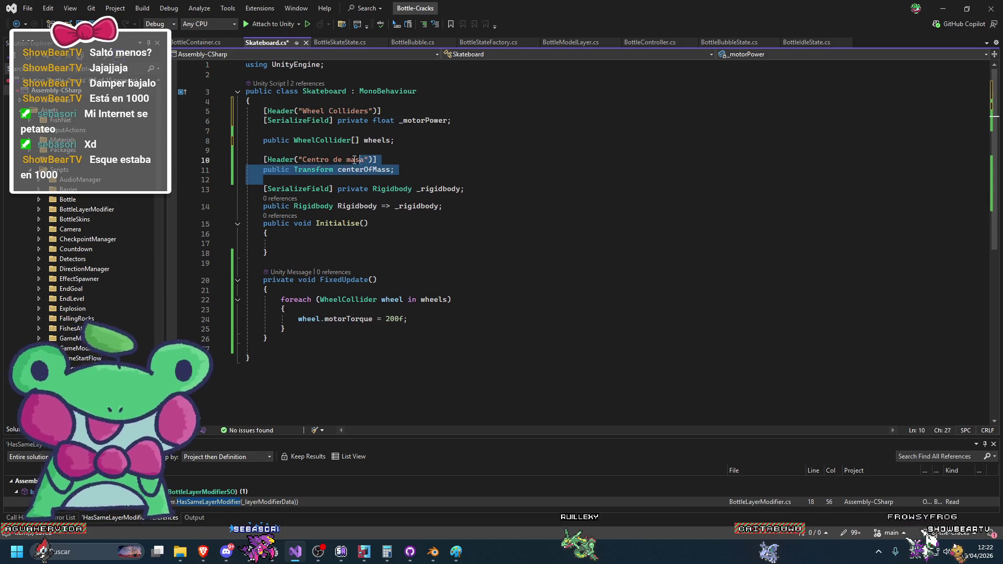
key(Delete)
Step: Make the wheels field [SerializeField] private and move _rigidbody to the top of the class
key(BackSpace)
click(273, 145)
text([SerializeField] )
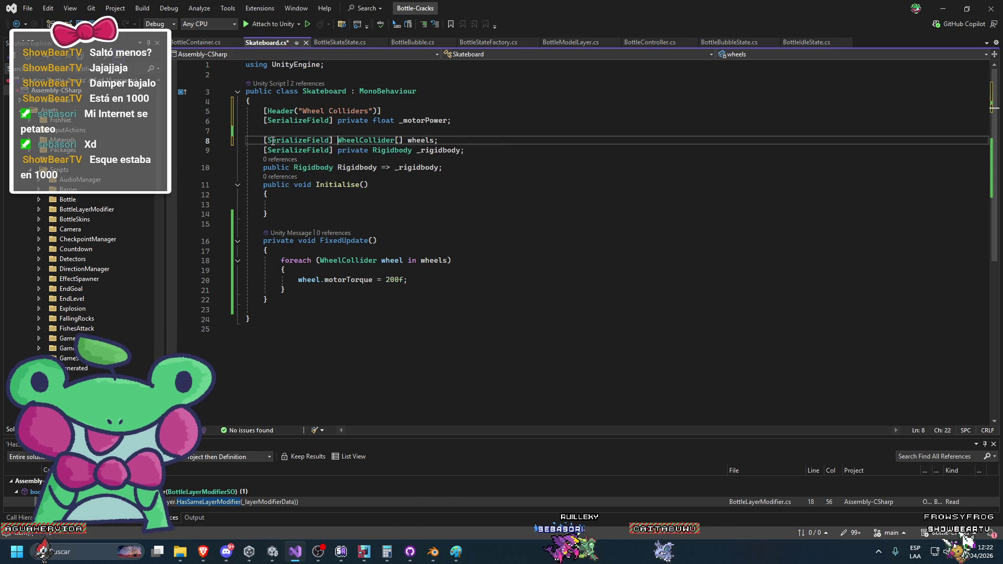
text(private)
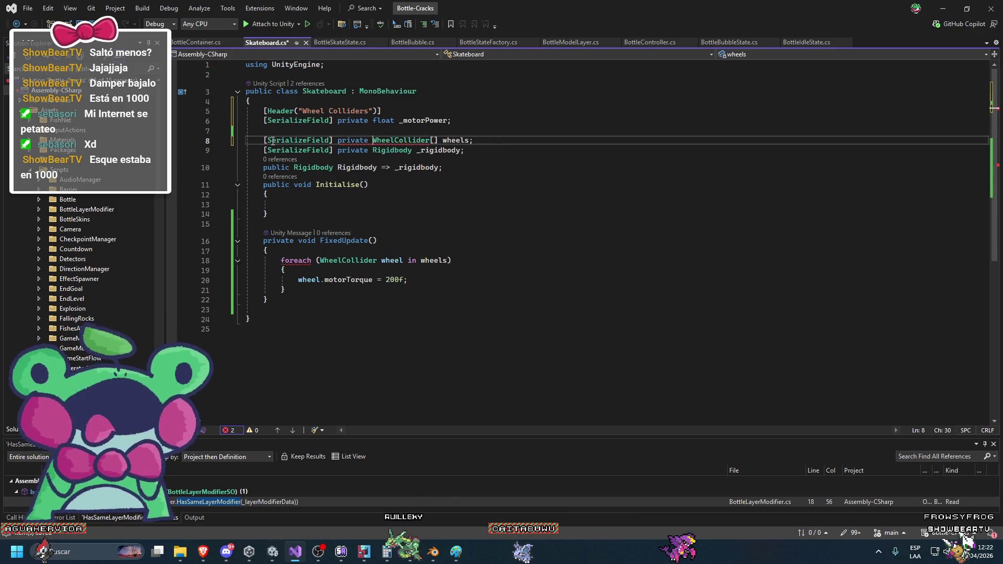
drag(246, 150, 465, 150)
key(Delete)
click(414, 102)
key(Return)
key(ctrl+v)
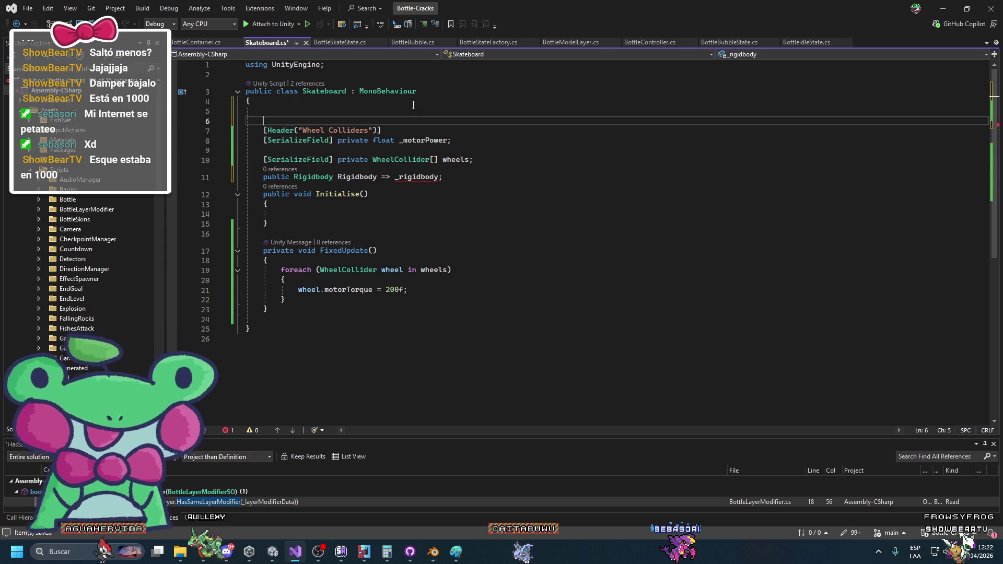
key(Return)
Step: Tidy the blank lines around the wheels and rigidbody fields and save the script
click(383, 163)
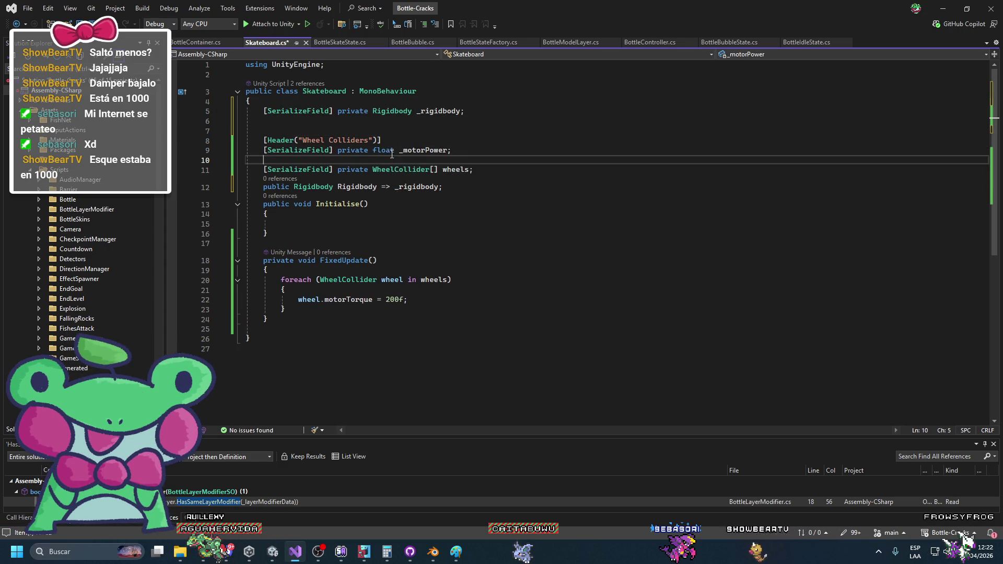
key(Delete)
click(560, 160)
key(ctrl+s)
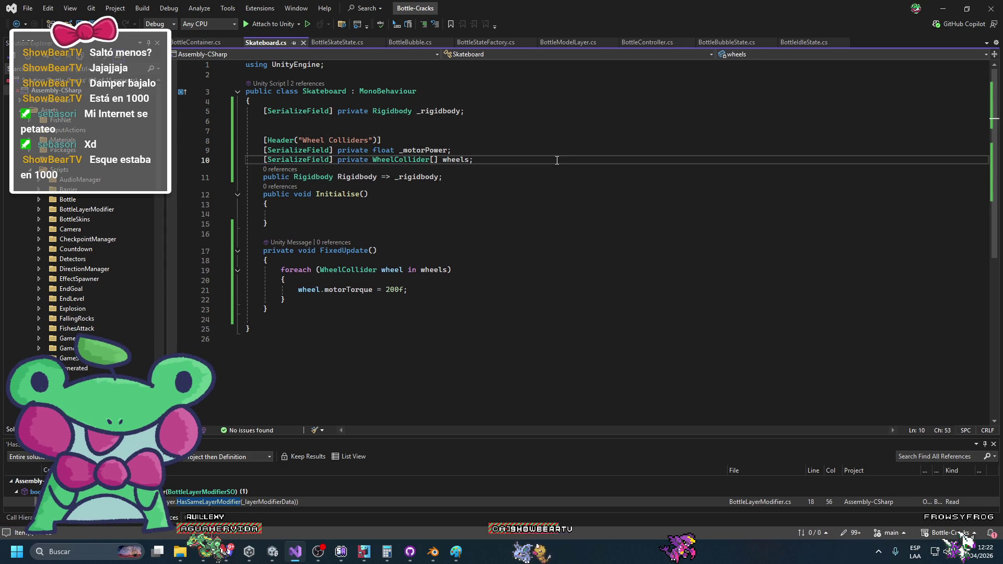
key(Return)
click(552, 110)
key(Delete)
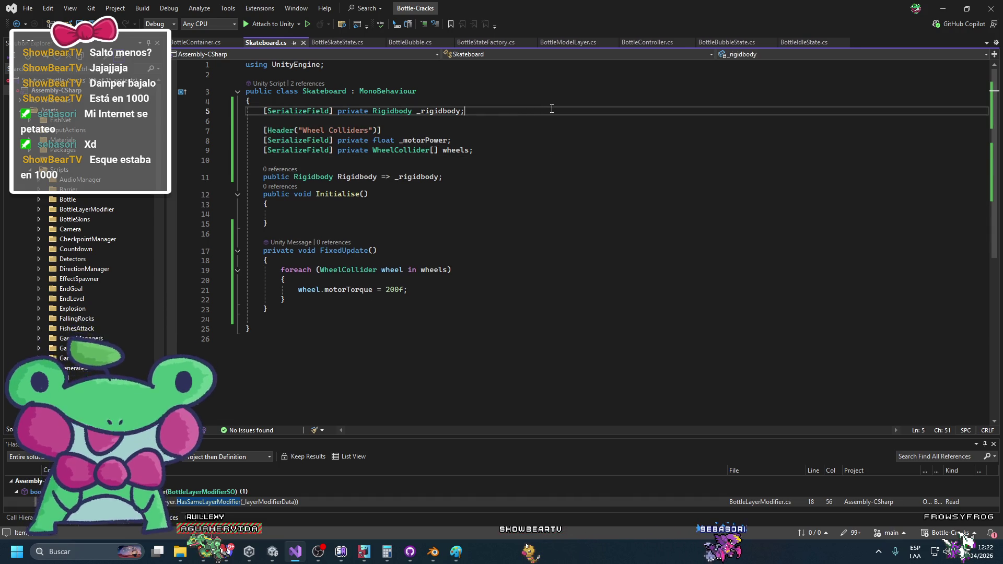
click(563, 288)
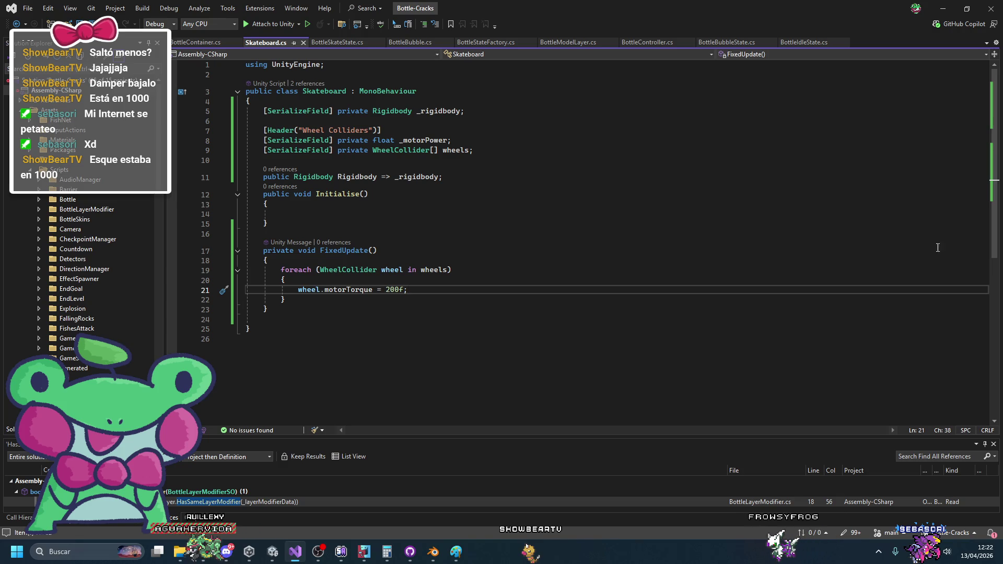
click(488, 264)
key(alt+Tab)
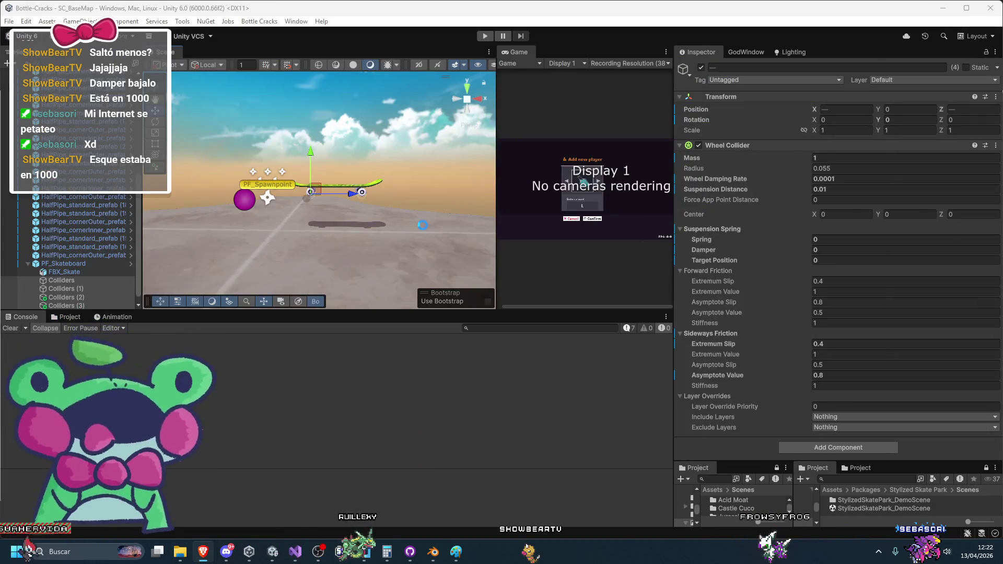
Step: In the Skateboard script, replace the hard-coded 200f wheel torque with _motorPower
click(295, 551)
double_click(403, 289)
text(_mo)
key(Tab)
key(alt+Tab)
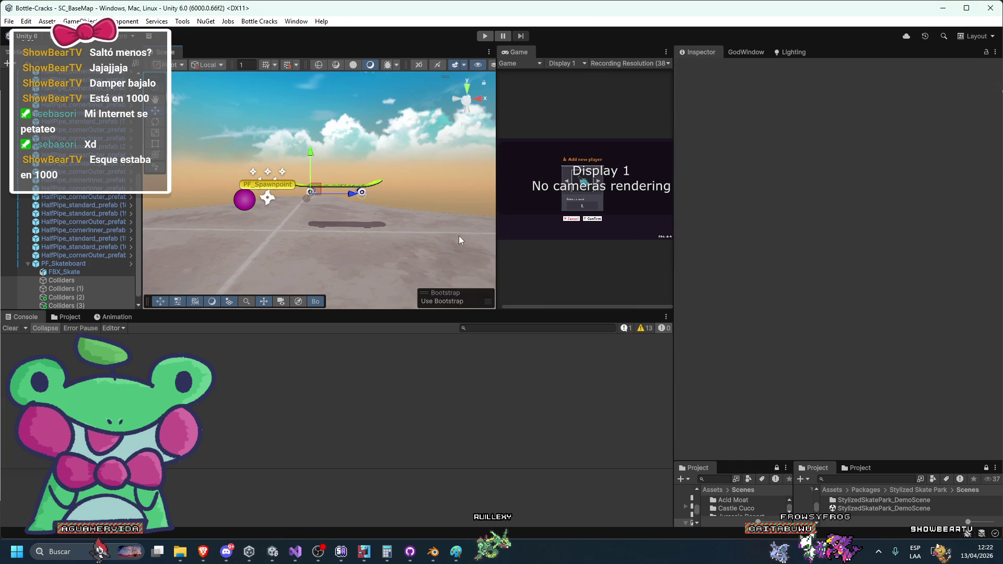
Step: Let Unity recompile the script, then start Play mode to test the skateboard
right_click(424, 228)
click(357, 309)
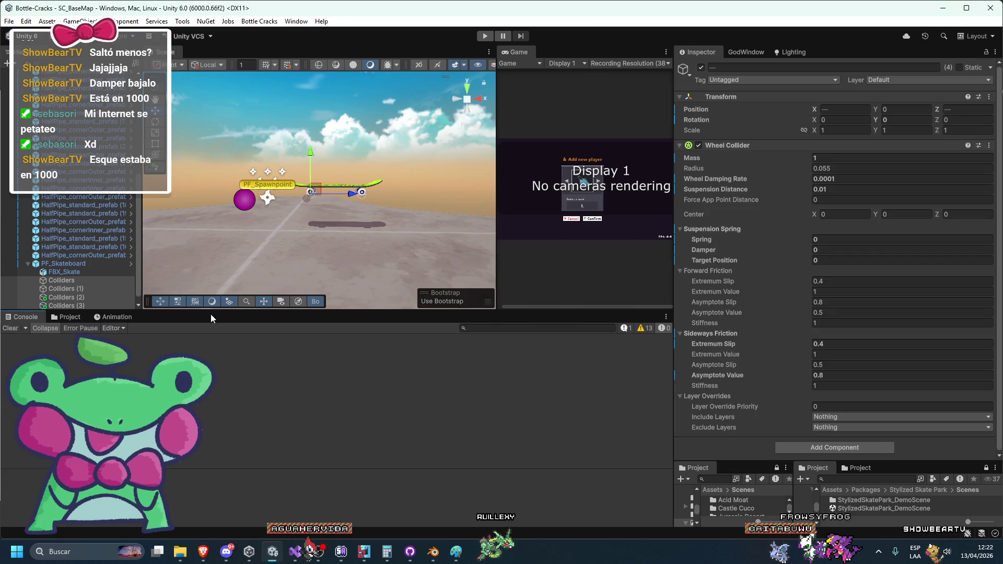
scroll(346, 234, down, 2)
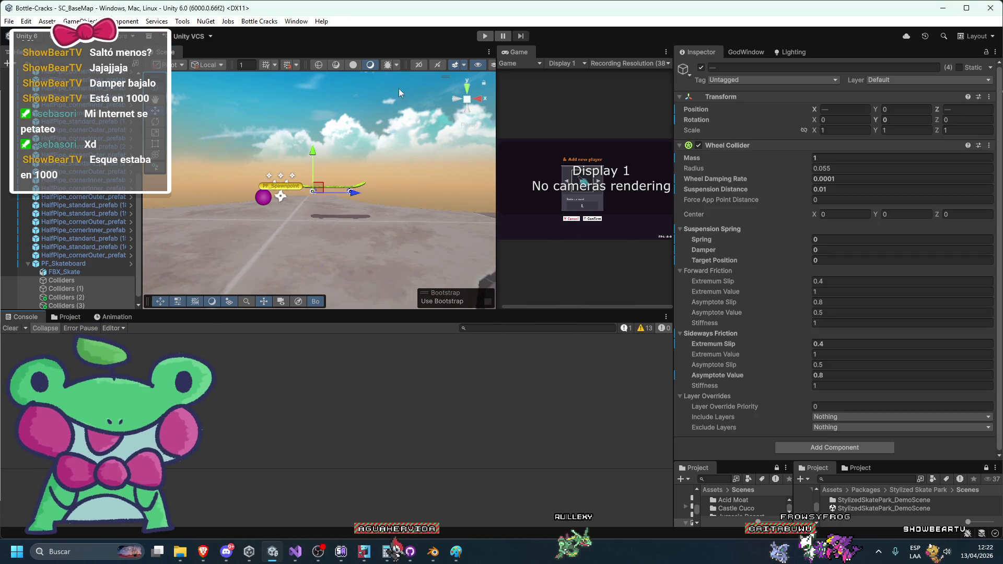
click(485, 36)
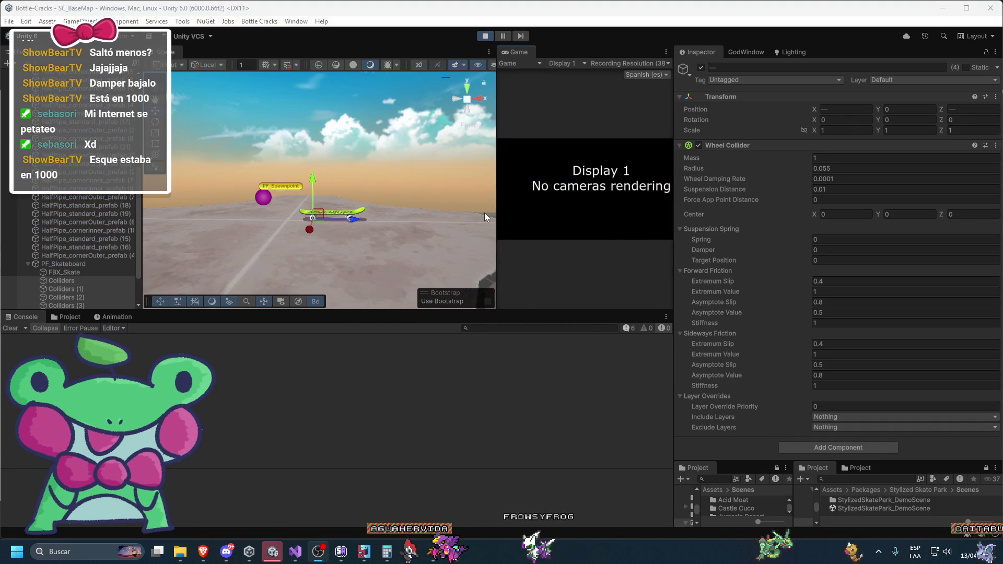
scroll(447, 225, up, 5)
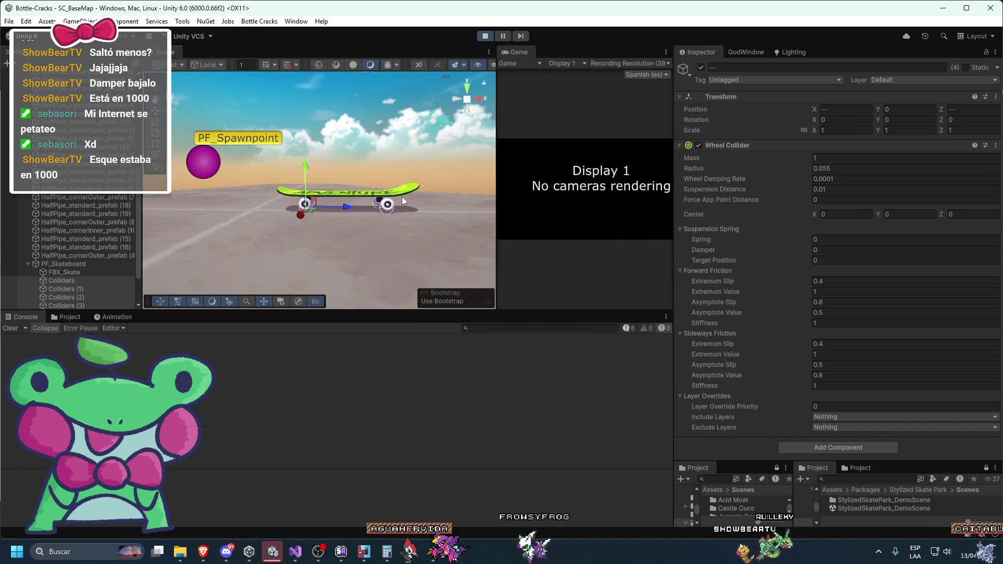
Step: Try PF_Skateboard with Motor Power 1 in Play mode, following it in the scene, then stop
click(77, 265)
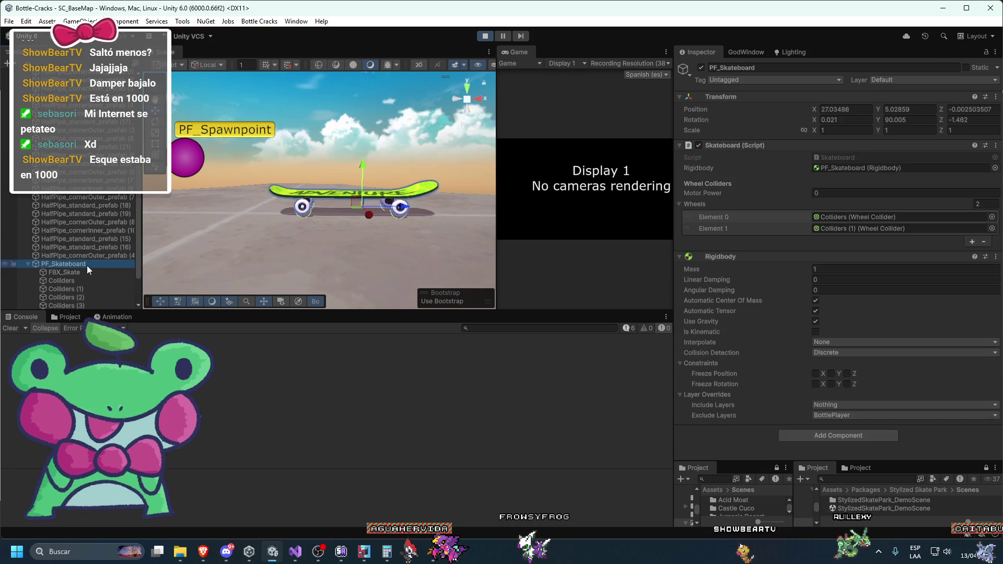
click(819, 194)
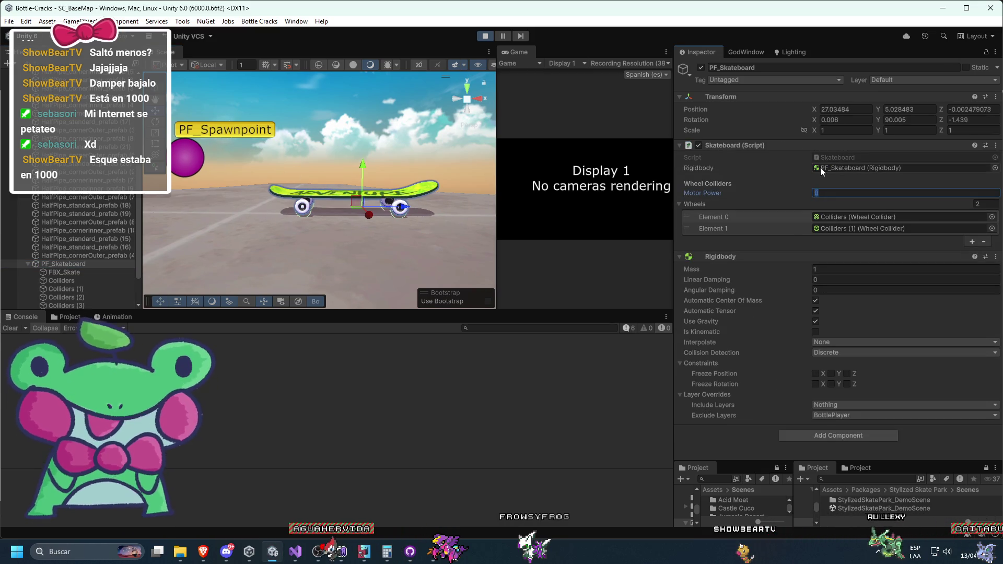
text(1f)
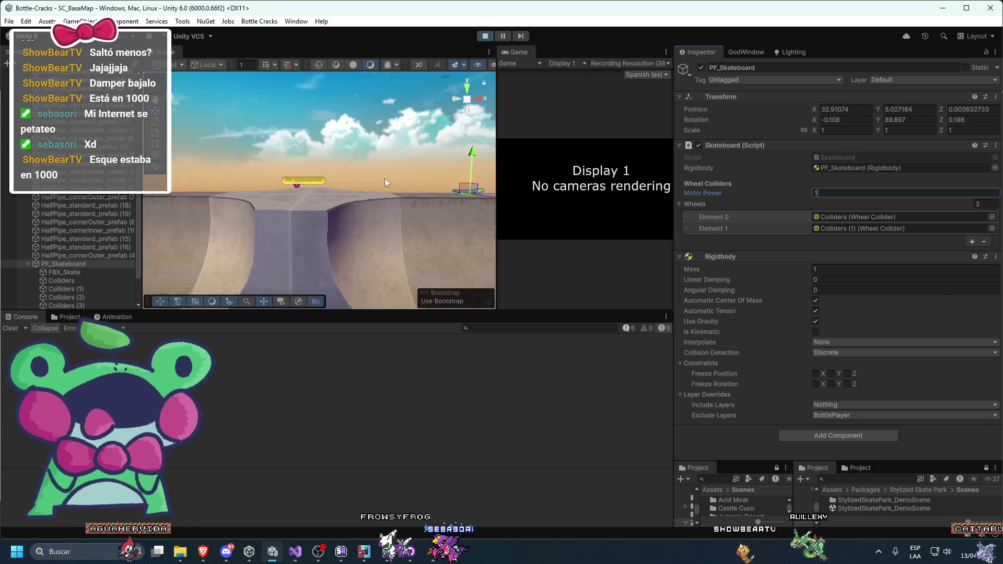
drag(386, 201, 361, 229)
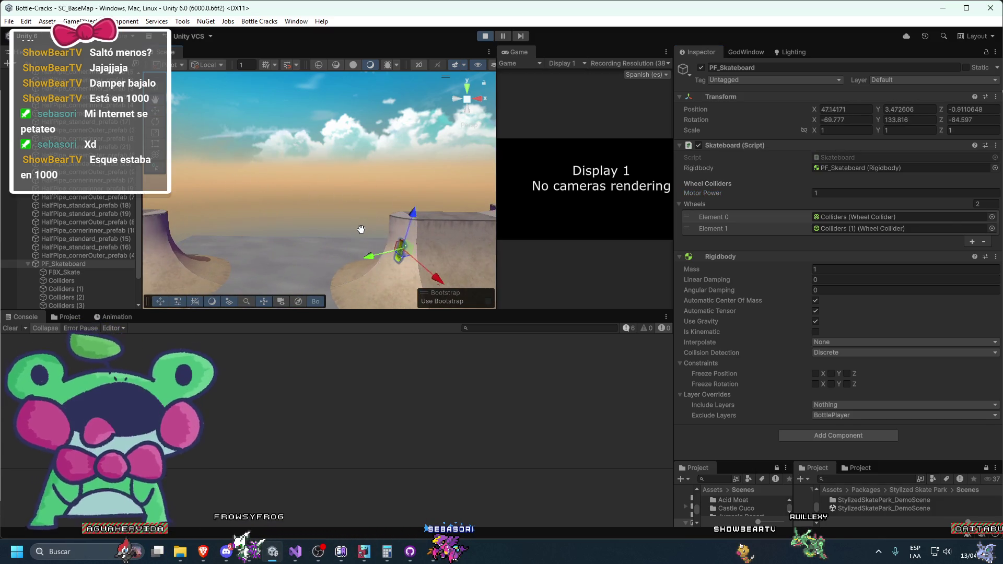
key(f)
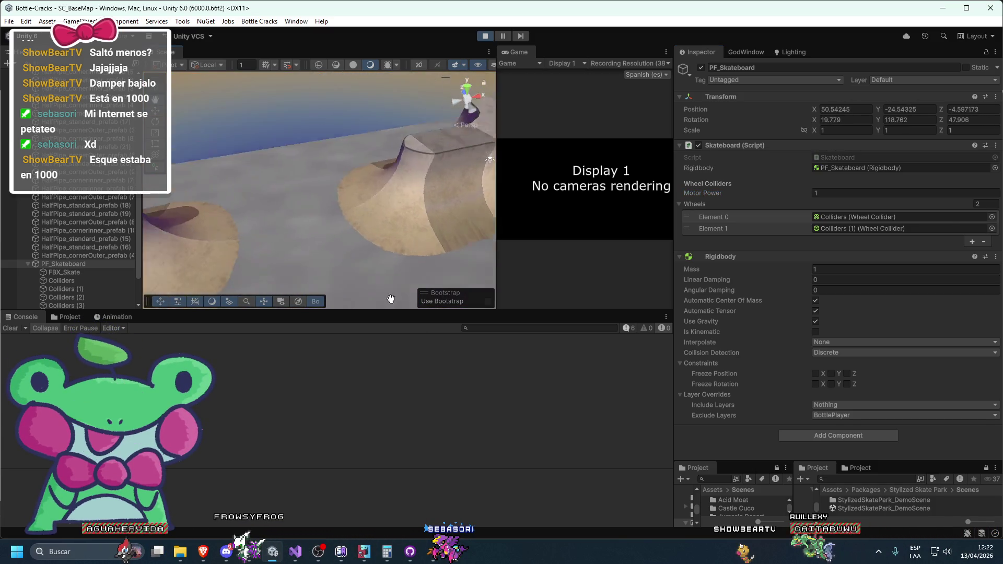
click(485, 36)
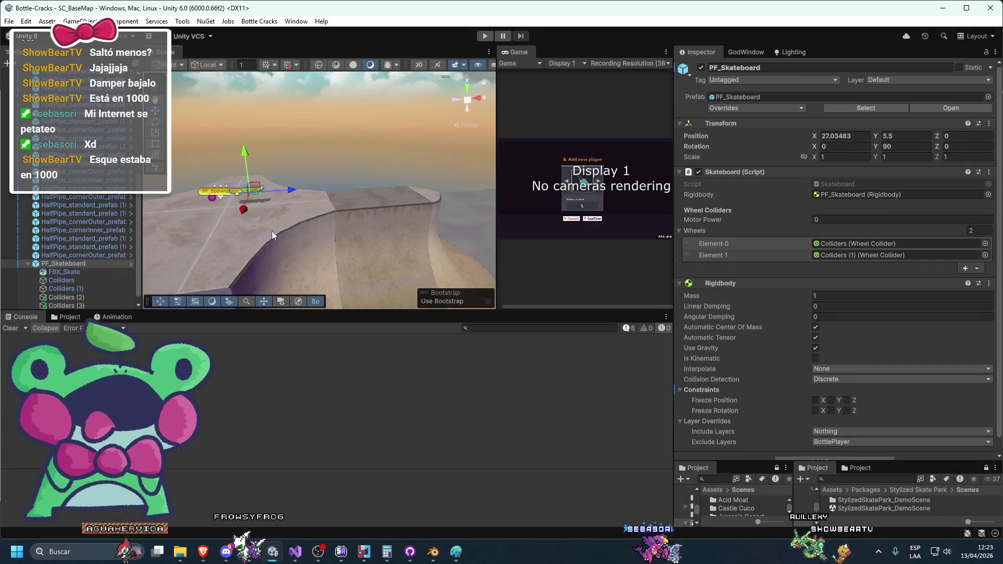
key(f)
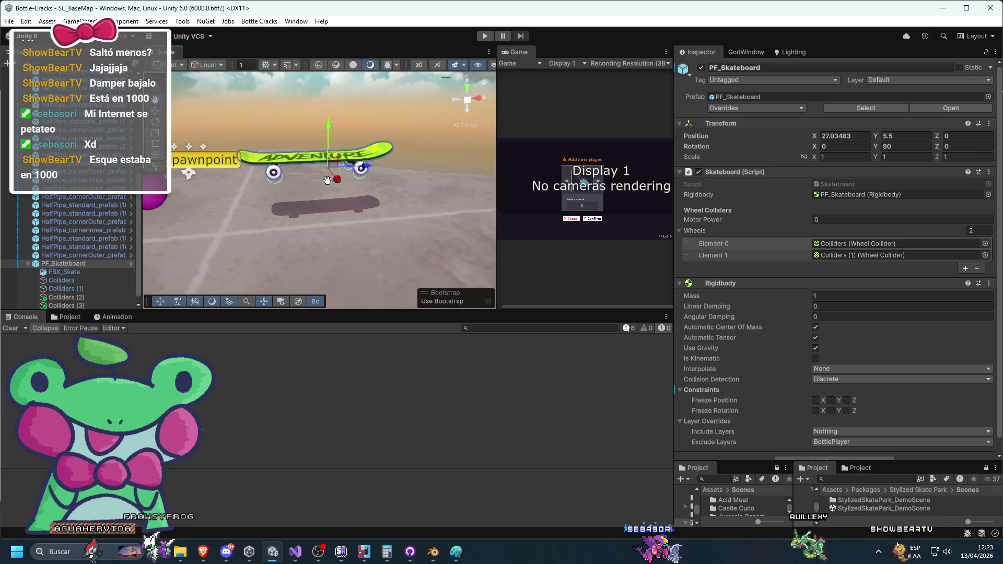
Step: Set Motor Power to 0.1 and play-test the skateboard rolling over the half-pipe
click(818, 219)
text(0.1)
click(481, 35)
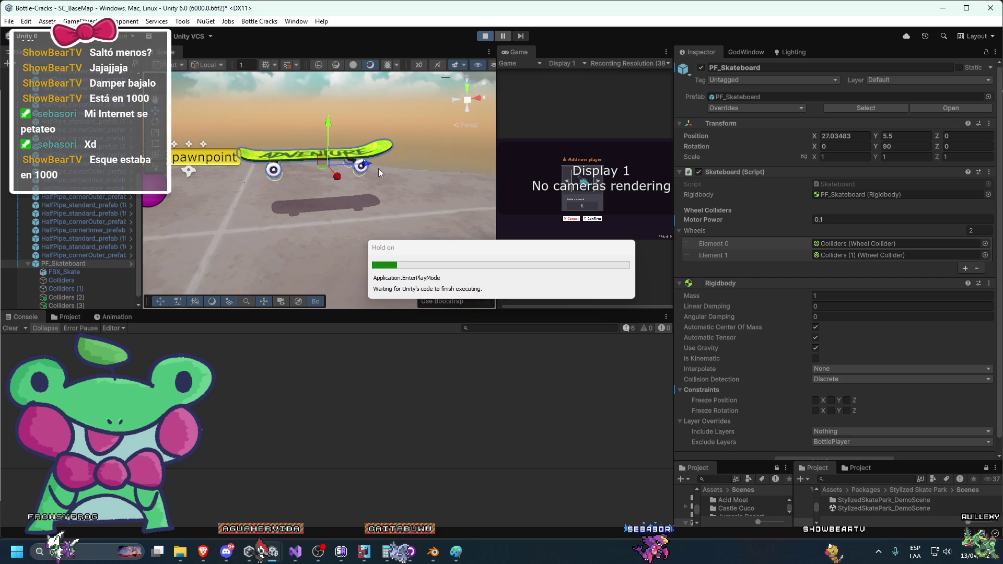
mouse_move(379, 168)
mouse_down()
mouse_move(262, 146)
mouse_move(358, 152)
mouse_move(323, 164)
mouse_move(236, 131)
mouse_up()
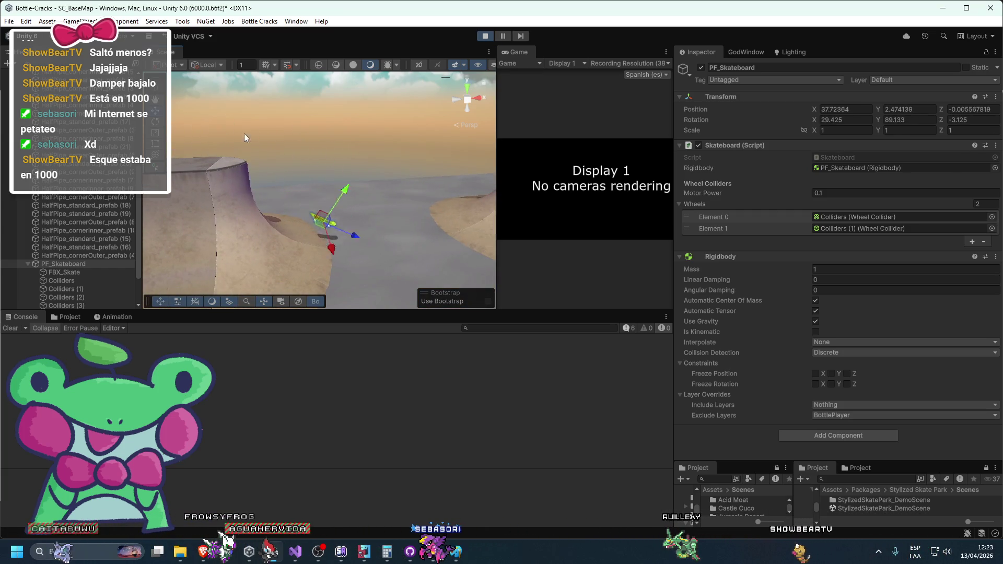
click(485, 36)
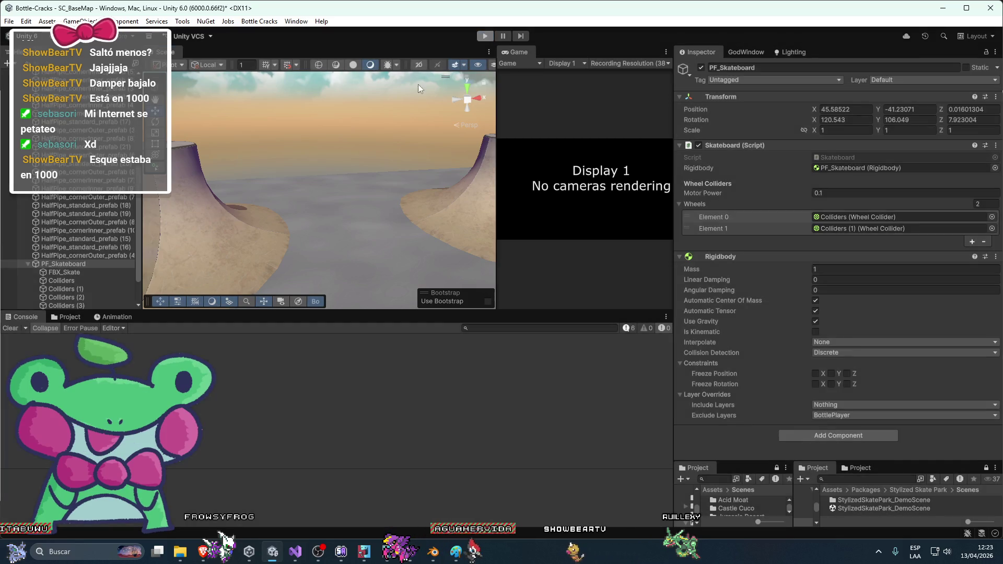
click(375, 177)
scroll(758, 261, down, 3)
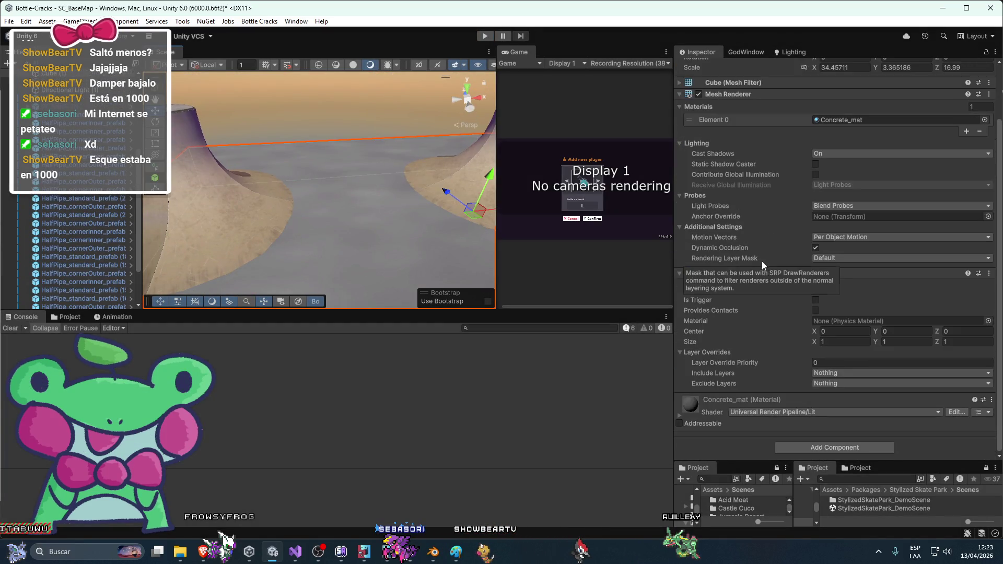
Step: Add a Rigidbody component to the floor cube, Cube (1)
mouse_move(366, 225)
mouse_down()
mouse_move(274, 215)
mouse_move(402, 252)
mouse_up()
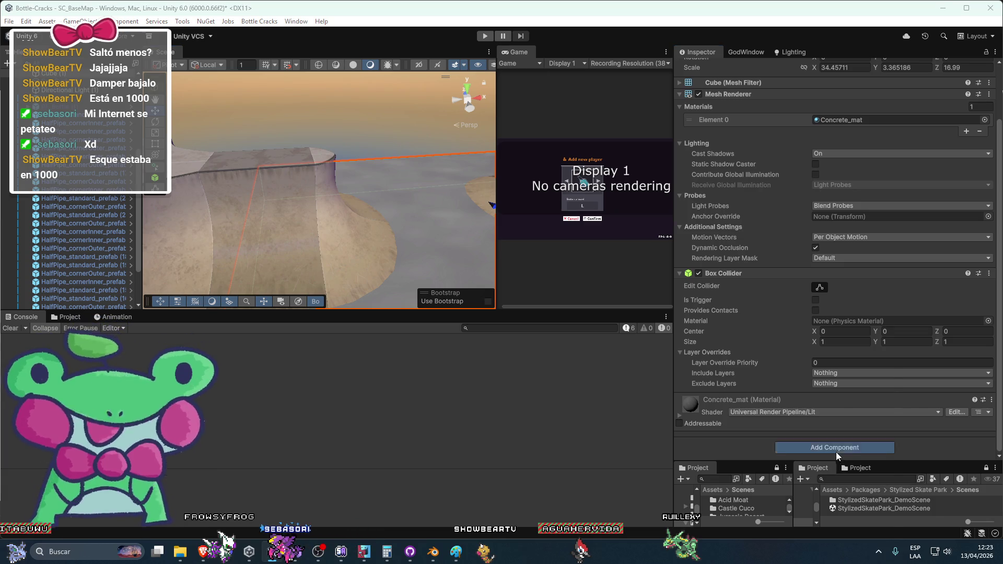
click(836, 452)
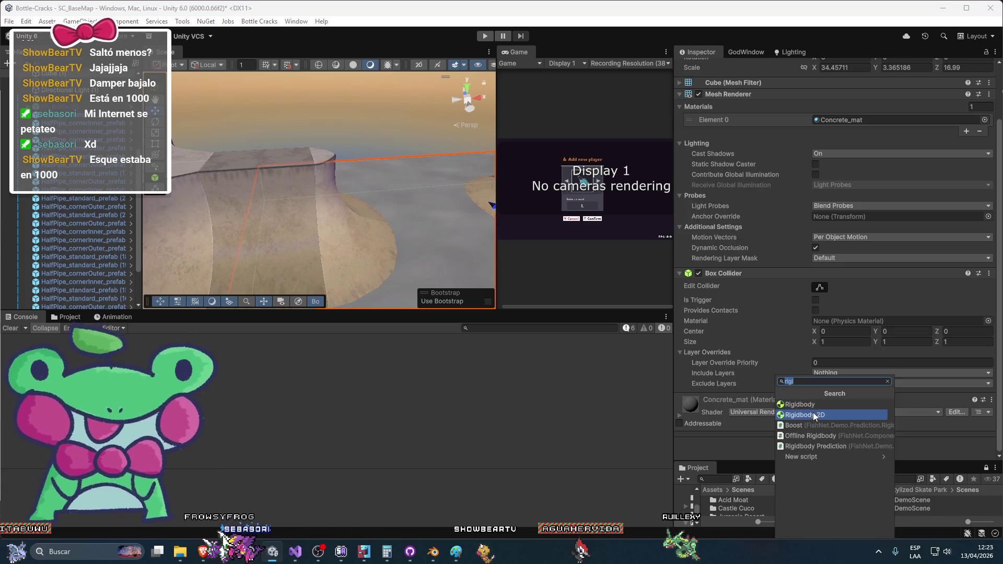
click(813, 414)
scroll(784, 324, down, 3)
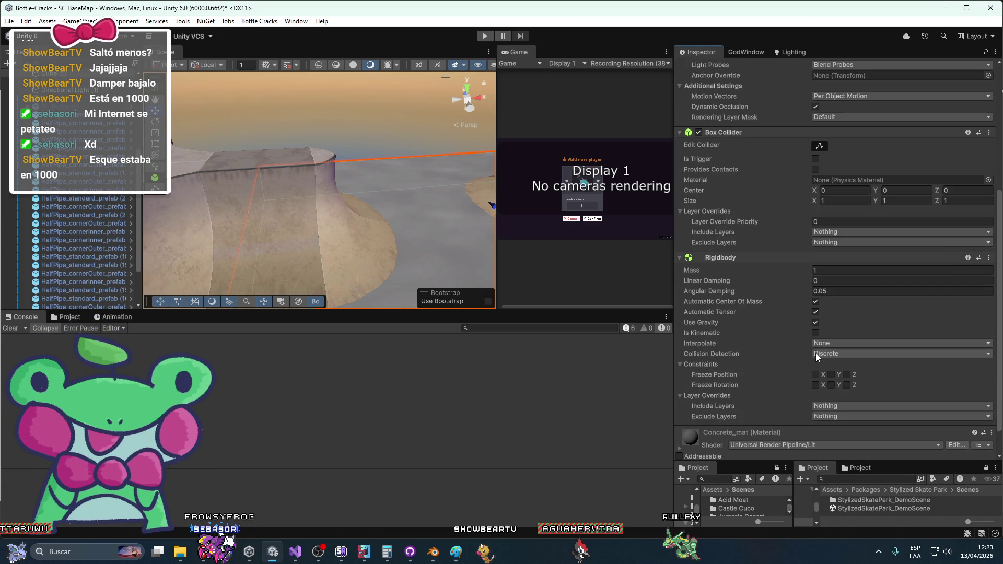
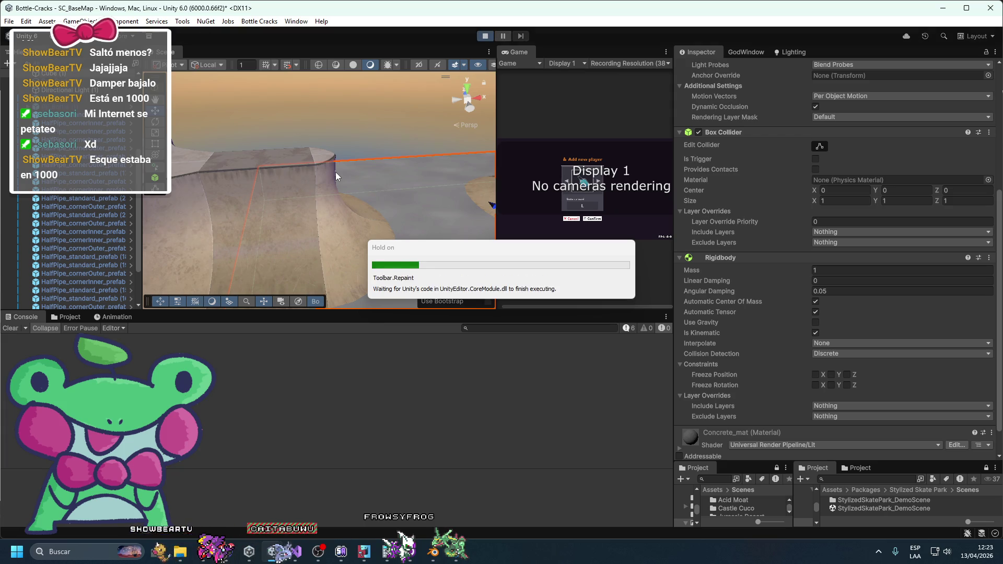
Step: Stop the play test and bring the Scene view back to the skateboard beside PF_Spawnpoint
mouse_move(335, 171)
mouse_down()
mouse_move(301, 154)
mouse_move(359, 136)
mouse_up()
click(335, 151)
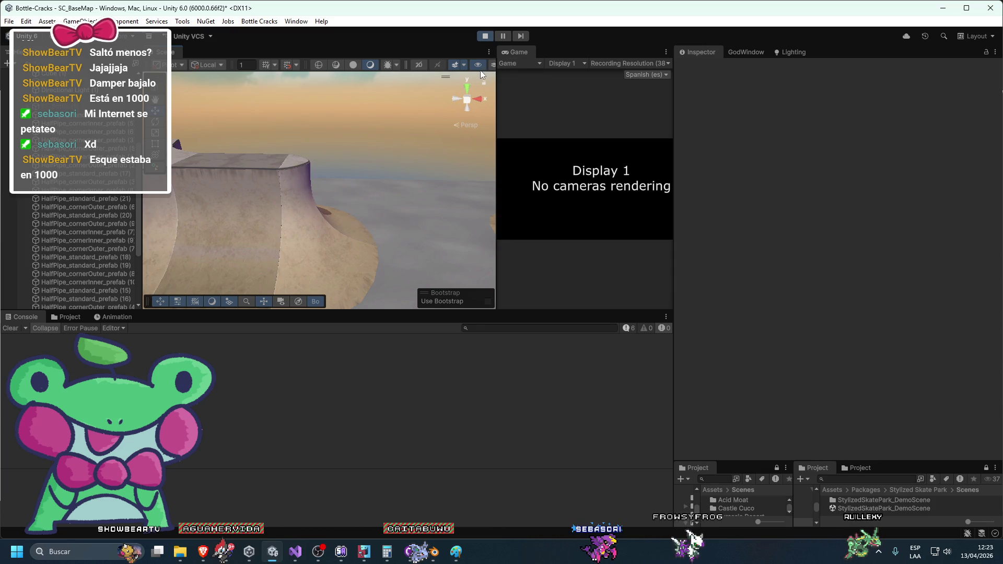
click(485, 36)
drag(504, 52, 175, 46)
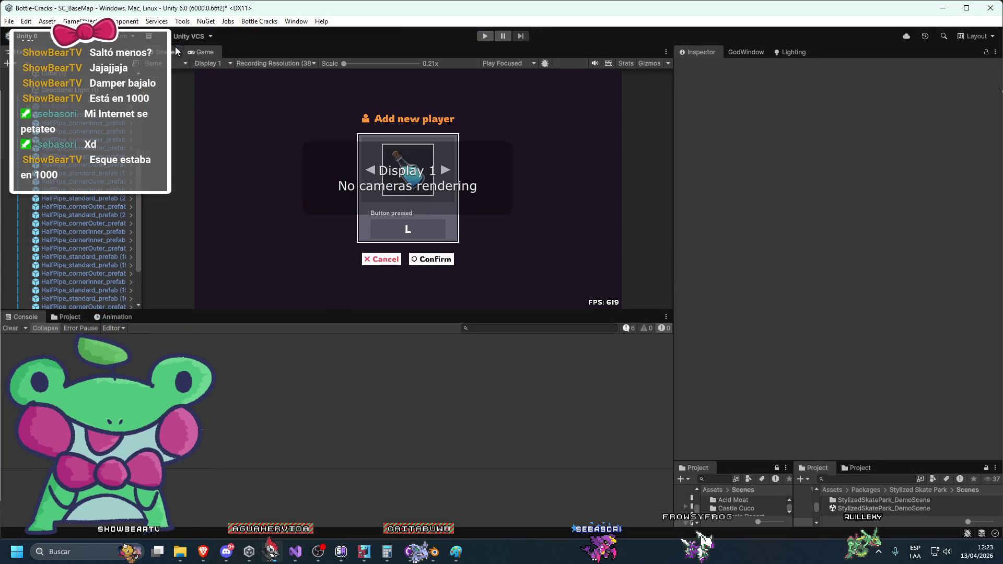
click(175, 46)
mouse_move(370, 202)
mouse_down()
mouse_move(481, 224)
mouse_move(419, 229)
mouse_move(444, 242)
mouse_up()
scroll(390, 186, up, 10)
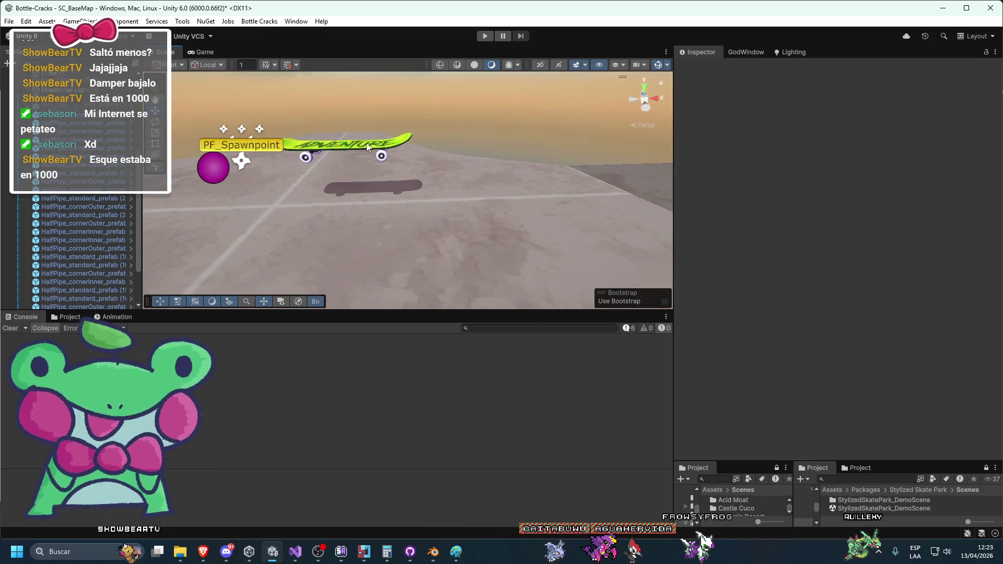
Step: Inspect a half-pipe corner piece and the concrete ground cube, then return to the spawn point
click(367, 147)
scroll(400, 199, up, 2)
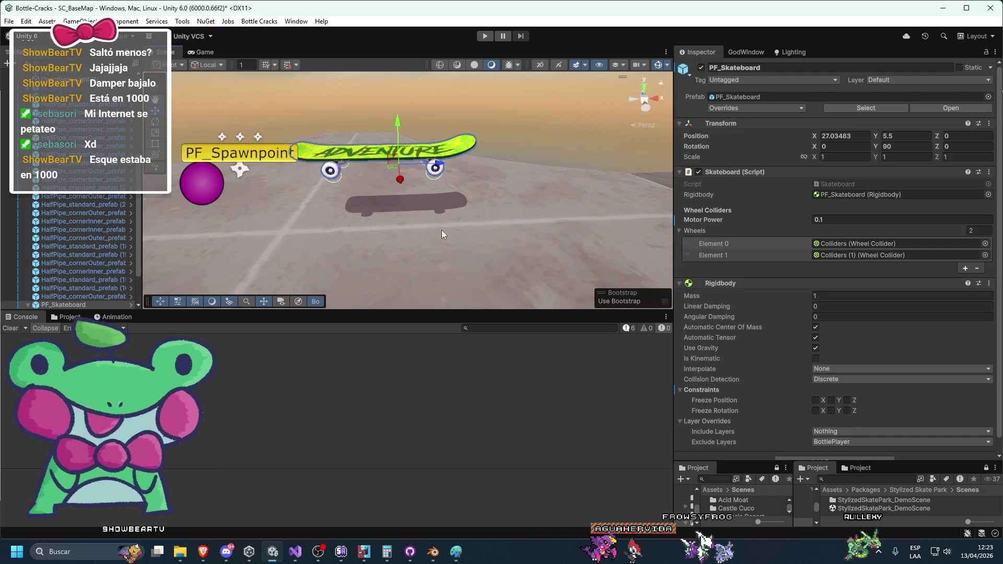
scroll(441, 230, down, 3)
mouse_move(441, 229)
mouse_down()
mouse_move(425, 134)
mouse_move(428, 185)
mouse_move(287, 197)
mouse_up()
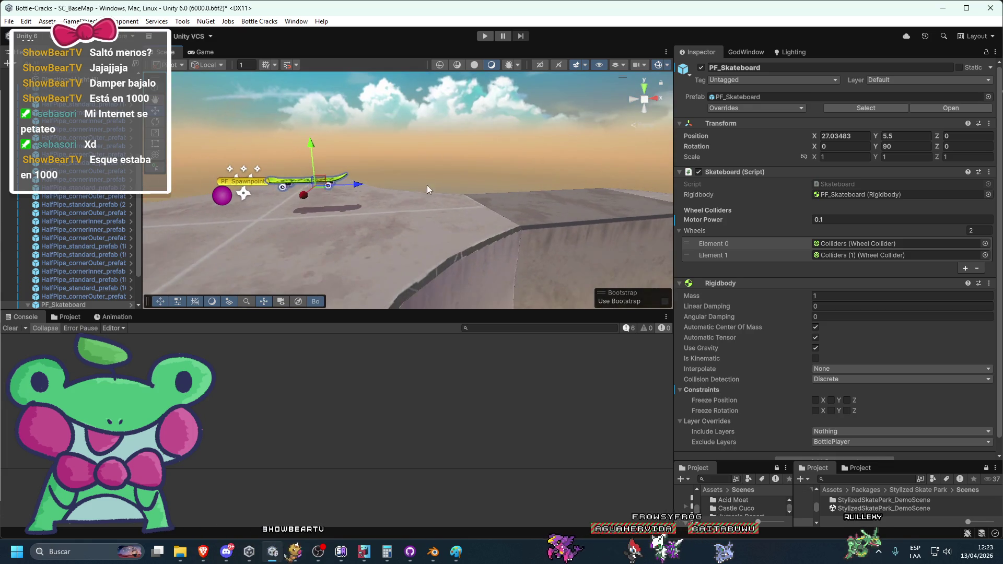
click(427, 185)
click(600, 246)
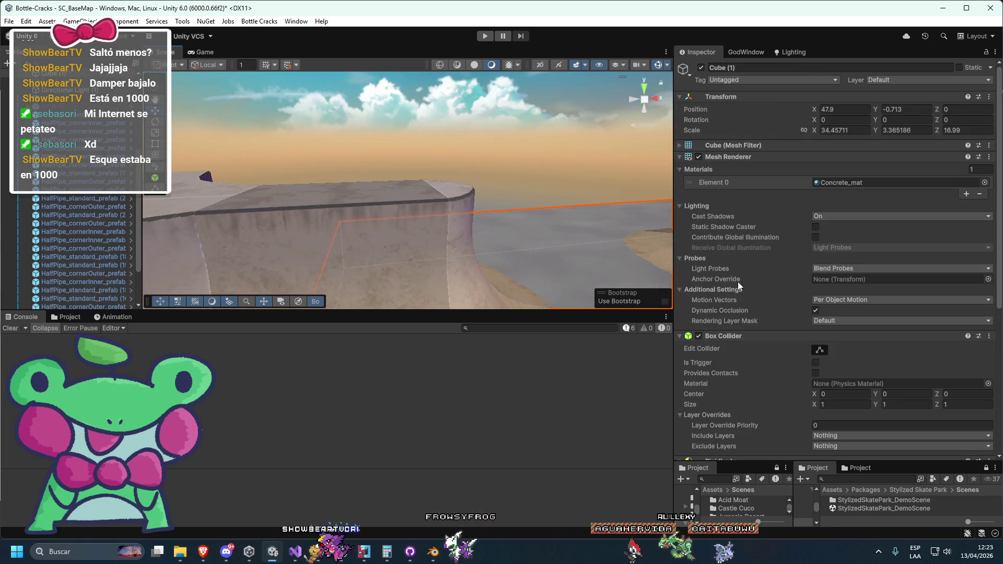
scroll(738, 281, down, 4)
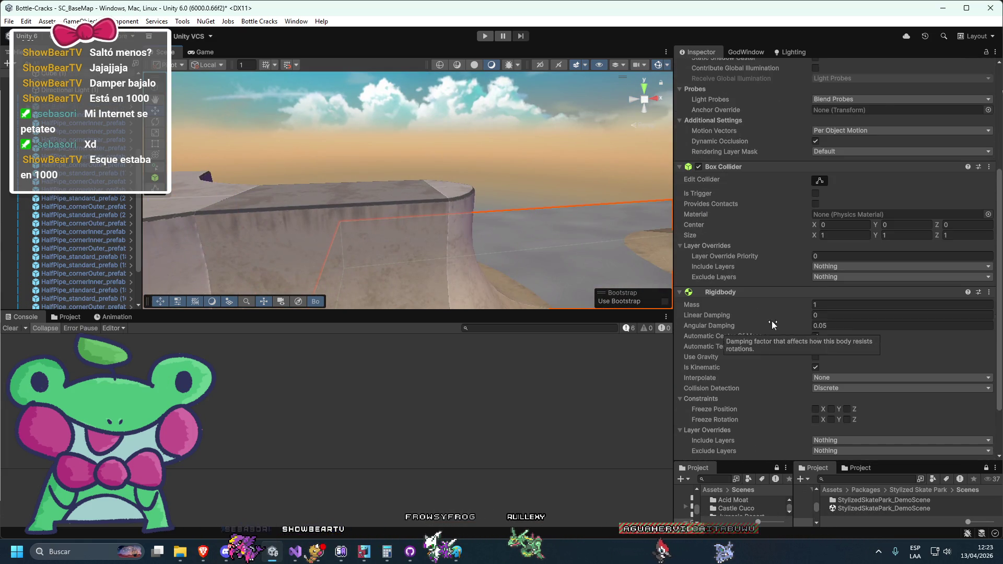
scroll(772, 323, up, 4)
scroll(276, 203, up, 3)
drag(276, 204, 420, 218)
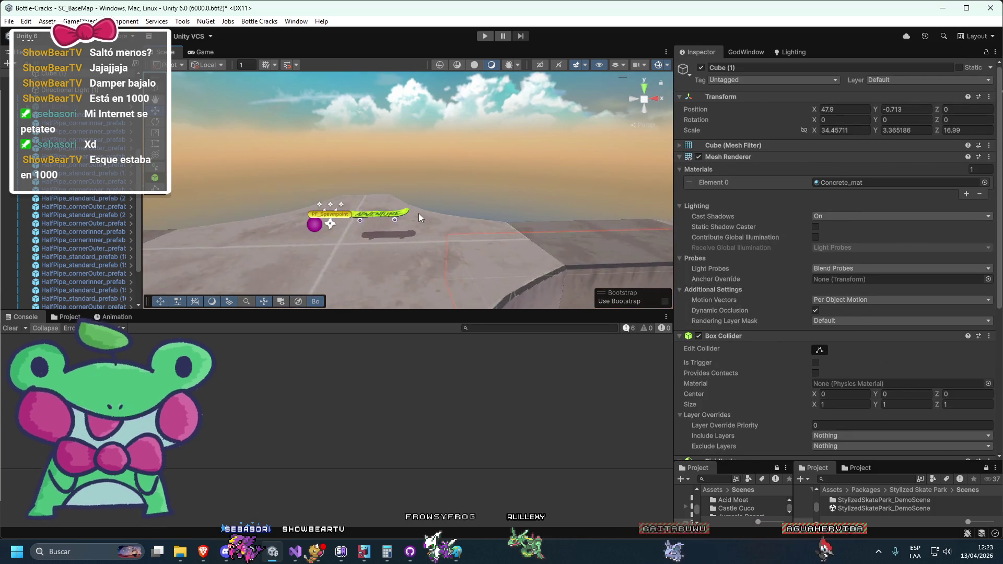
scroll(371, 230, up, 3)
Step: View the skateboard from behind and look for a Rigidbody component without adding one
click(363, 243)
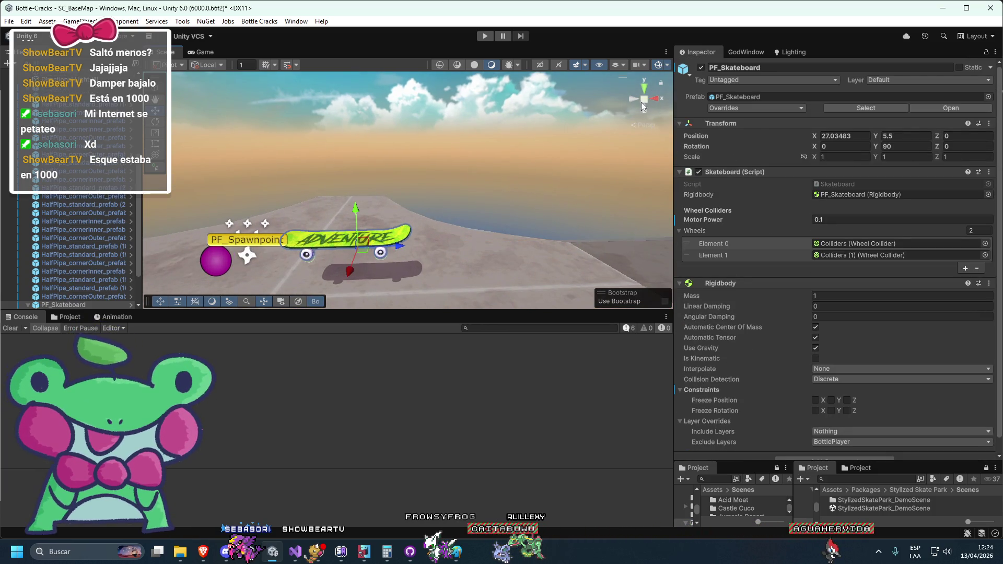
click(643, 102)
scroll(338, 189, up, 2)
scroll(790, 447, down, 1)
click(790, 445)
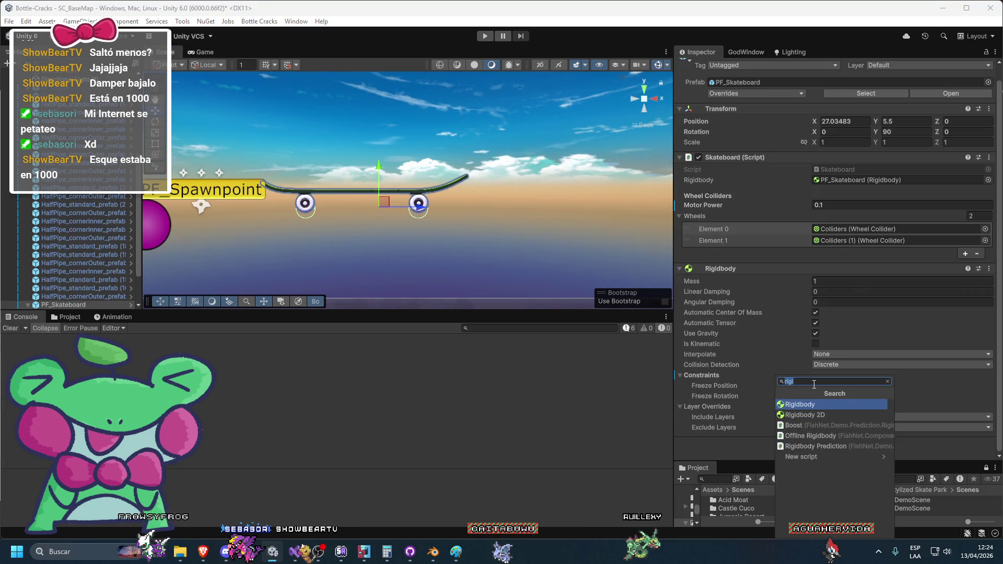
click(436, 124)
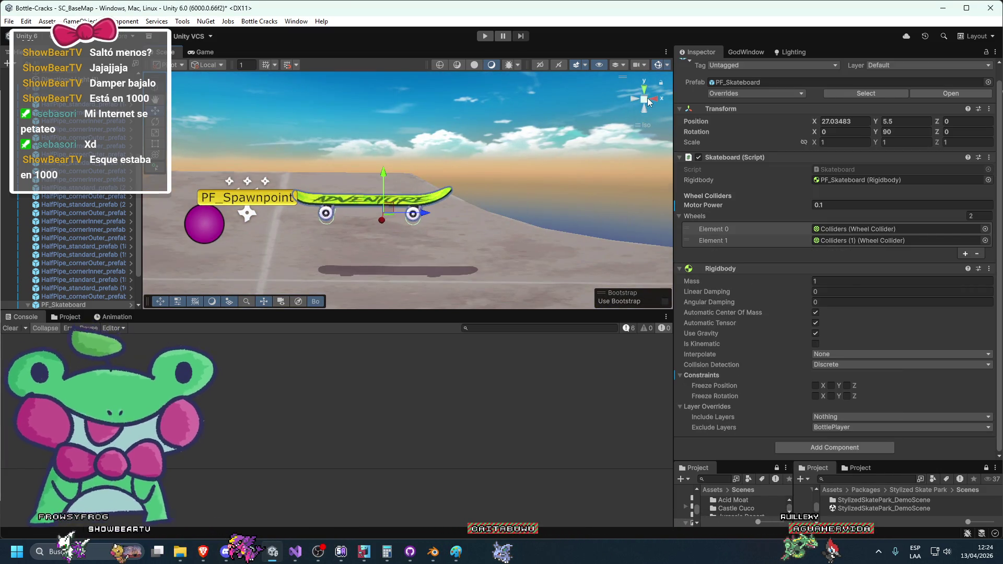
click(647, 98)
Step: Centre the skateboard and open one of its Colliders wheel collider objects
click(744, 229)
click(772, 328)
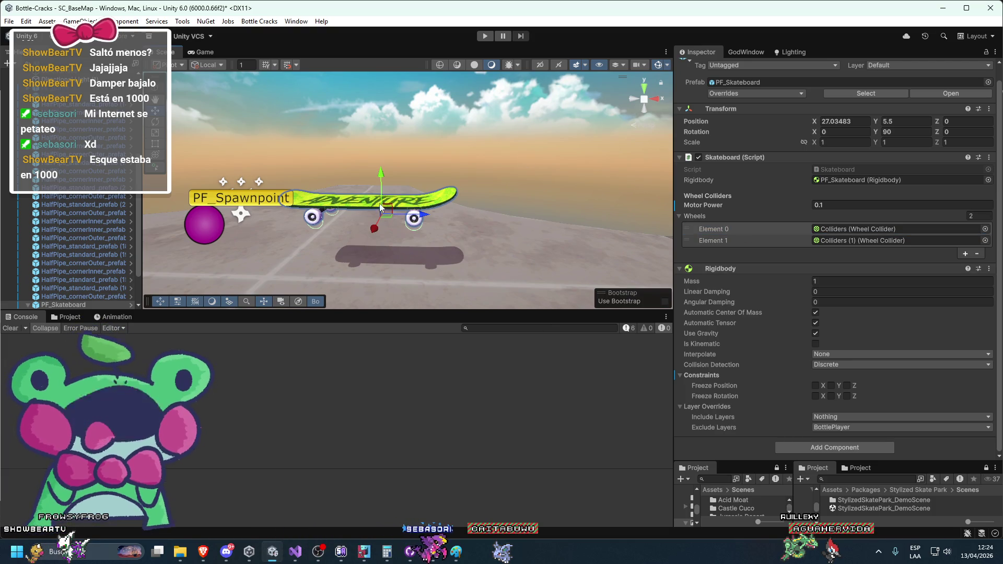
scroll(381, 208, down, 5)
scroll(515, 190, down, 2)
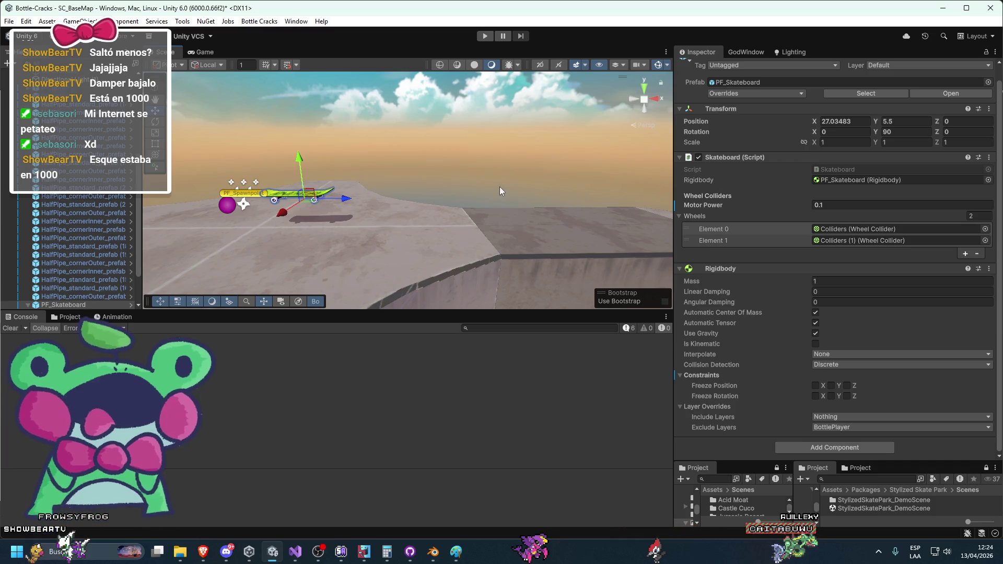
drag(481, 183, 296, 215)
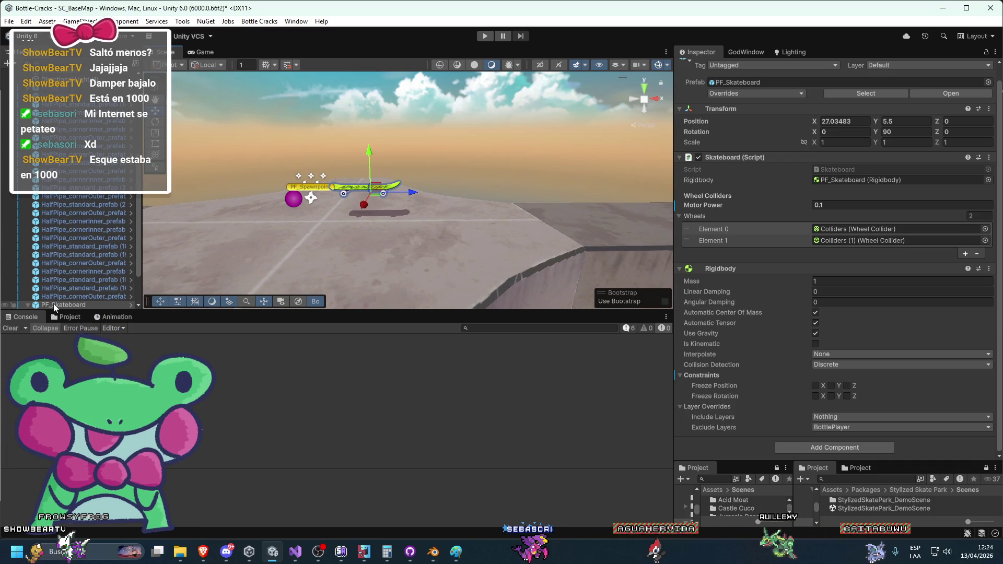
click(70, 290)
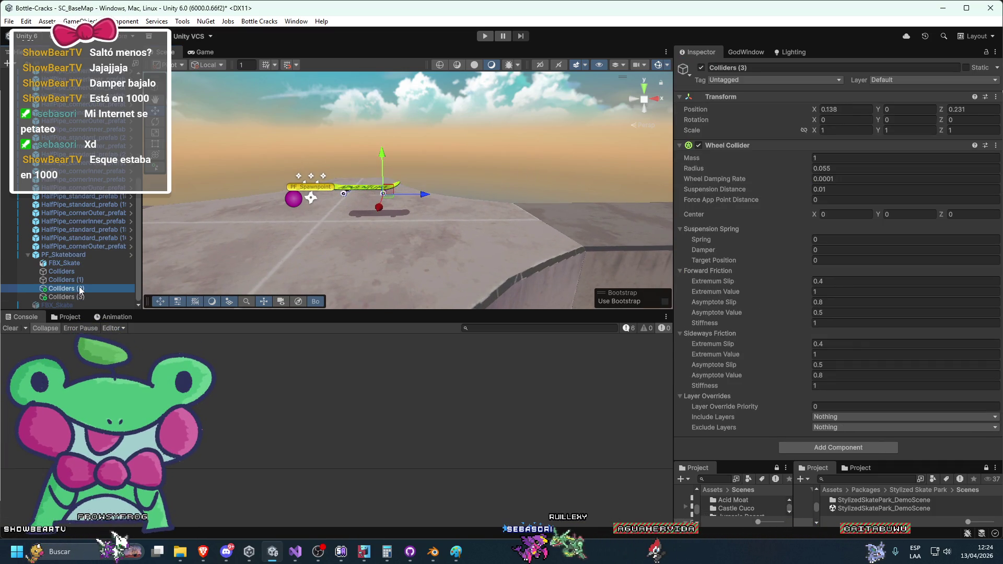
Step: Select Colliders through Colliders (3) and give them a Suspension Distance of 0.1
click(76, 271)
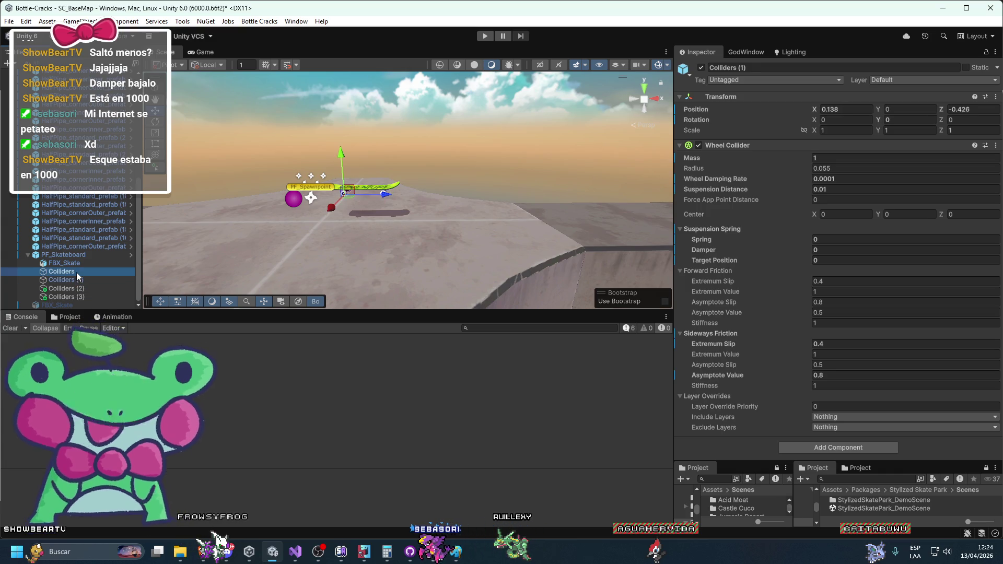
click(76, 297)
click(76, 289)
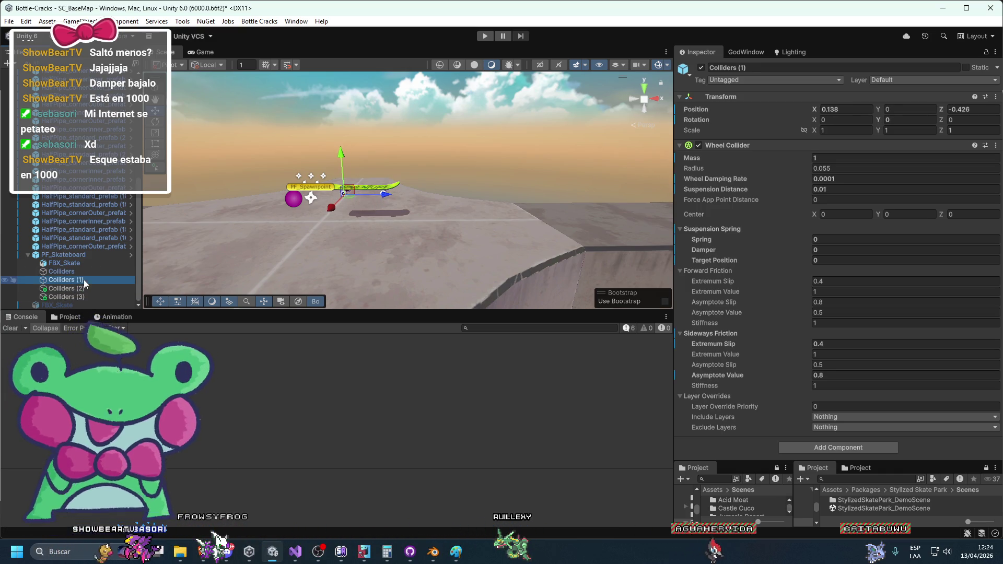
click(67, 296)
shift+click(67, 272)
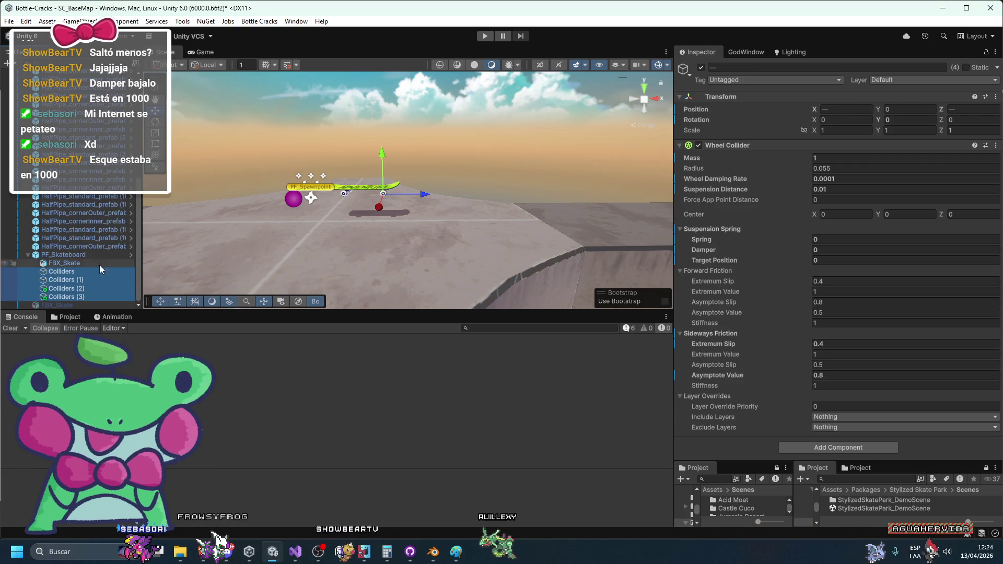
click(848, 177)
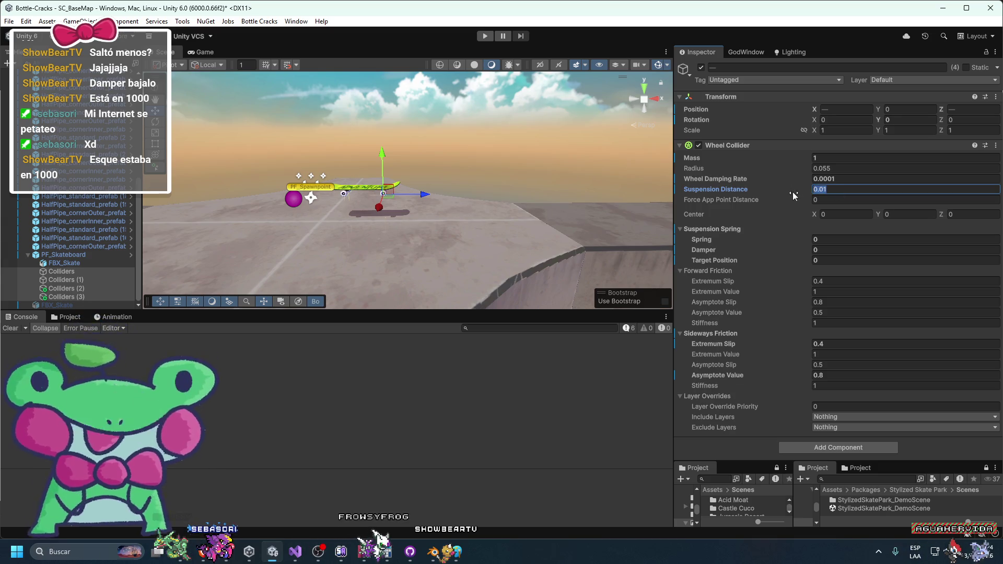
text(1)
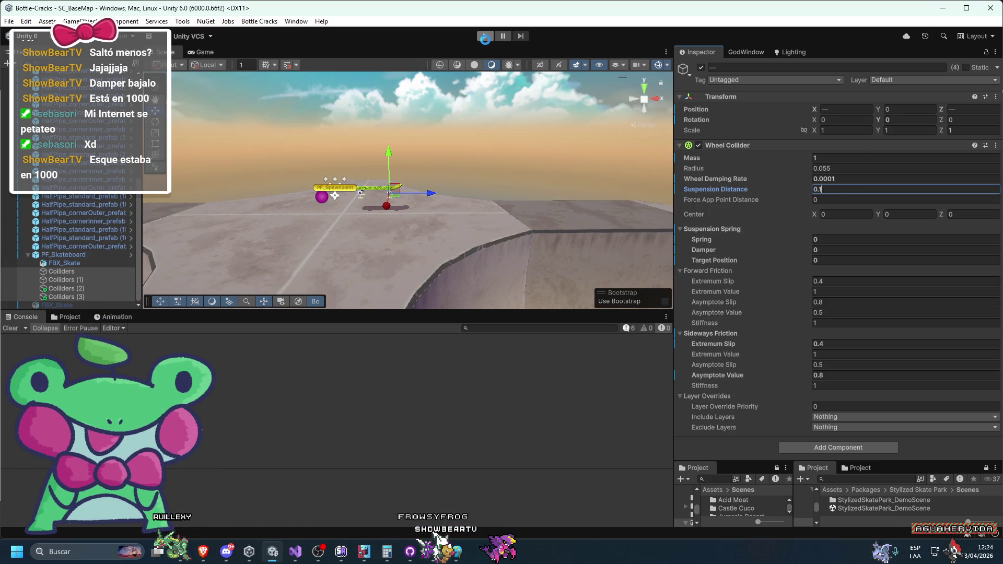
click(484, 38)
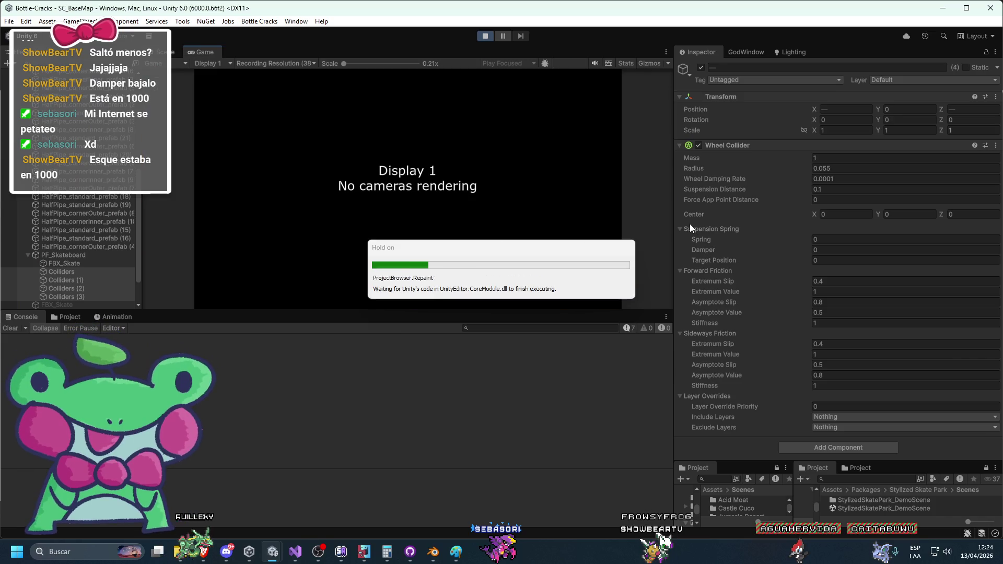
Step: Watch the longer-suspension skateboard in the Scene view, then stop Play mode with Ctrl+P
click(163, 53)
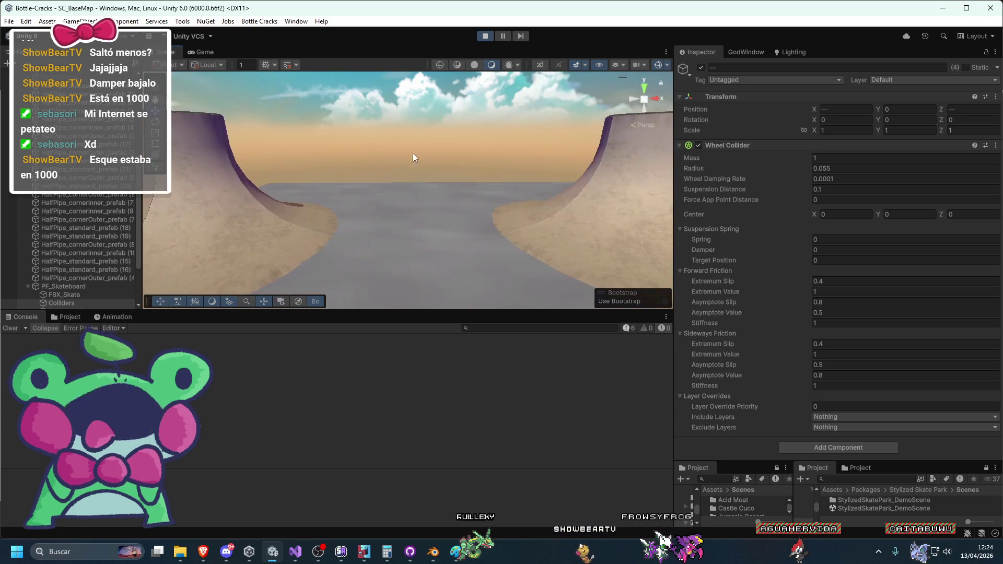
key(ctrl+p)
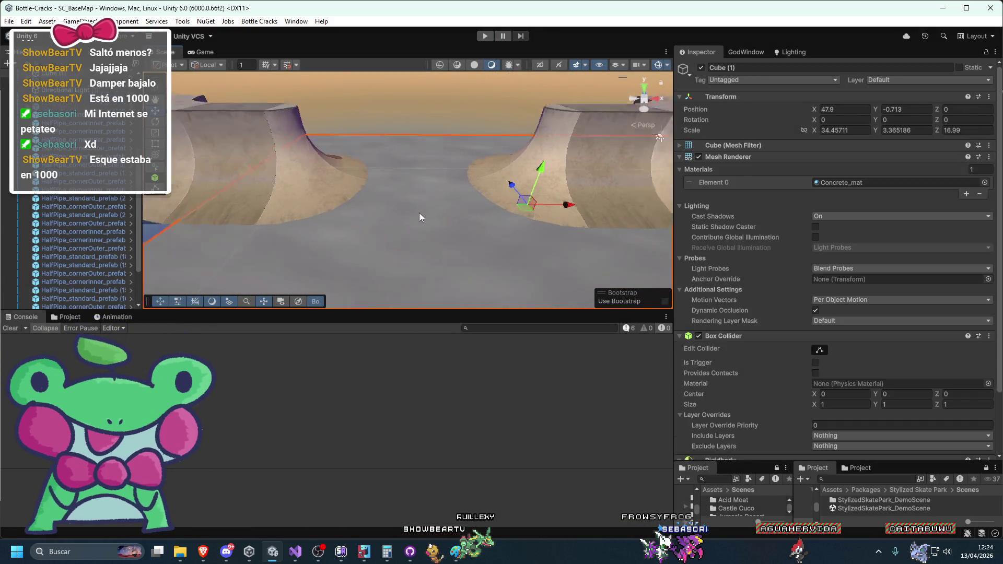
Step: Inspect the ground cube's box collider bounds, then deselect it
scroll(792, 247, down, 3)
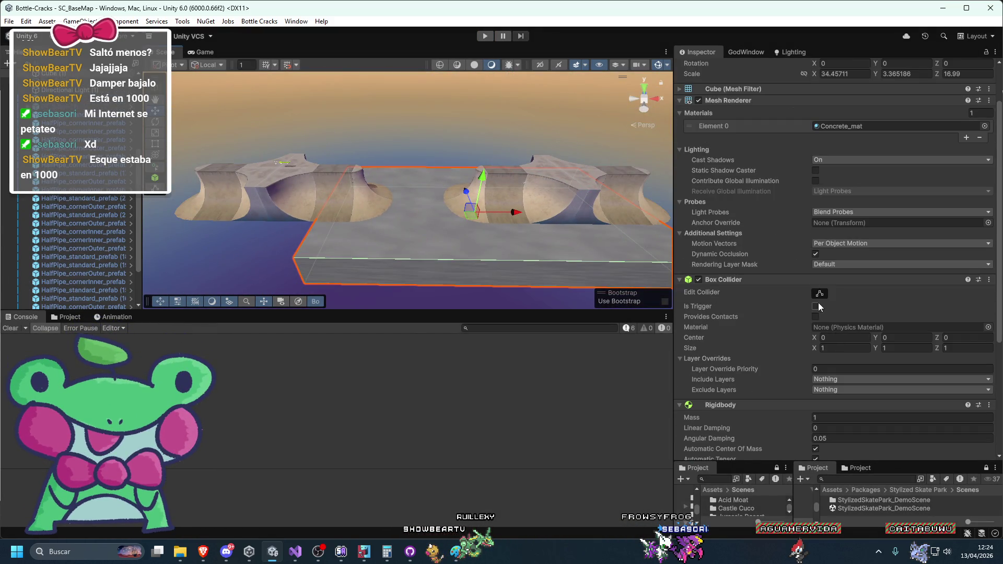
click(820, 297)
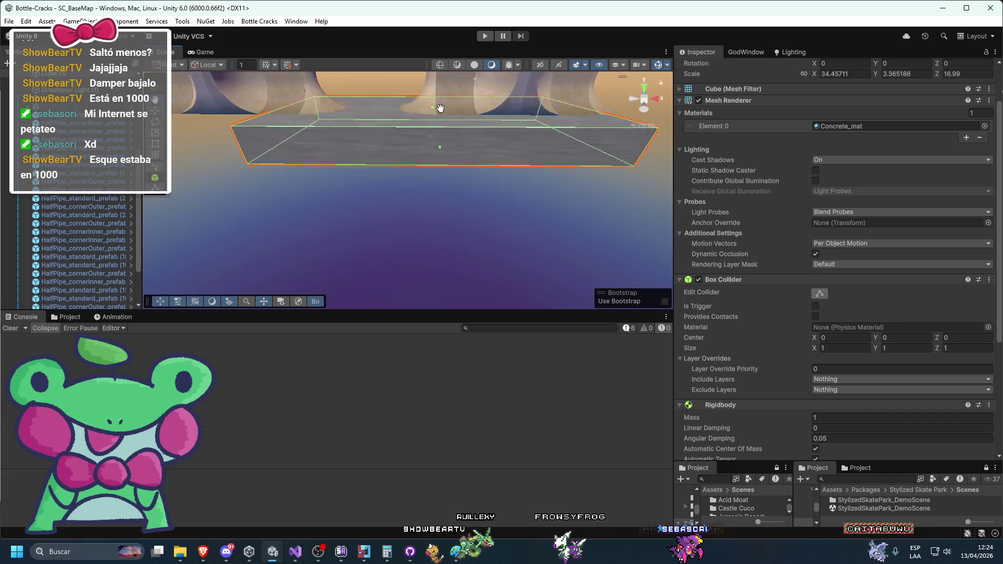
mouse_move(481, 134)
mouse_down()
mouse_move(437, 210)
mouse_move(472, 264)
mouse_move(442, 177)
mouse_move(459, 222)
mouse_move(453, 240)
mouse_up()
click(453, 223)
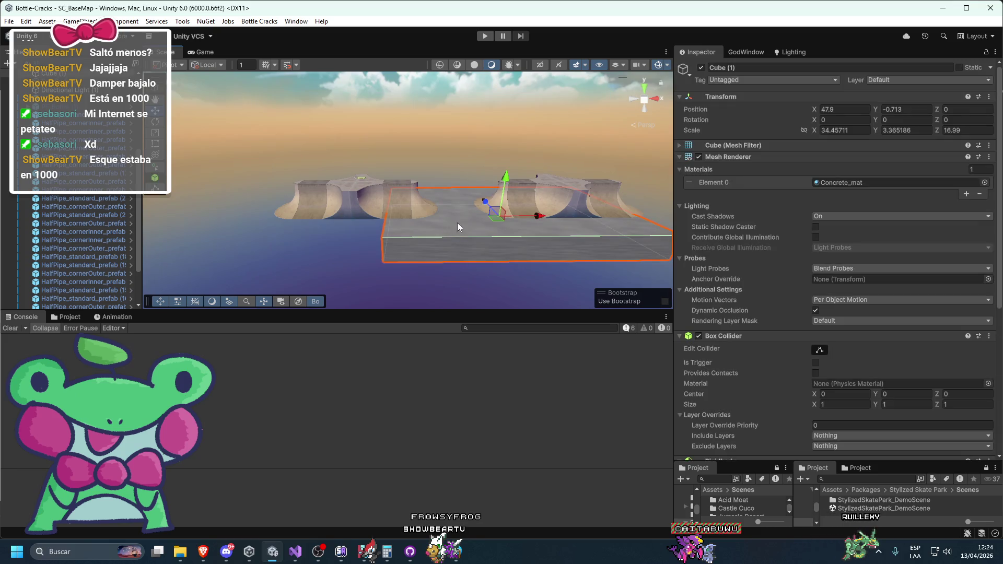
click(456, 134)
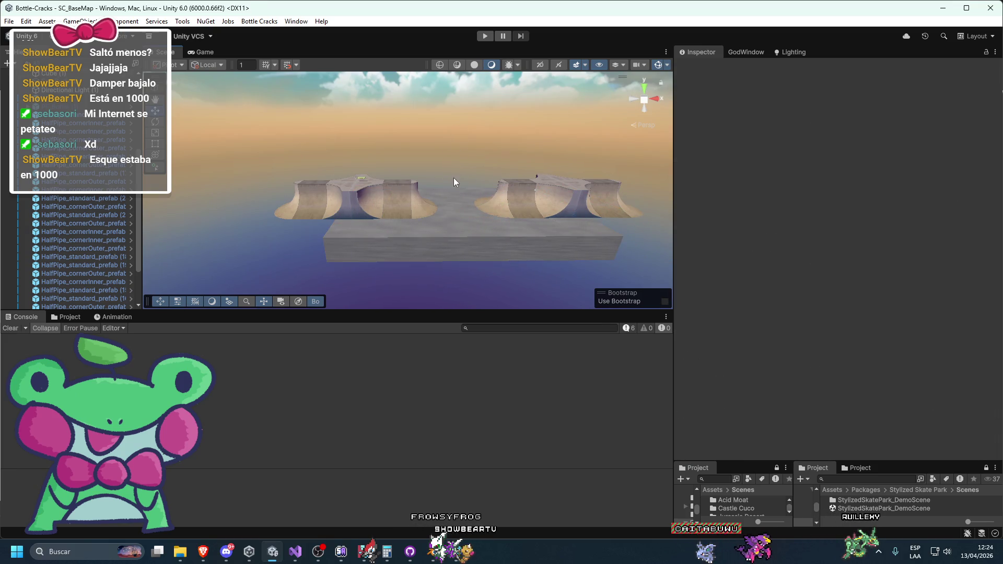
scroll(449, 185, up, 5)
Step: Make the inner half-pipe corner pieces' Mesh Colliders non-convex and remove their Rigidbody
click(418, 203)
scroll(815, 360, down, 3)
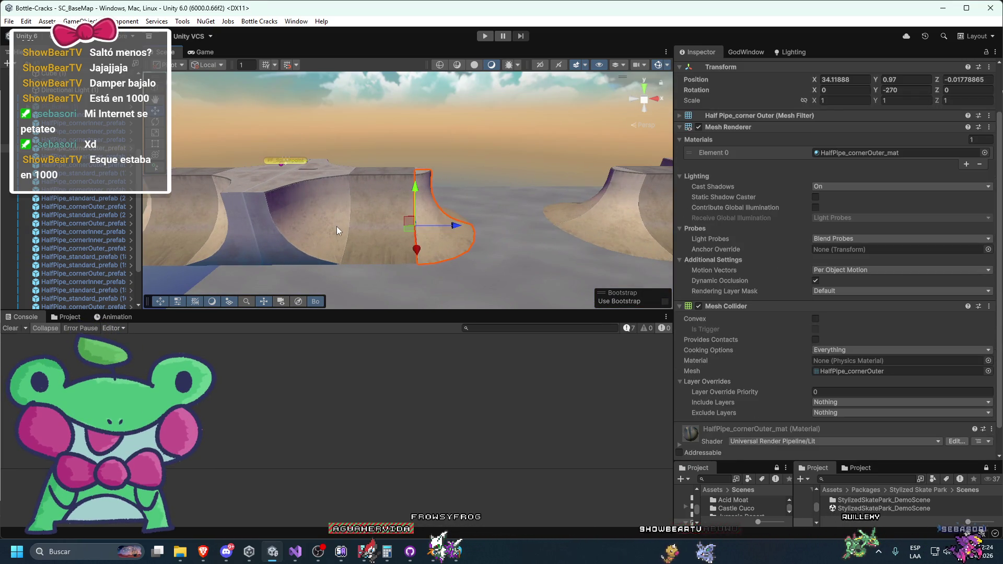
click(324, 225)
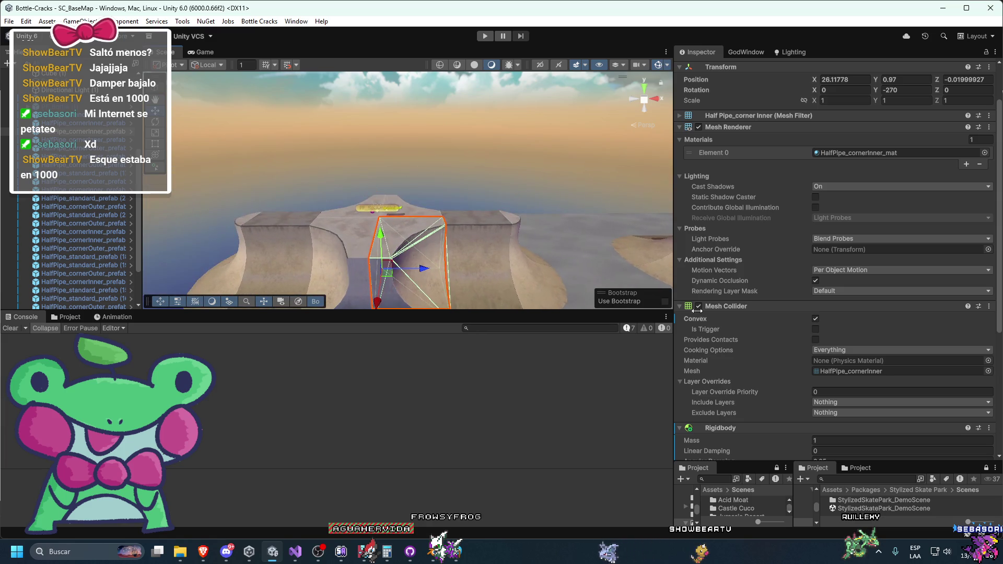
shift+click(343, 215)
scroll(754, 345, down, 5)
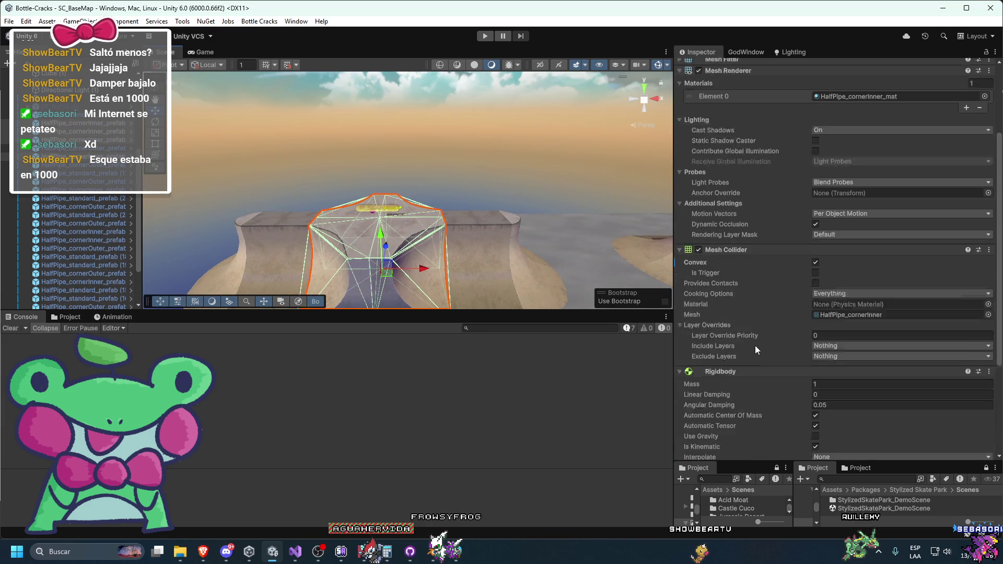
right_click(704, 224)
click(716, 235)
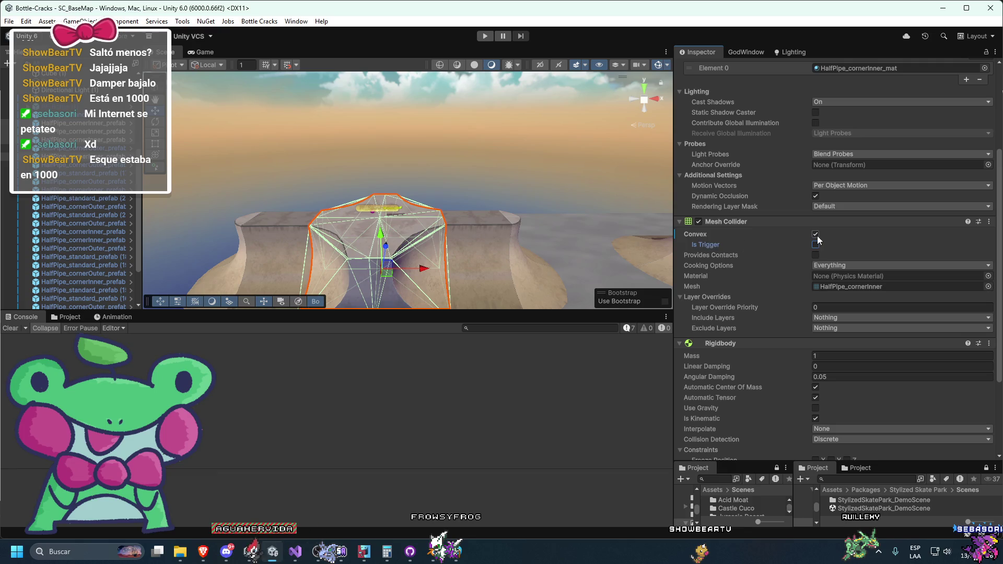
right_click(728, 343)
click(752, 387)
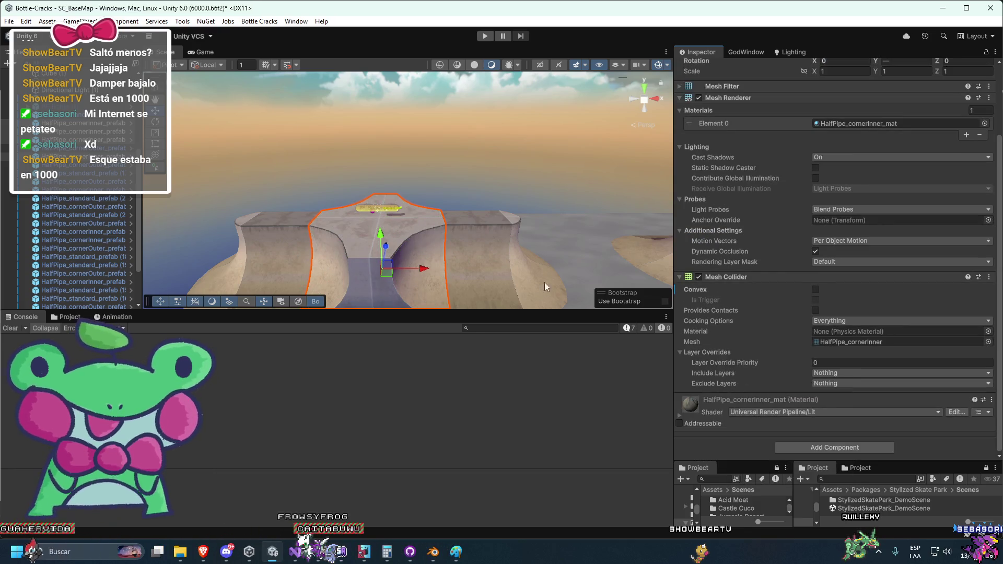
Step: Clear the selection and orbit to bring the right-hand ramp into view
click(586, 157)
scroll(522, 183, down, 3)
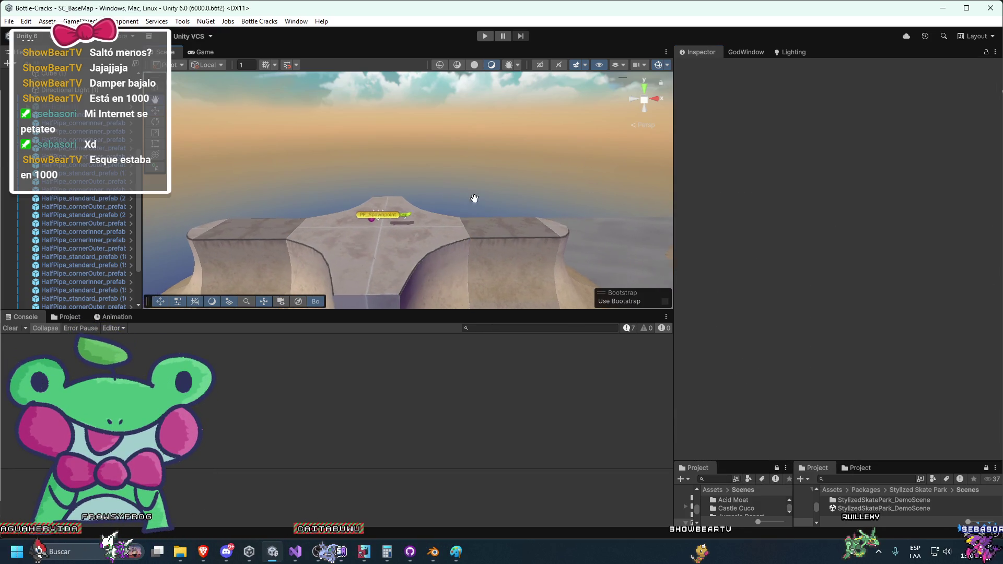
drag(396, 221, 224, 517)
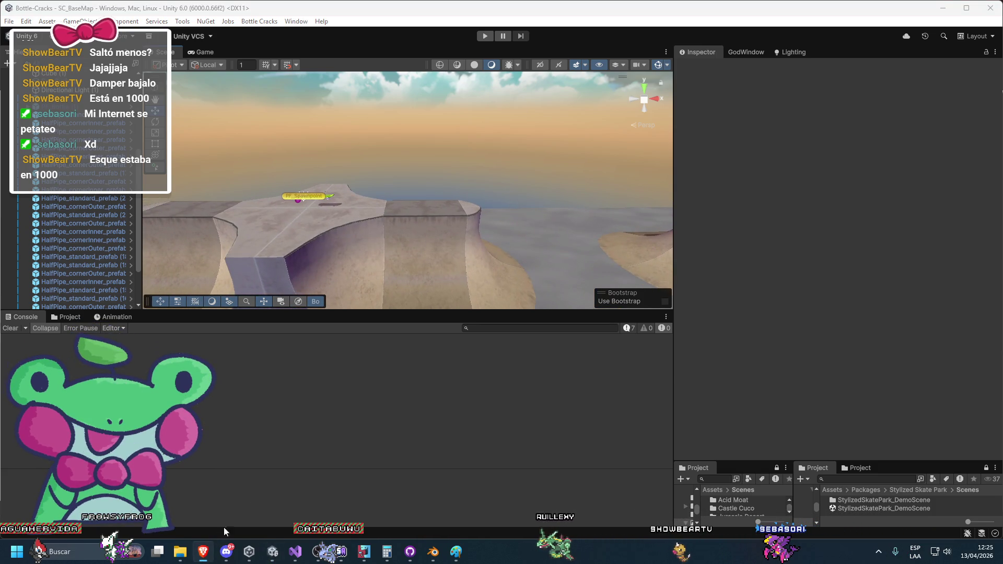
Step: Ask ChatGPT 'mi skate atraviesa el suelo' about the skateboard falling through the ground
key(alt+Tab)
scroll(819, 259, down, 10)
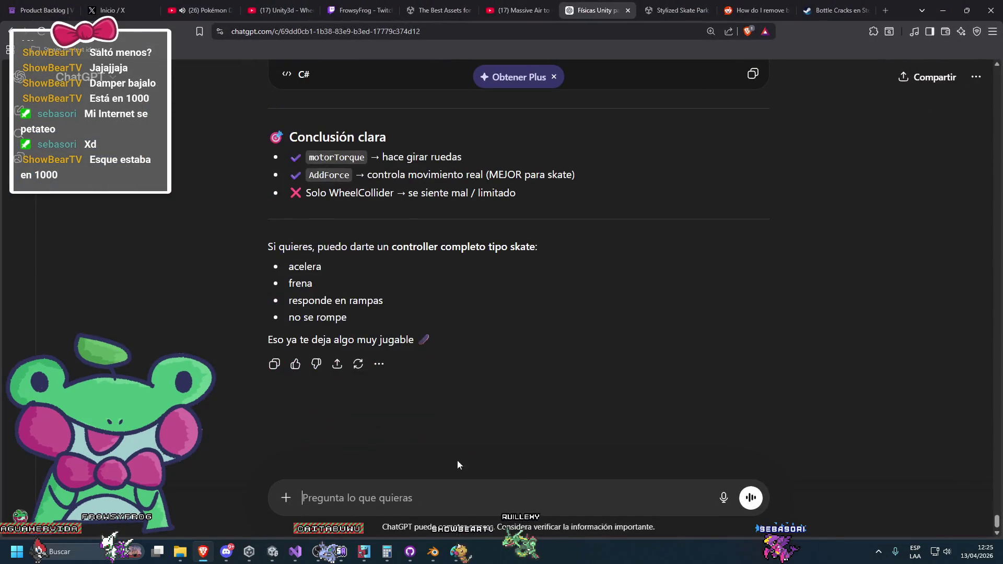
click(422, 487)
text(mi skate atr)
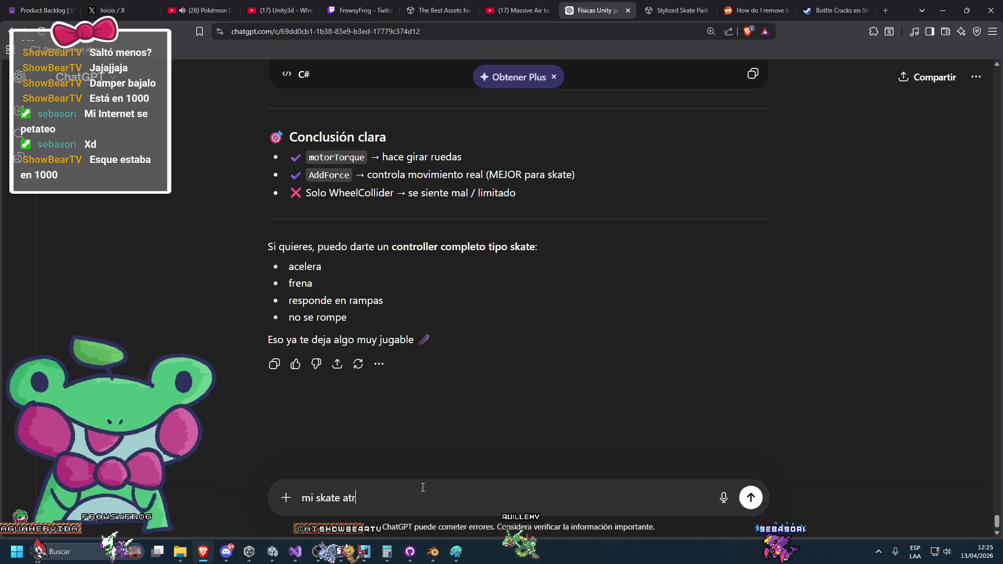
text(aviesa el suelo)
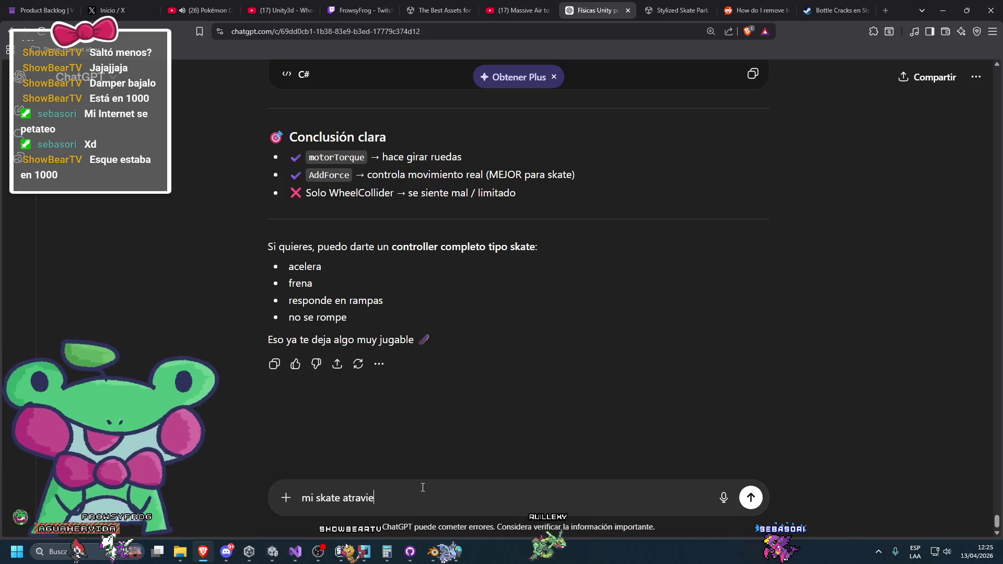
key(Return)
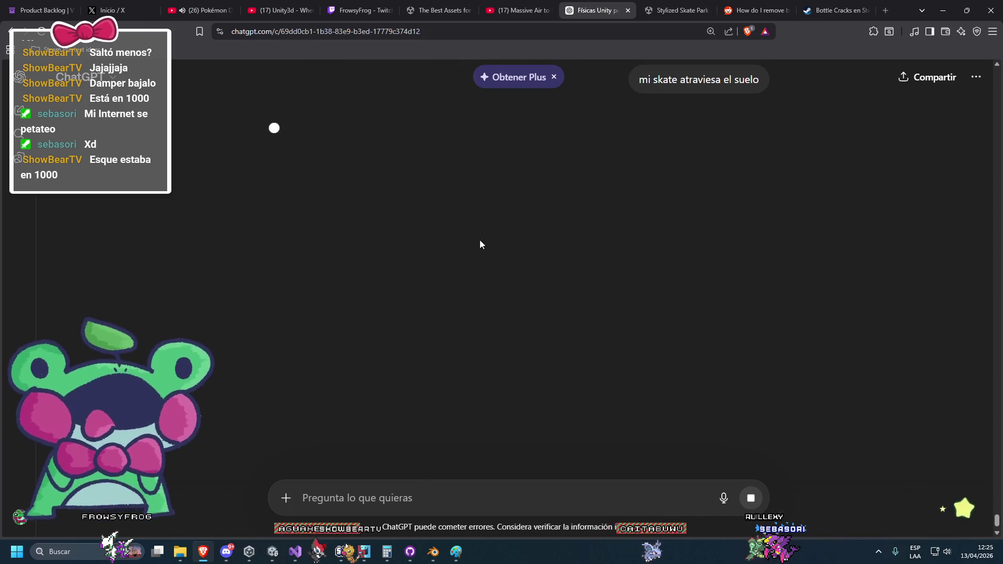
scroll(497, 261, up, 3)
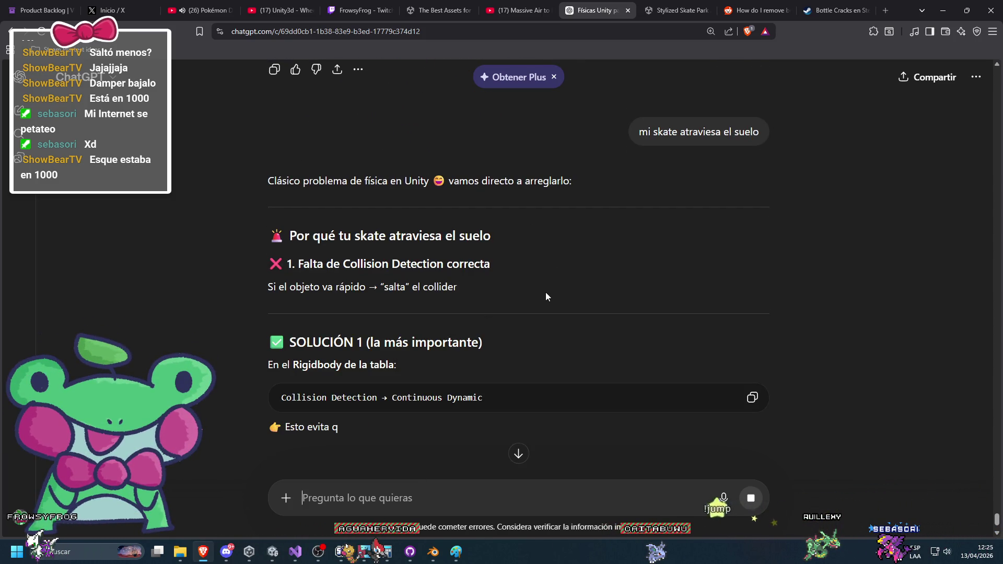
key(alt+Tab)
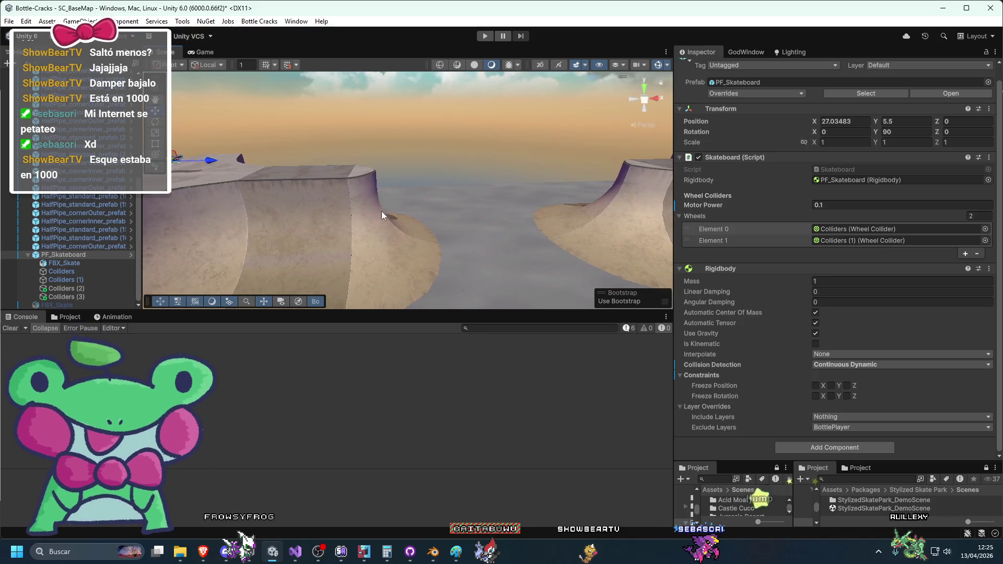
Step: Read ChatGPT's fixes, led by Continuous Dynamic collision detection and interpolation, then return to Unity
click(206, 557)
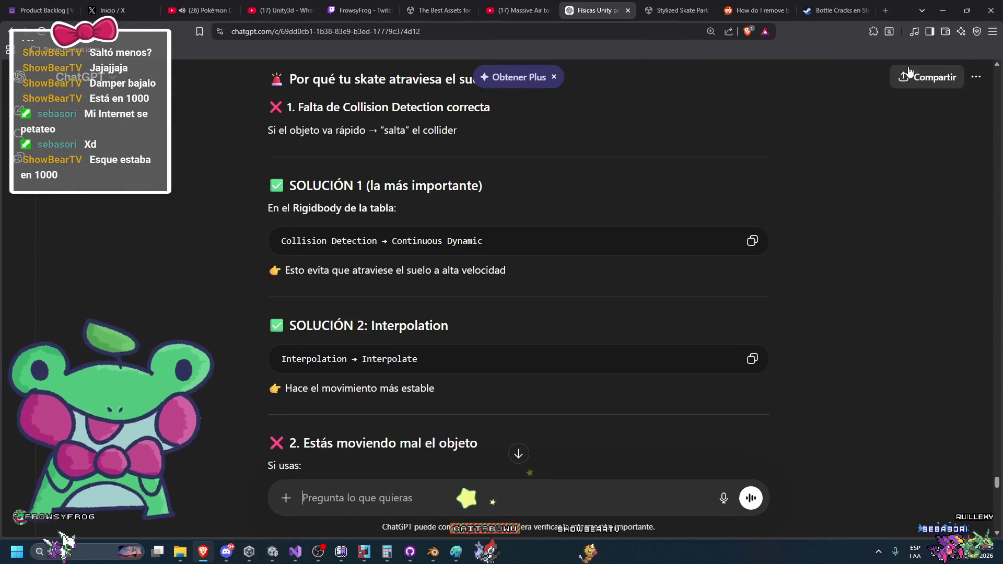
scroll(784, 245, down, 3)
scroll(757, 253, down, 2)
scroll(755, 253, up, 3)
scroll(752, 254, down, 3)
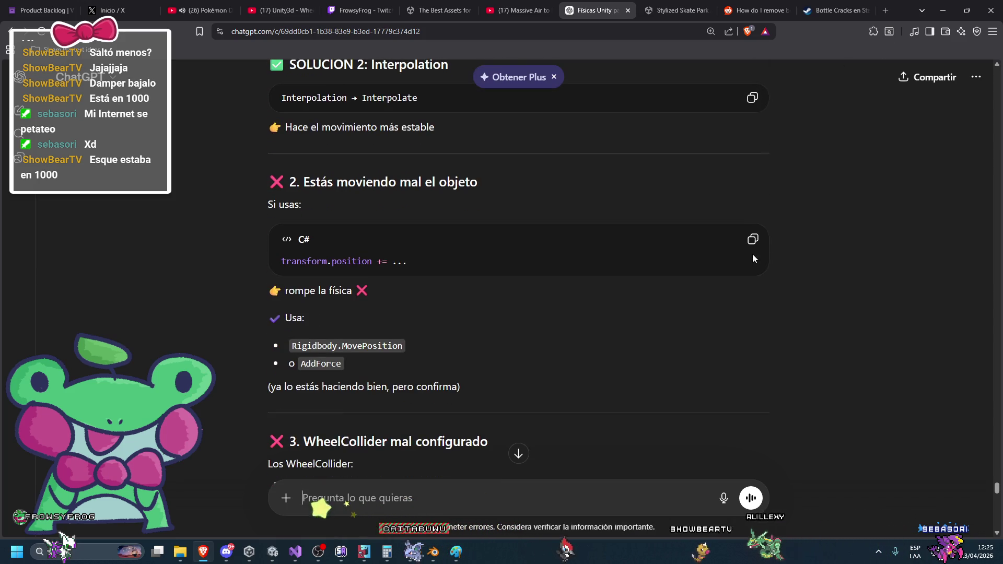
scroll(752, 258, down, 15)
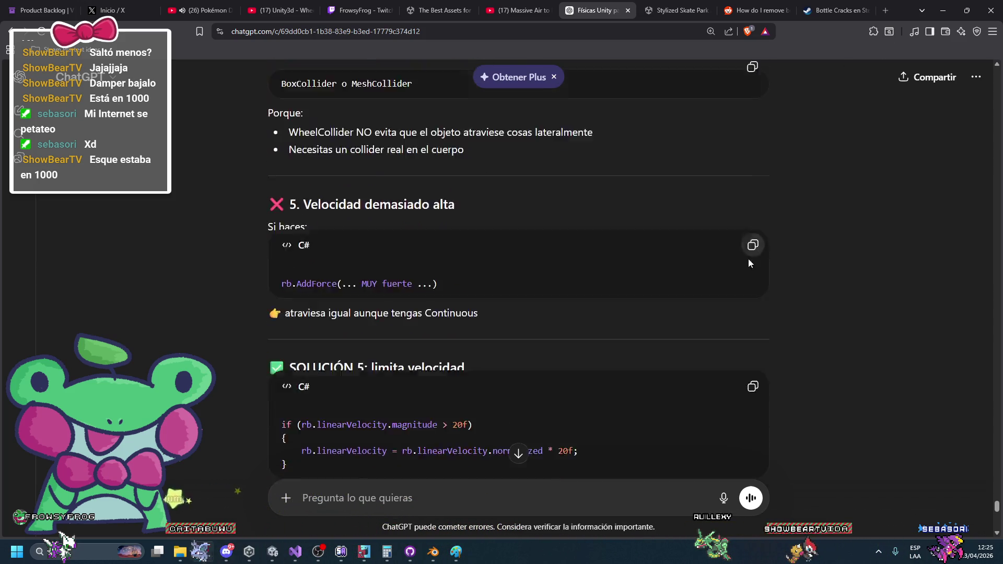
key(alt+Tab)
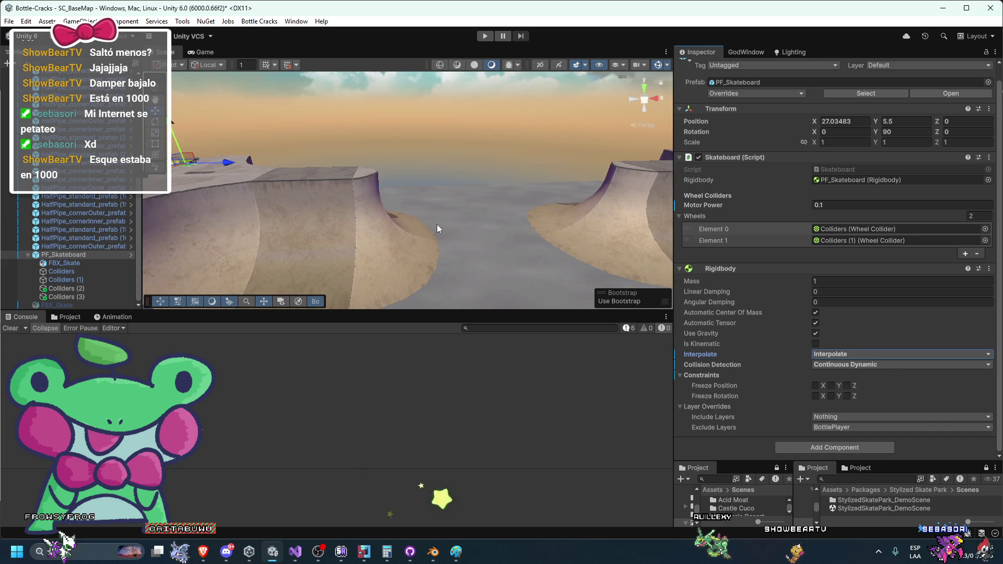
Step: Play-test the scene, watching the skateboard in the Scene view, then stop Play mode
click(484, 36)
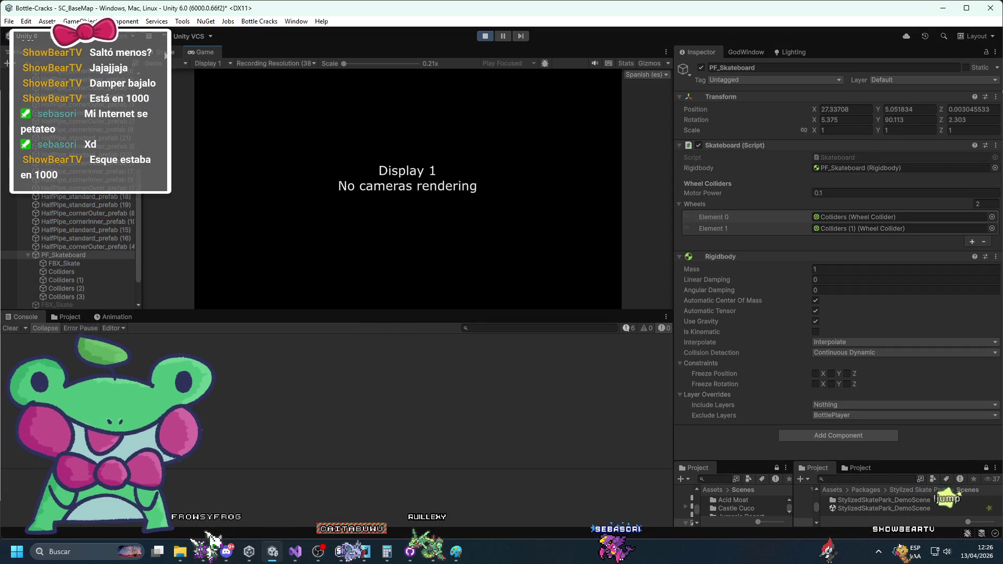
click(167, 51)
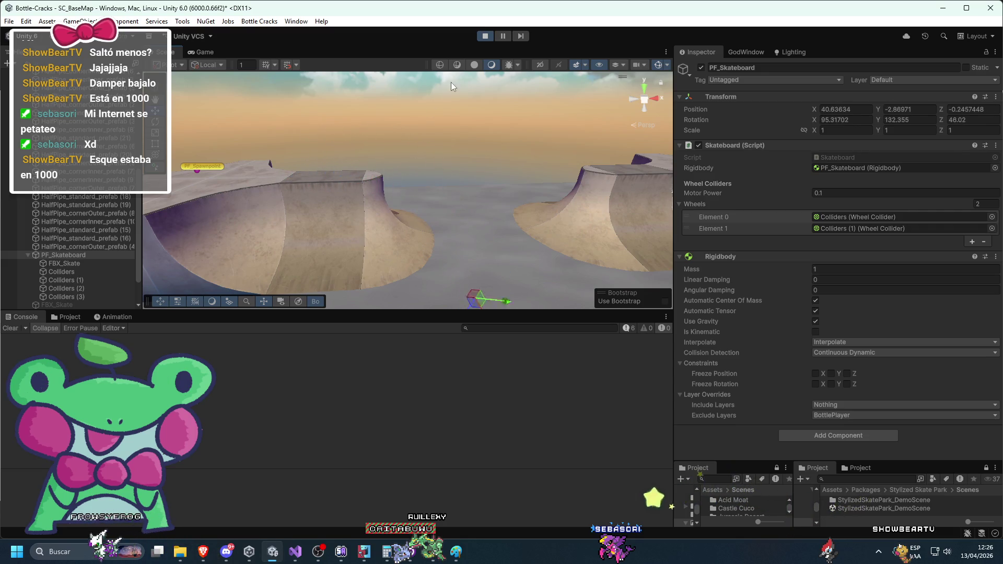
click(486, 37)
Step: Select all four wheel colliders, Colliders to Colliders (3), and set Suspension Distance to 0
click(497, 268)
mouse_move(463, 190)
mouse_down()
mouse_move(410, 218)
mouse_move(359, 134)
mouse_move(375, 236)
mouse_move(380, 212)
mouse_move(314, 230)
mouse_up()
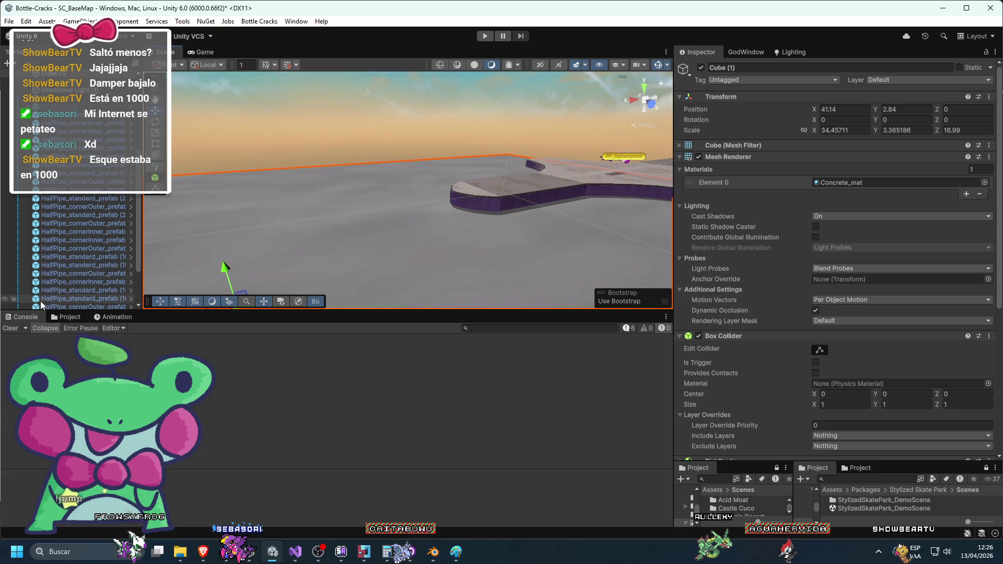
scroll(68, 258, down, 3)
click(68, 297)
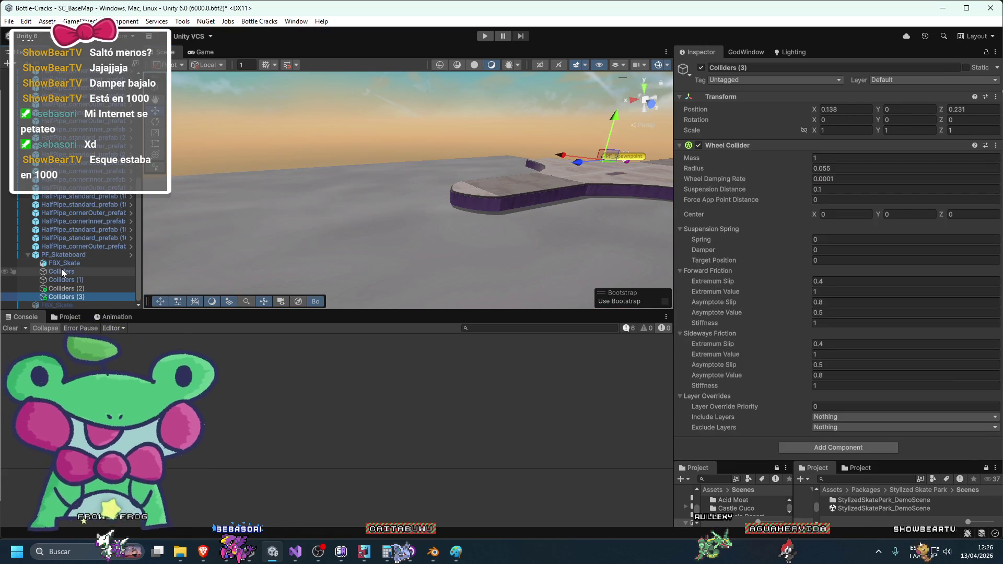
shift+click(61, 271)
click(870, 189)
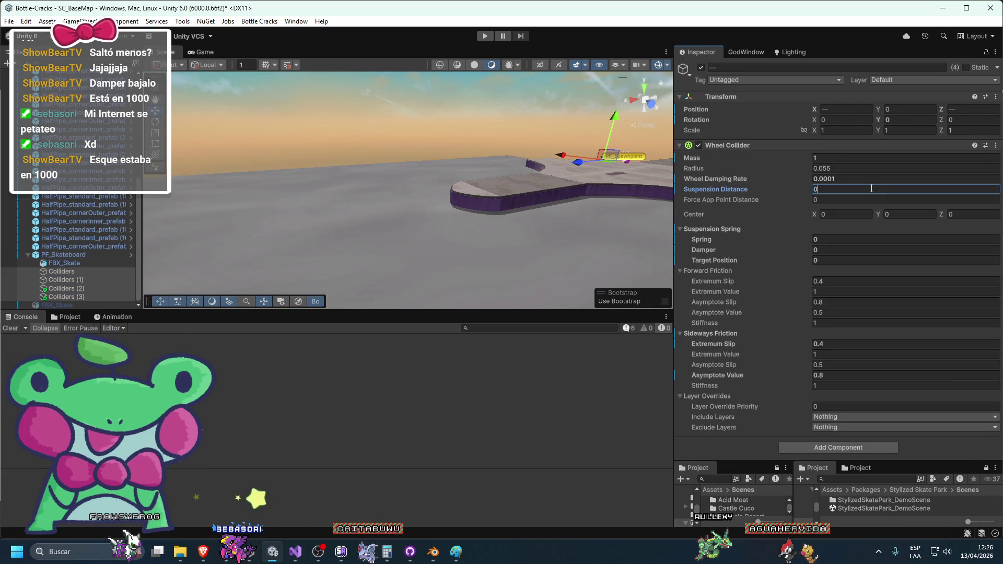
key(ctrl+s)
Step: Dock the Game view below the Inspector and play-test the board at PF_Spawnpoint
mouse_move(480, 120)
mouse_down()
mouse_move(489, 104)
mouse_move(553, 152)
mouse_move(425, 225)
mouse_move(528, 83)
mouse_up()
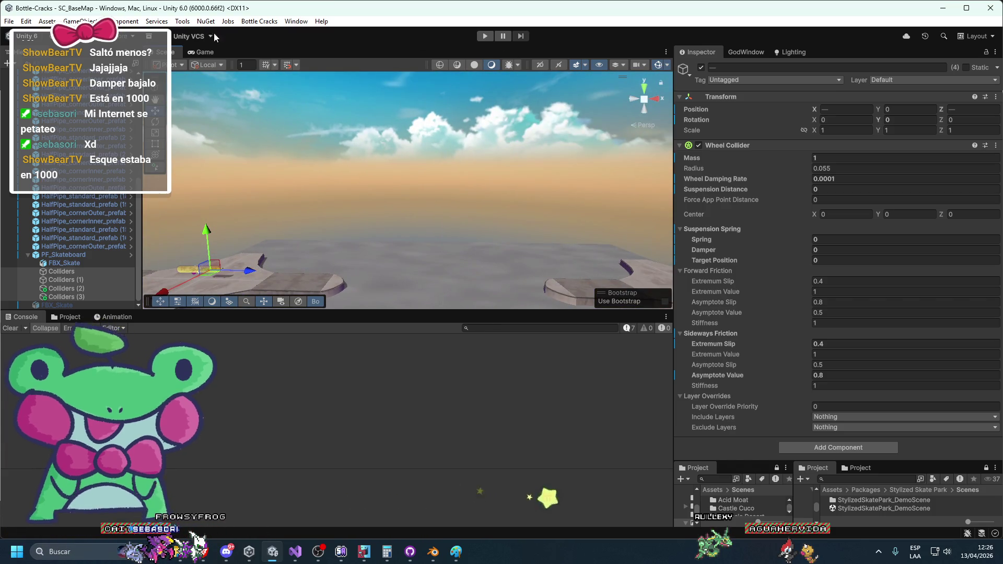
mouse_move(204, 51)
mouse_down()
mouse_move(717, 176)
mouse_move(808, 409)
mouse_up()
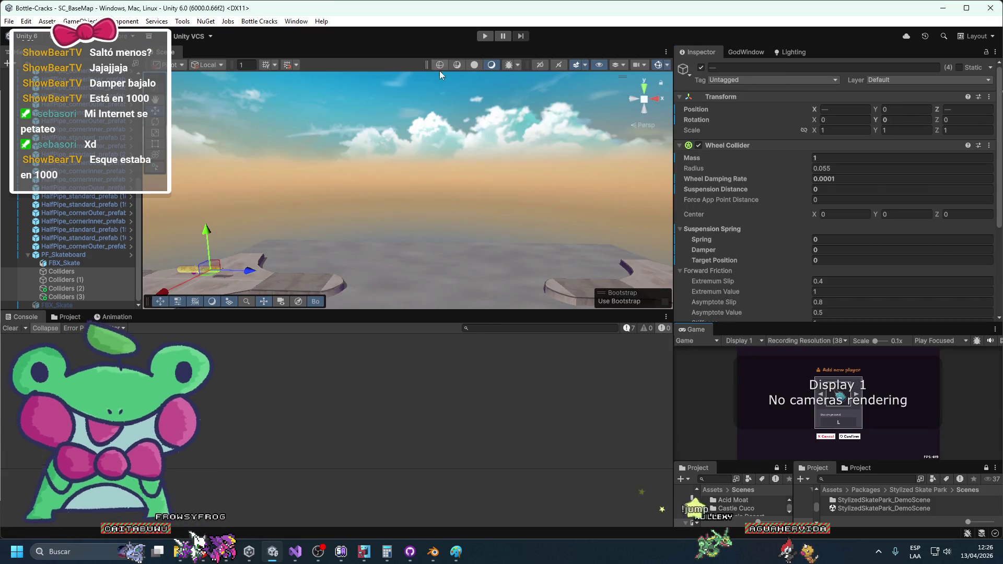
click(489, 36)
mouse_move(442, 136)
mouse_down()
mouse_move(494, 164)
mouse_move(415, 215)
mouse_move(462, 202)
mouse_move(506, 210)
mouse_move(416, 215)
mouse_up()
scroll(374, 178, up, 5)
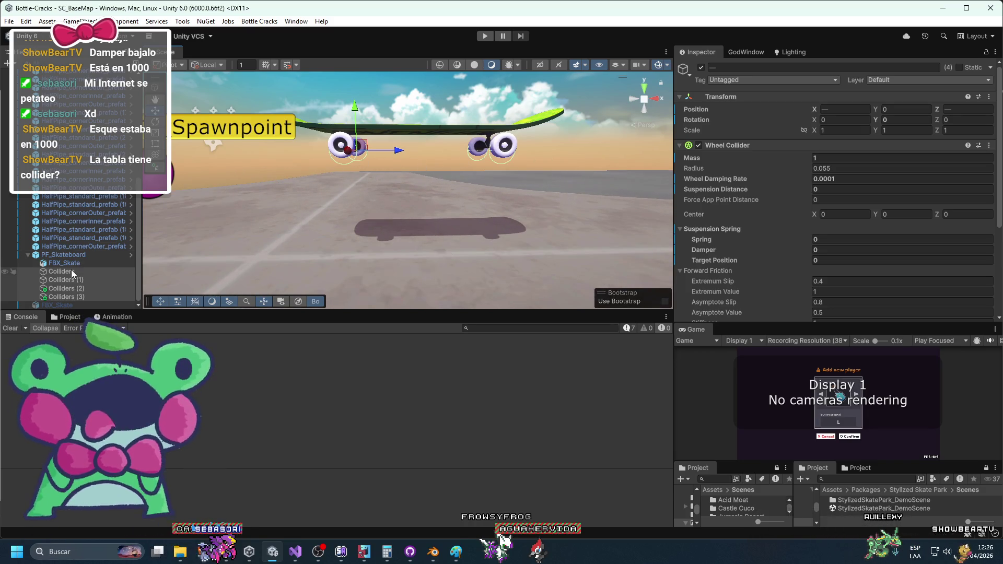
Step: Add a Box Collider component to PF_Skateboard
click(63, 254)
scroll(331, 219, down, 3)
scroll(811, 231, down, 4)
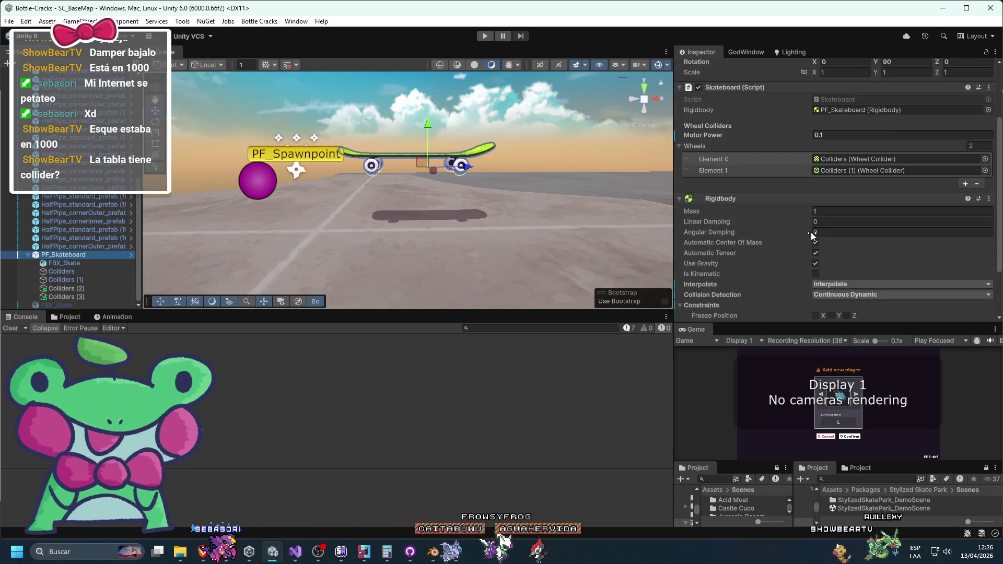
drag(779, 325, 786, 380)
click(803, 364)
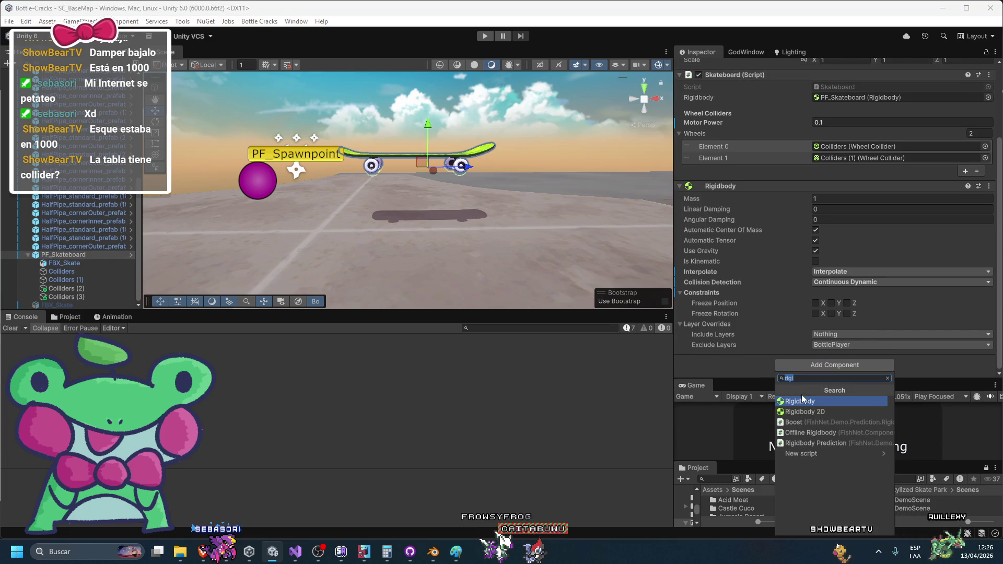
text(box)
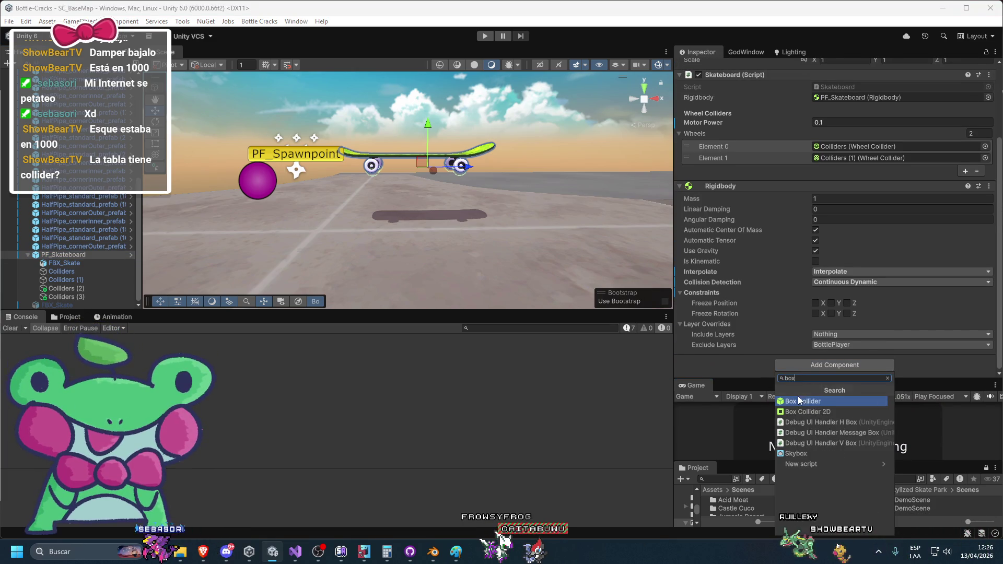
click(798, 400)
Step: Frame the skateboard from the back axis view and turn on Edit Collider
click(639, 106)
click(648, 100)
key(f)
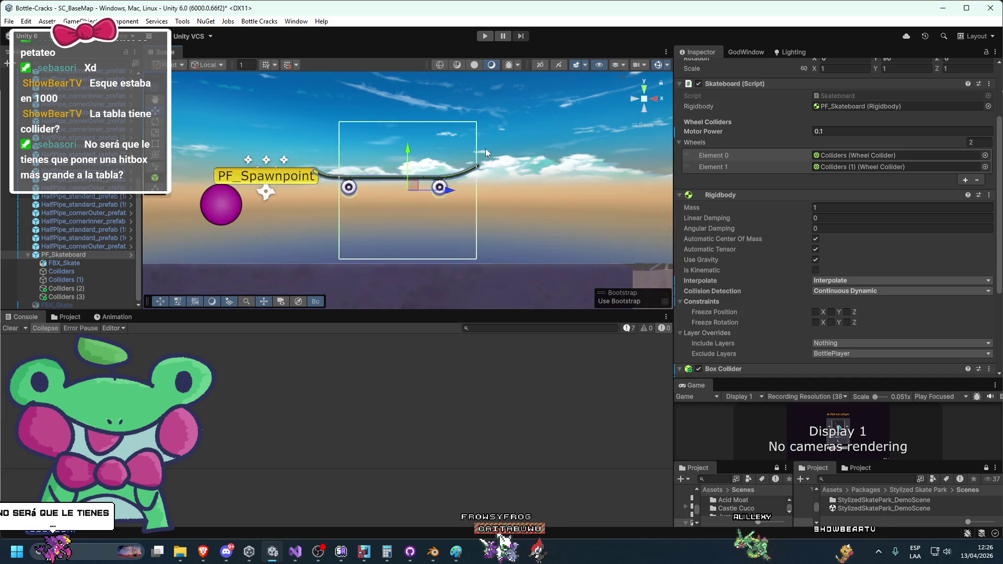
scroll(795, 268, down, 3)
click(819, 326)
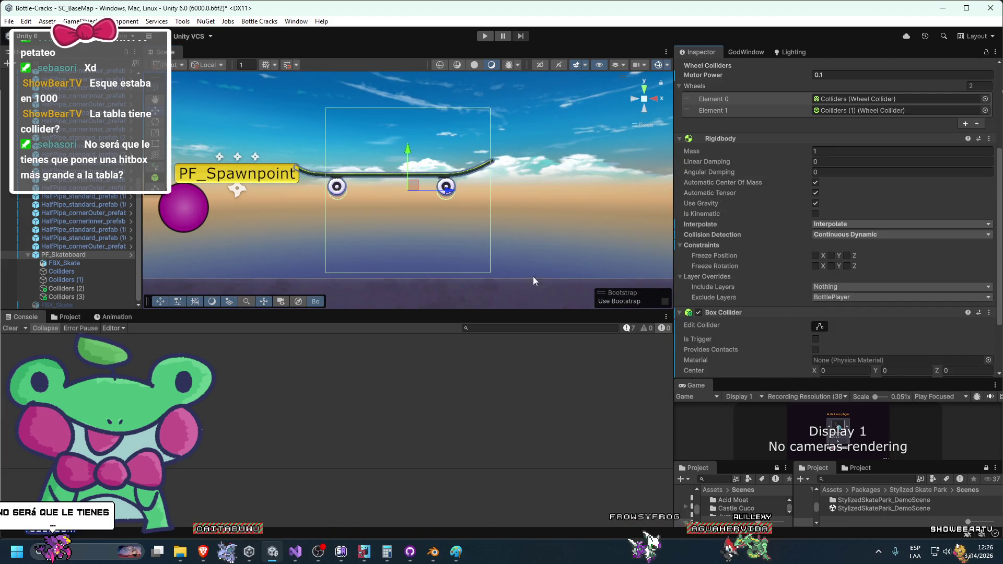
click(411, 270)
click(89, 256)
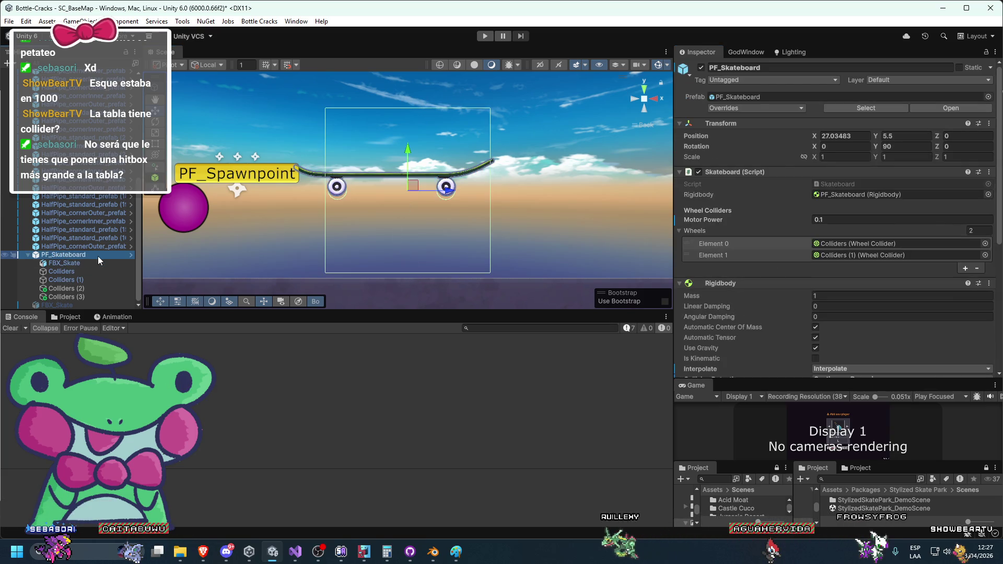
scroll(744, 309, down, 3)
scroll(742, 193, up, 3)
scroll(794, 242, down, 5)
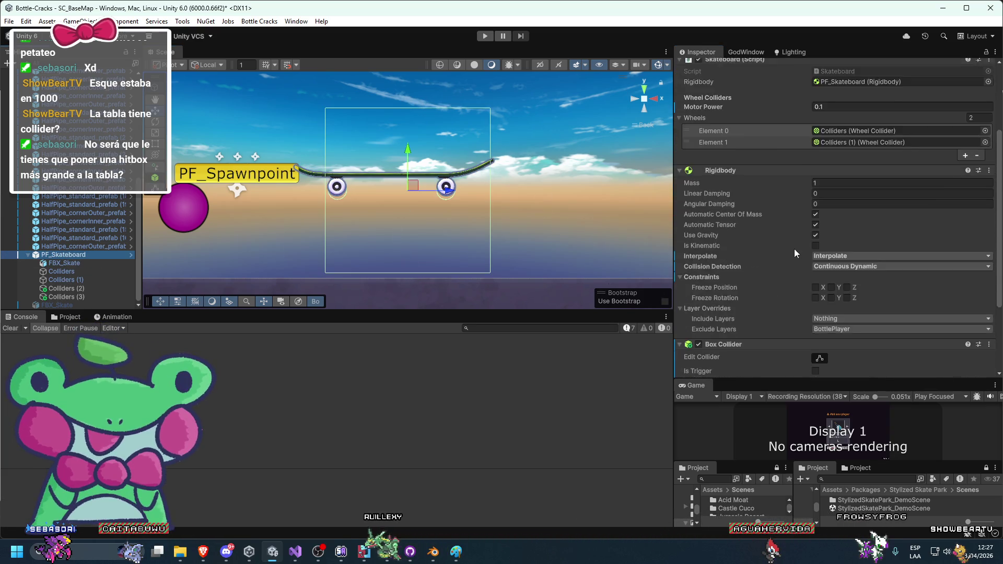
click(820, 249)
Step: Drag the collider's handles into a thin slab hugging the skateboard deck
drag(405, 221, 395, 179)
mouse_move(323, 143)
mouse_down()
mouse_move(303, 148)
mouse_move(318, 146)
mouse_up()
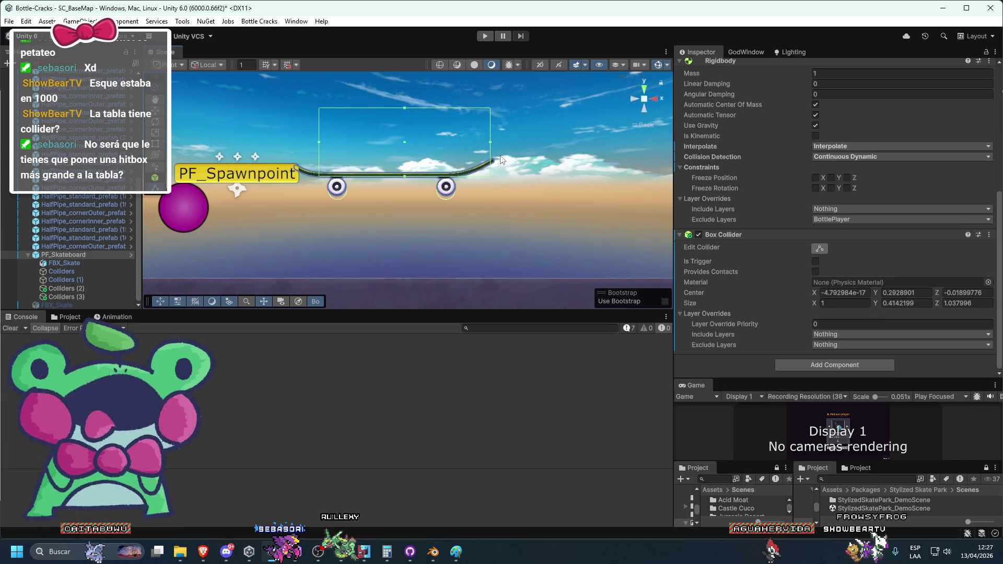
drag(489, 142, 453, 145)
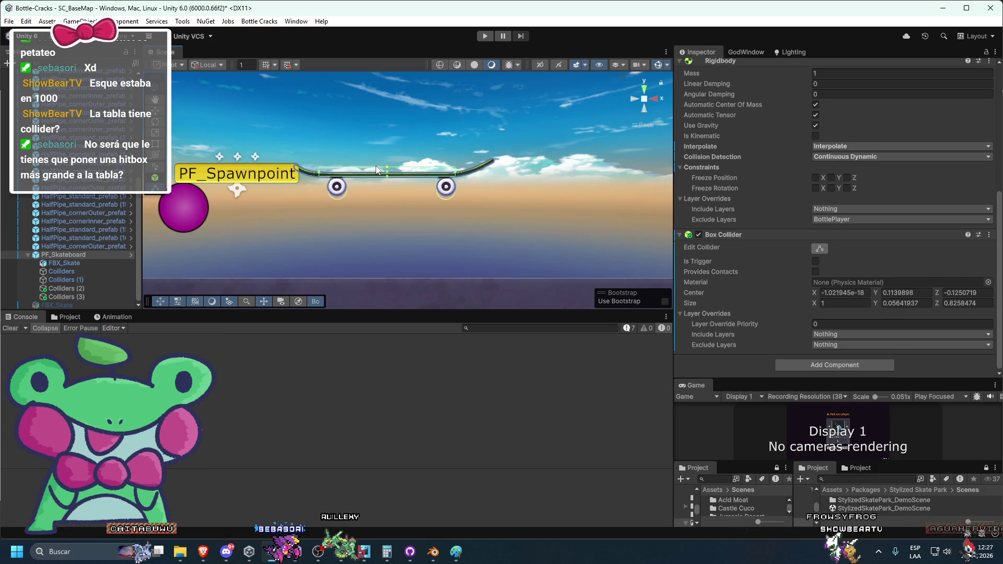
scroll(377, 170, up, 5)
drag(368, 165, 369, 164)
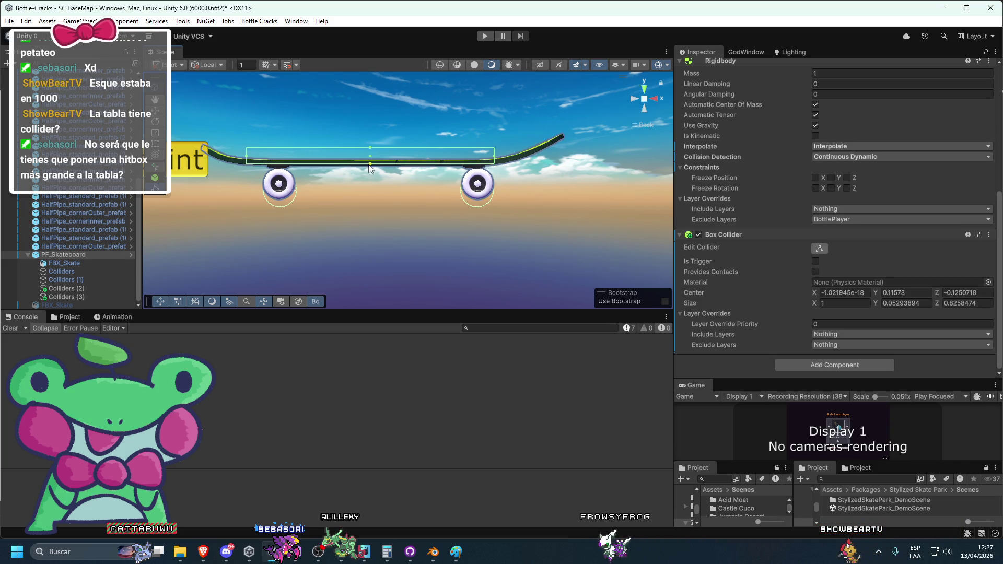
scroll(372, 172, down, 5)
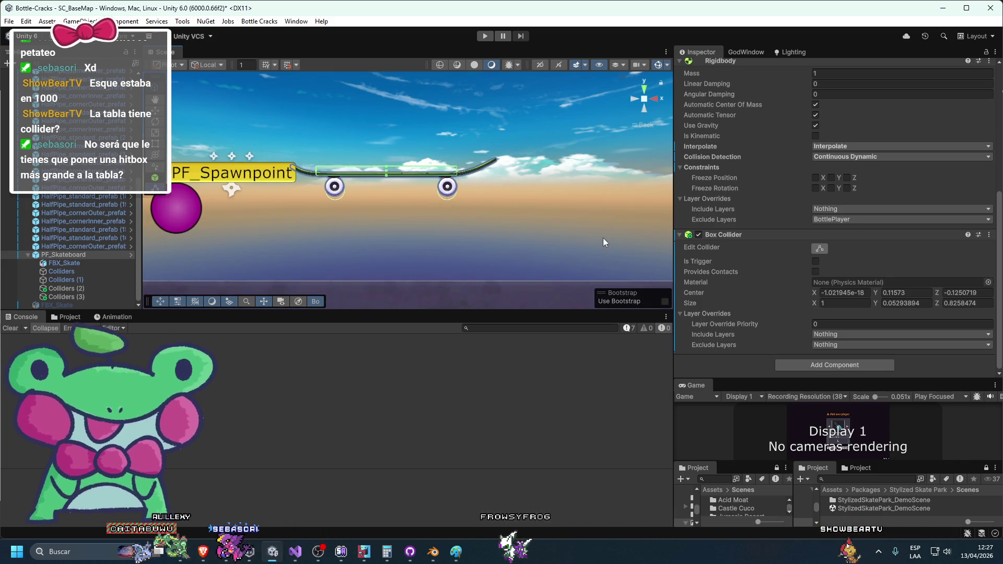
right_click(759, 235)
Step: Apply the added Box Collider to the PF_Skateboard prefab
mouse_move(792, 256)
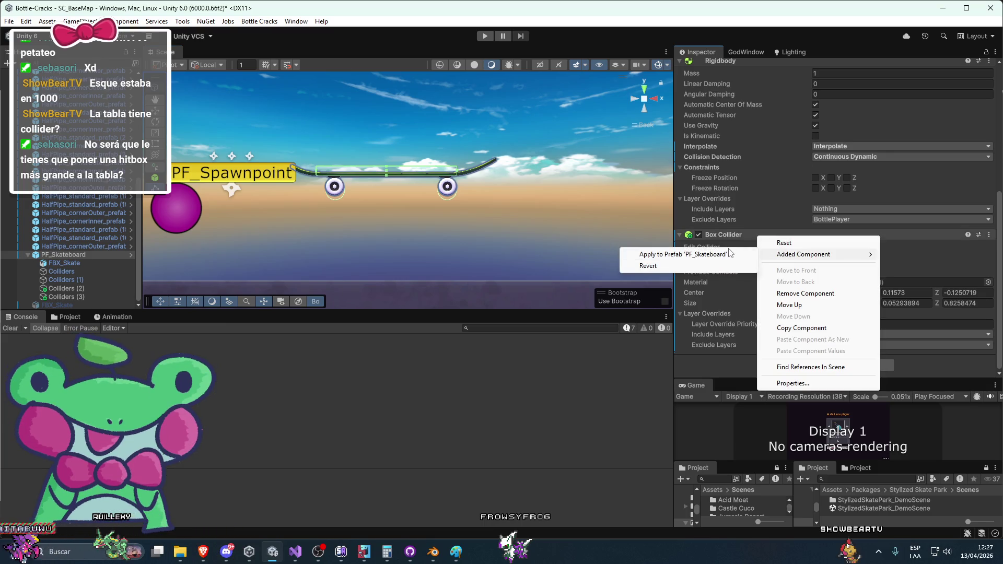
click(730, 253)
scroll(582, 172, down, 2)
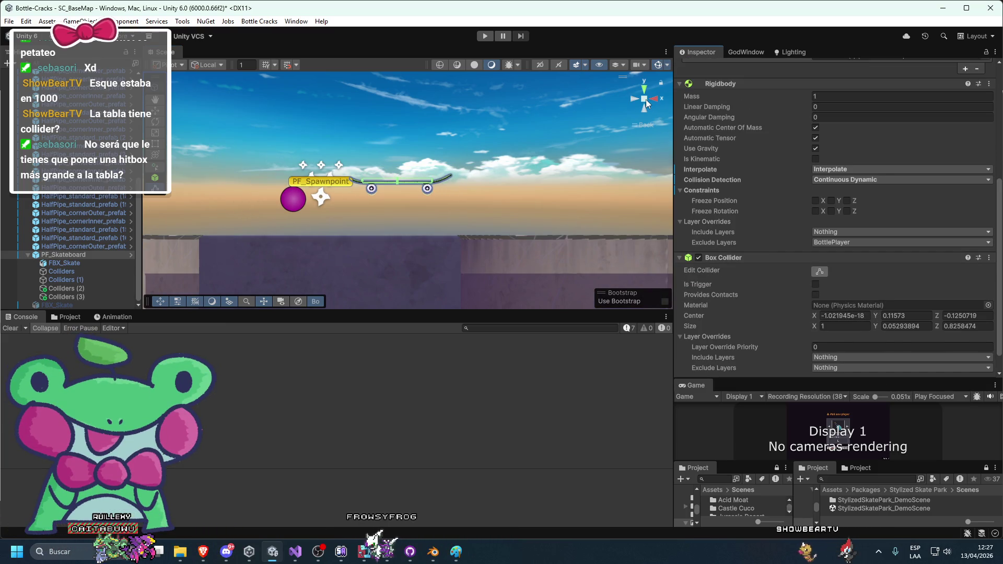
Step: Revert the Rigidbody's Interpolate to None and Collision Detection to Discrete
right_click(691, 169)
click(710, 208)
right_click(701, 192)
click(700, 182)
right_click(700, 182)
click(715, 221)
scroll(478, 137, down, 1)
Step: Narrow the skateboard's Box Collider to an X size of 0.31 and start a play test
mouse_move(648, 96)
mouse_down()
mouse_move(537, 135)
mouse_move(506, 174)
mouse_move(361, 164)
mouse_move(462, 199)
mouse_move(488, 227)
mouse_up()
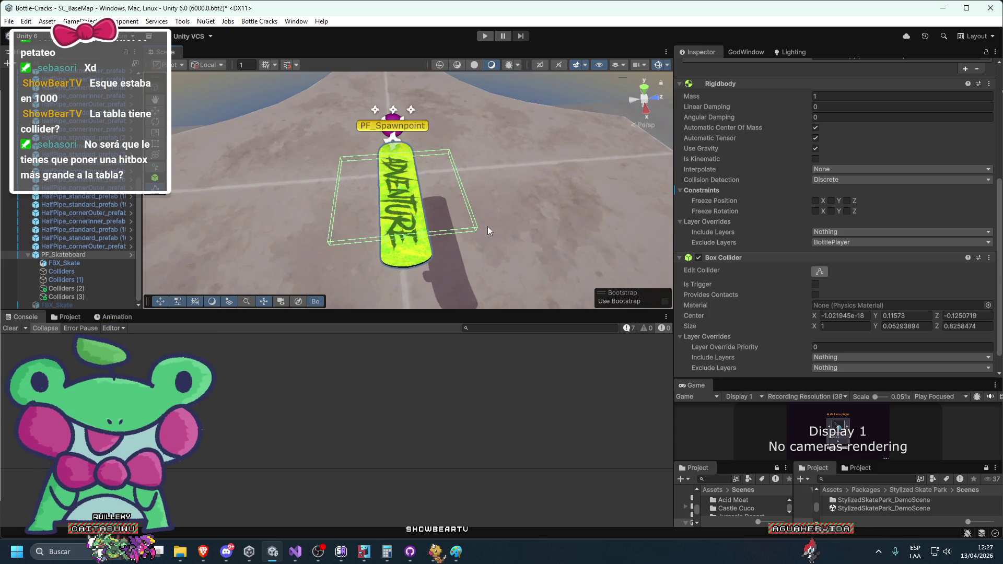
click(929, 326)
text(-0.04)
key(Escape)
drag(814, 326, 795, 327)
mouse_move(397, 199)
mouse_down()
mouse_move(441, 245)
mouse_move(536, 196)
mouse_move(481, 132)
mouse_up()
click(540, 216)
mouse_move(541, 217)
mouse_down()
mouse_move(476, 171)
mouse_move(469, 217)
mouse_move(470, 204)
mouse_up()
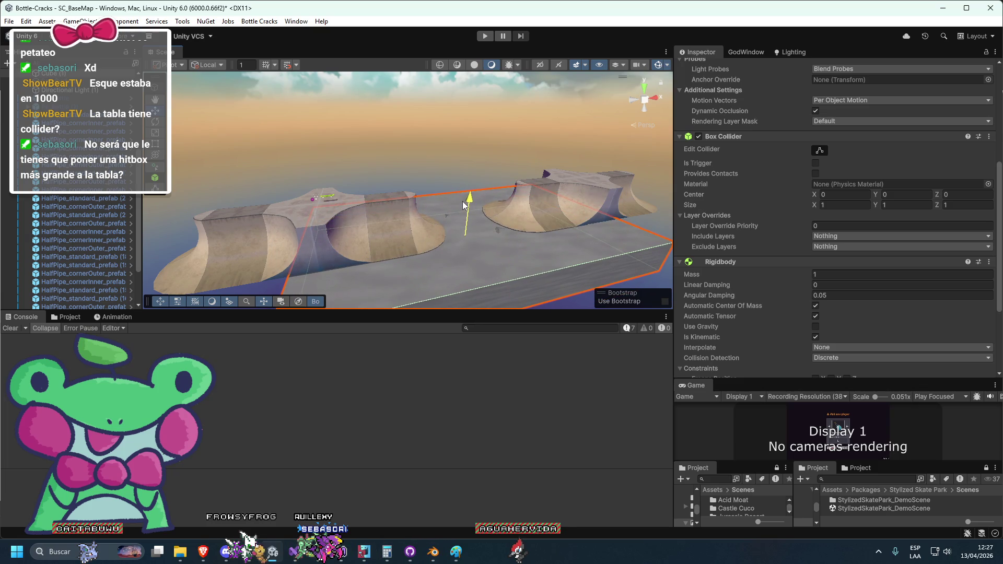
click(489, 38)
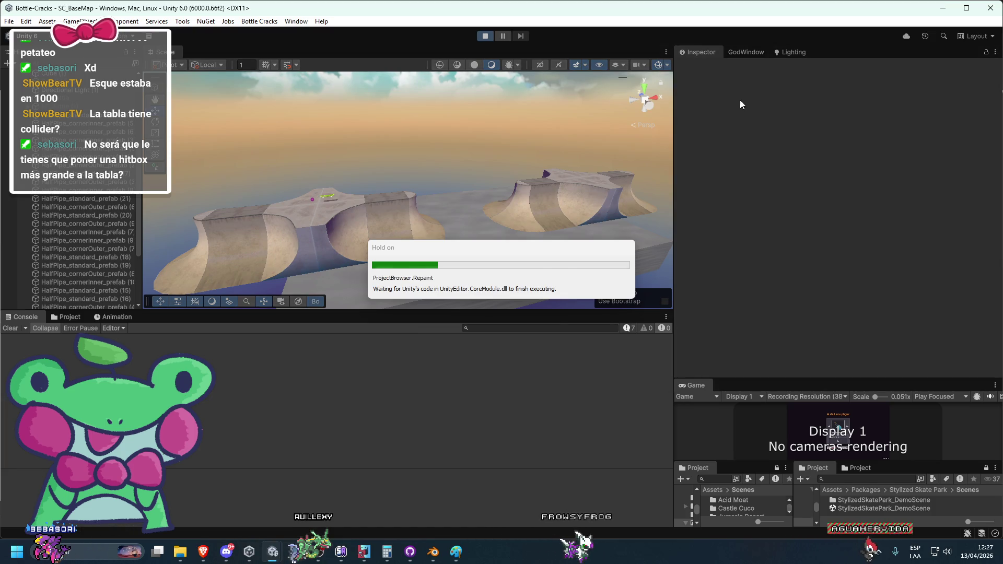
Step: Stop the half-pipe play test and bring up Skateboard.cs in Visual Studio
scroll(453, 174, up, 10)
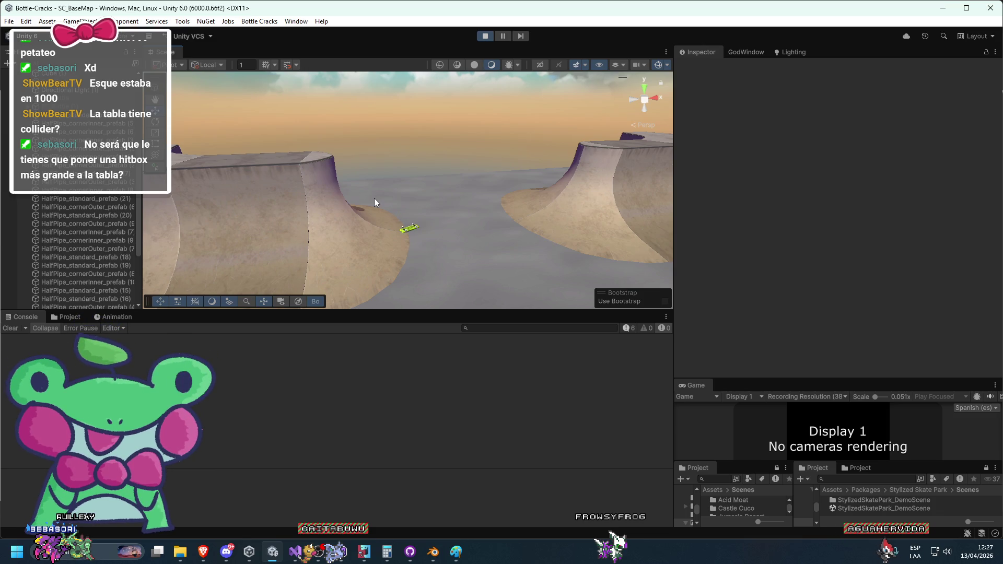
click(485, 36)
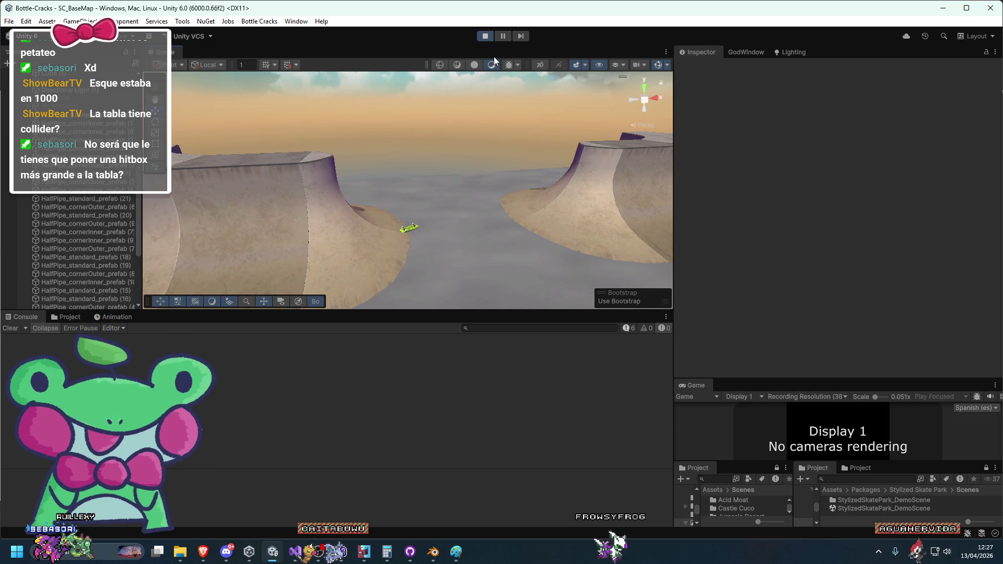
click(356, 435)
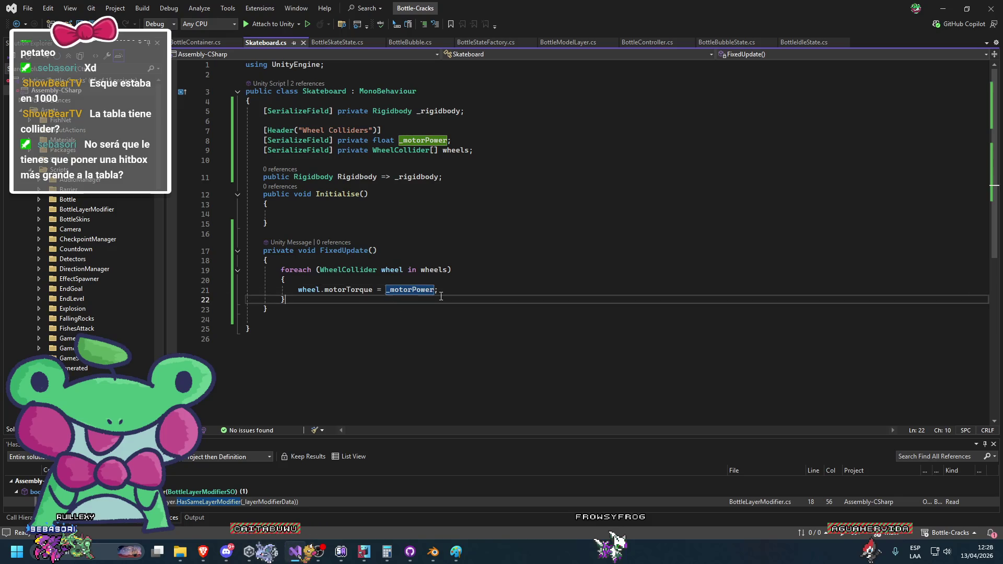
Step: Move the wheel motorTorque foreach loop from FixedUpdate into Initialise and save Skateboard.cs
drag(441, 293, 302, 287)
key(ctrl+c)
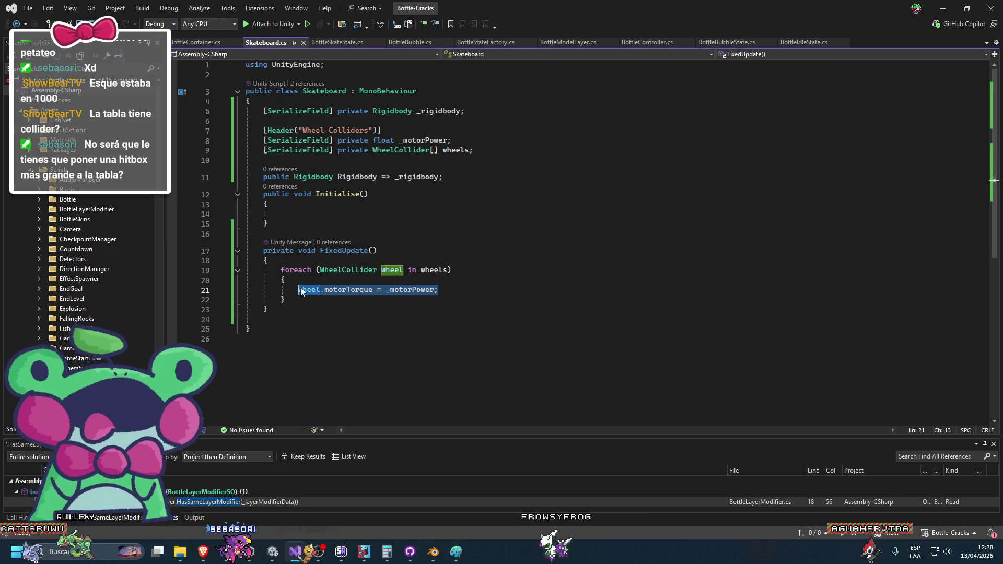
click(322, 215)
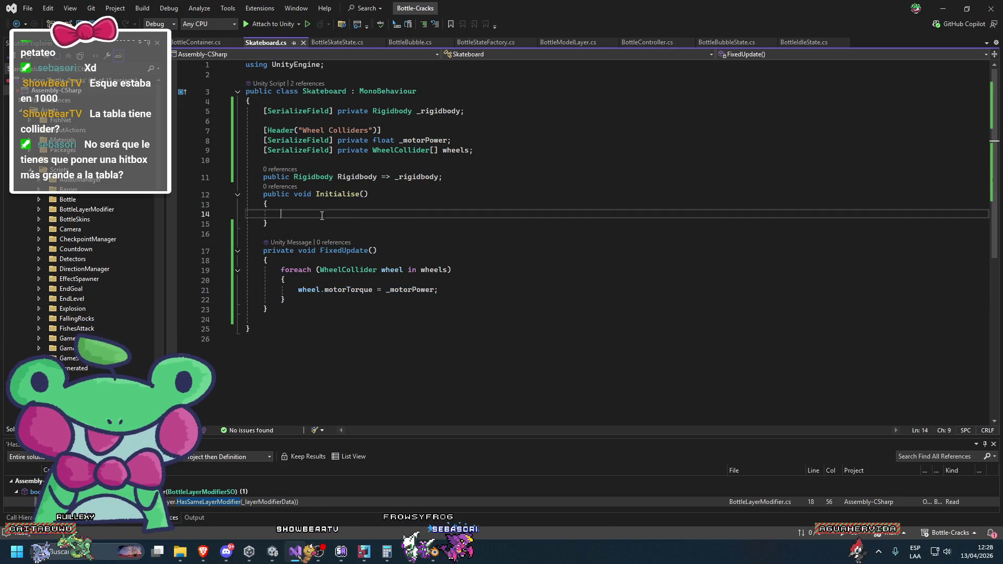
key(ctrl+v)
click(306, 270)
click(290, 213)
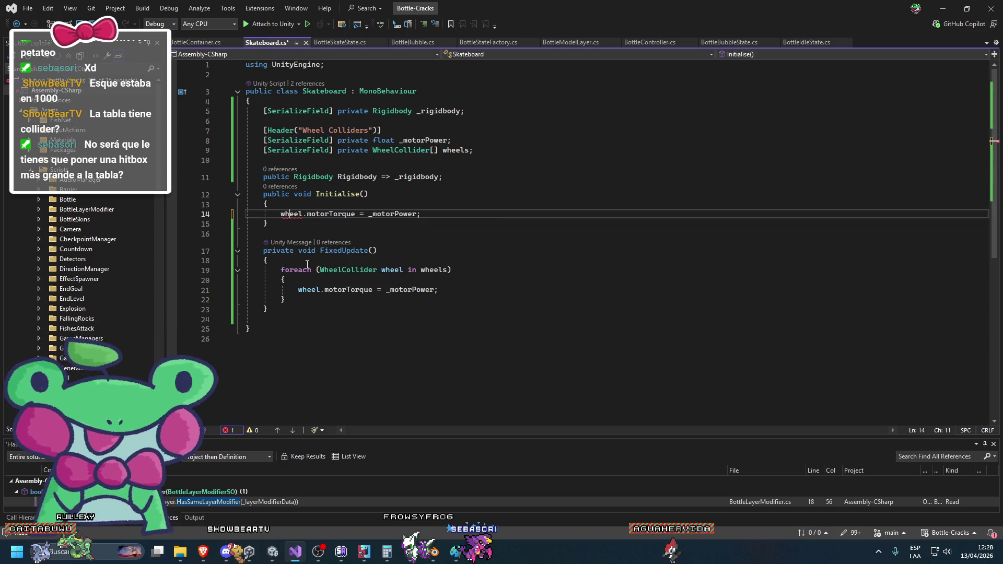
drag(286, 299, 295, 291)
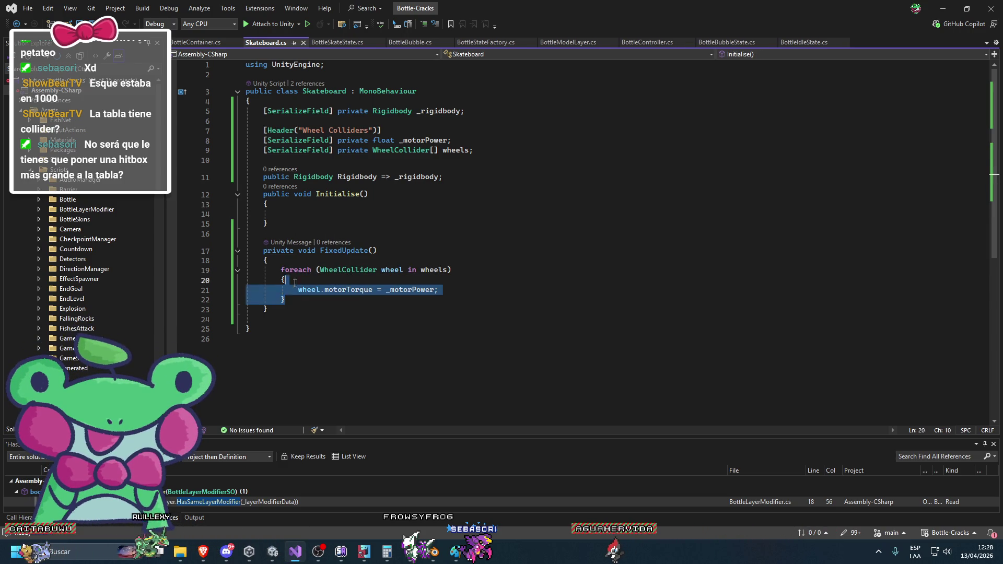
key(ctrl+x)
click(306, 216)
key(ctrl+v)
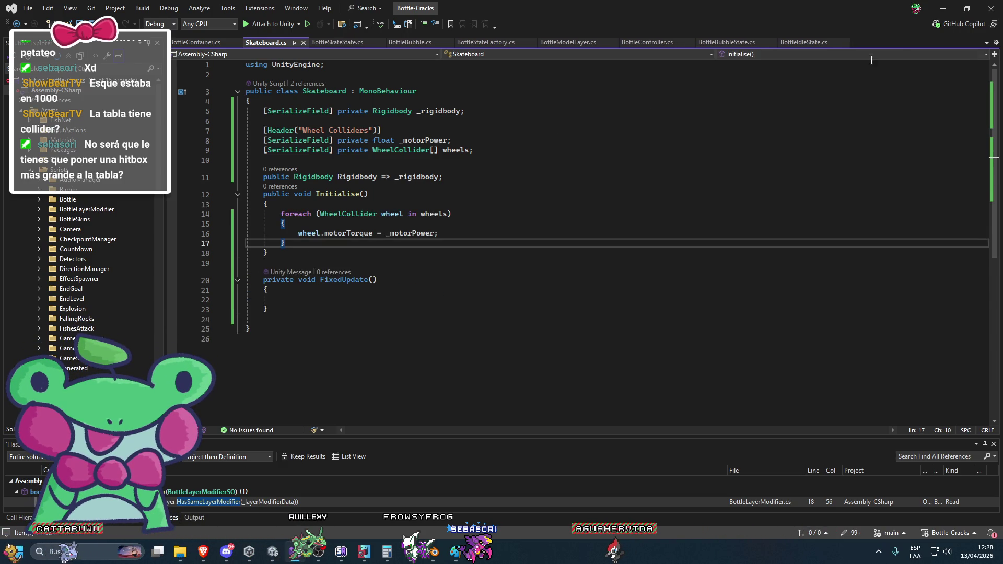
key(ctrl+s)
key(alt+Tab)
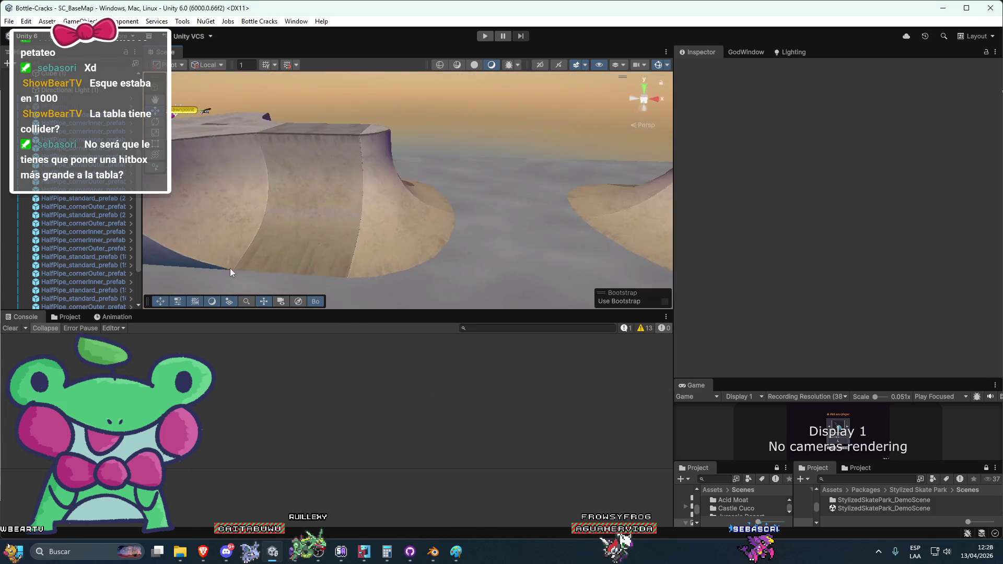
Step: Set PF_Skateboard's Motor Power to 20
scroll(109, 270, down, 3)
click(71, 254)
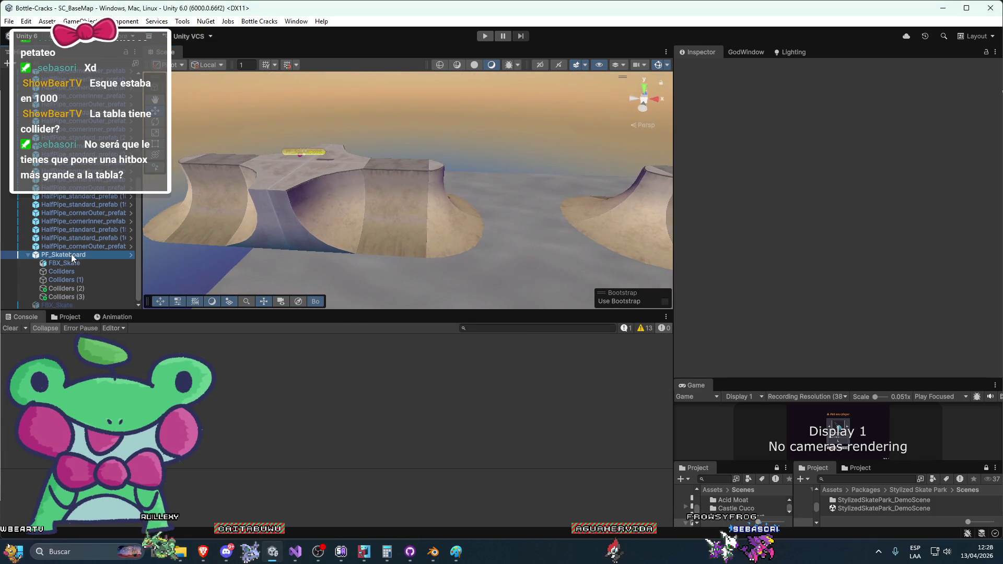
click(848, 218)
text(20)
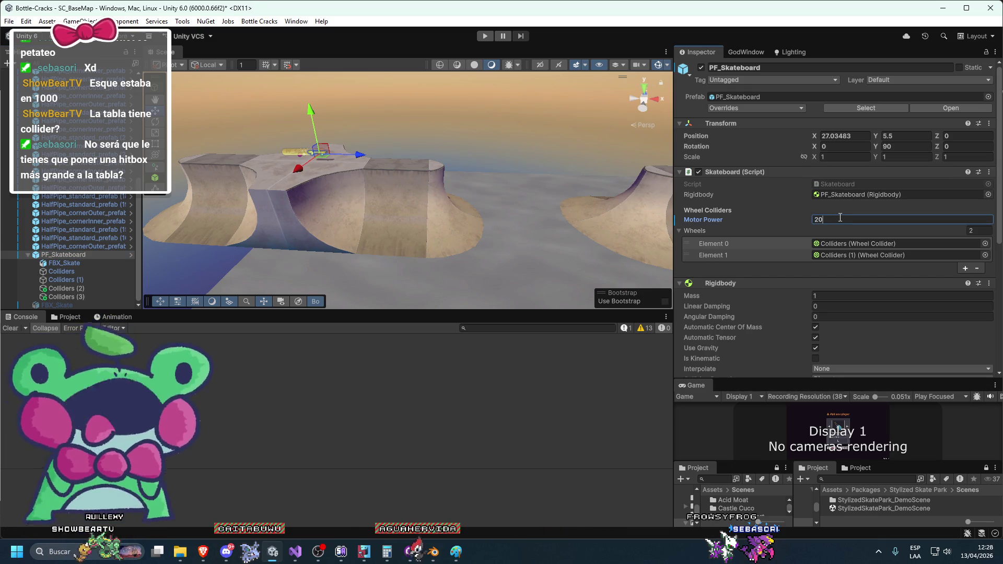
Step: Play-test the skateboard at Motor Power 20, framing it in view, then return to the script
click(480, 35)
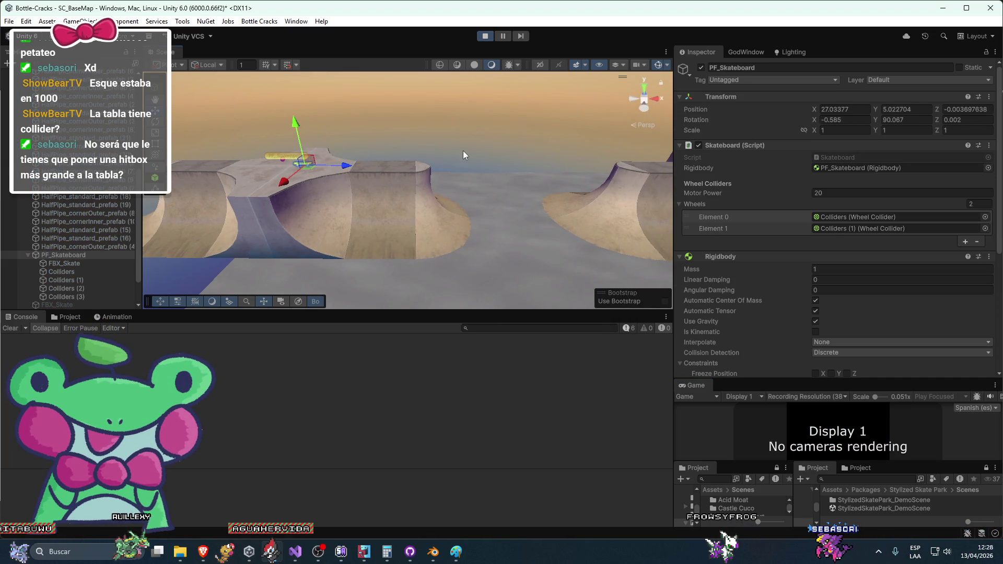
key(f)
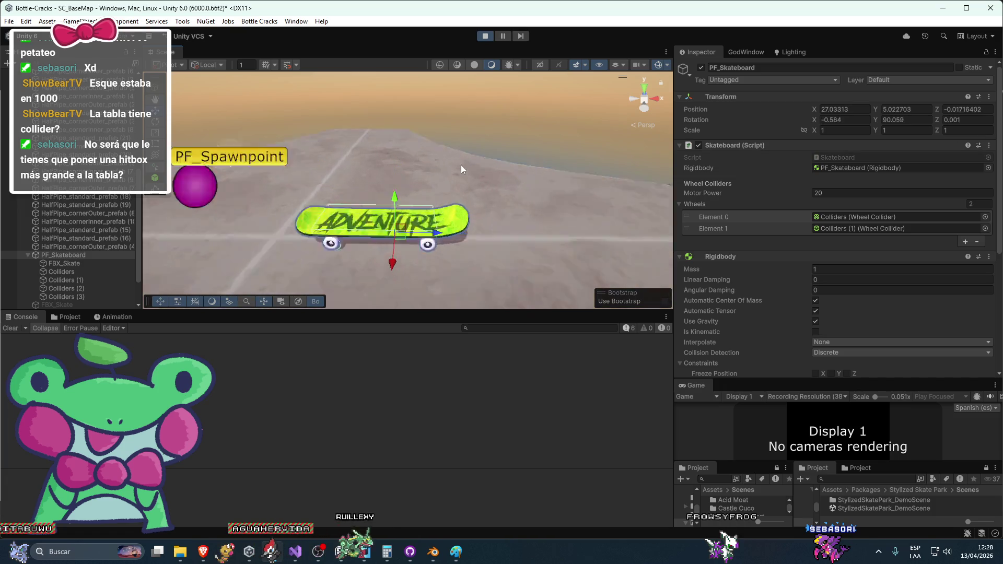
key(ctrl+p)
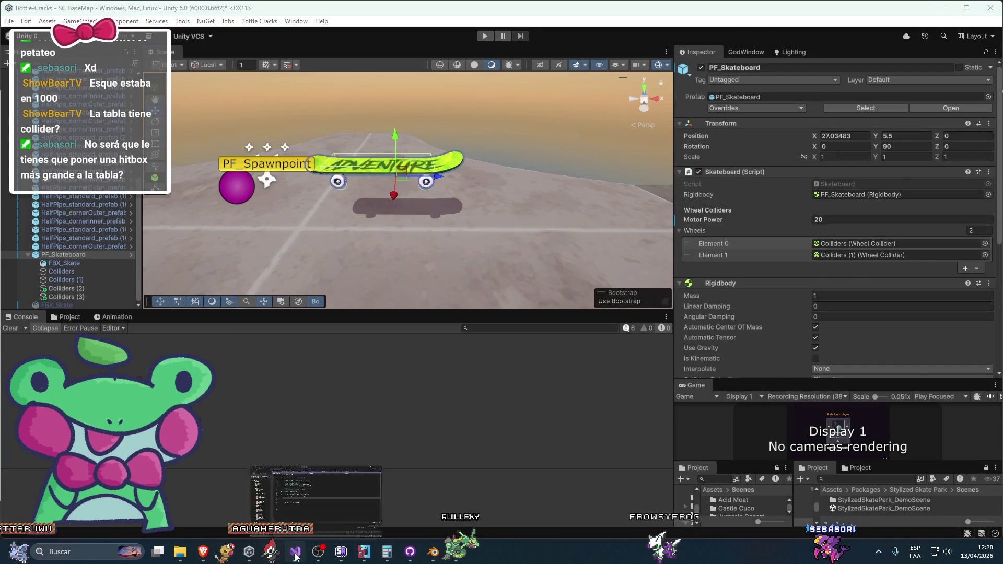
click(295, 557)
Step: Undo the move so the torque loop sits in FixedUpdate again, and save Skateboard.cs
key(ctrl+z)
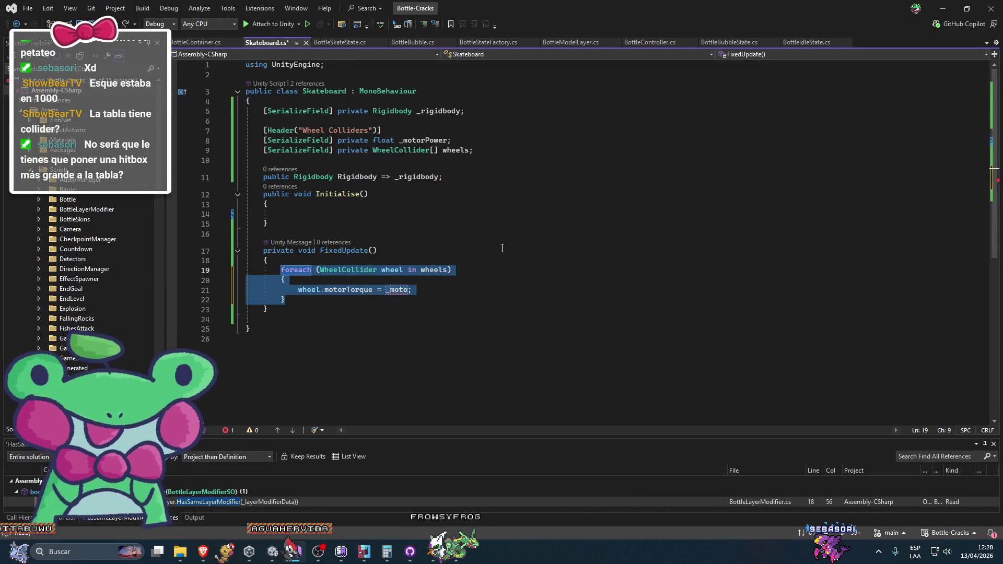
key(ctrl+z)
key(ctrl+s)
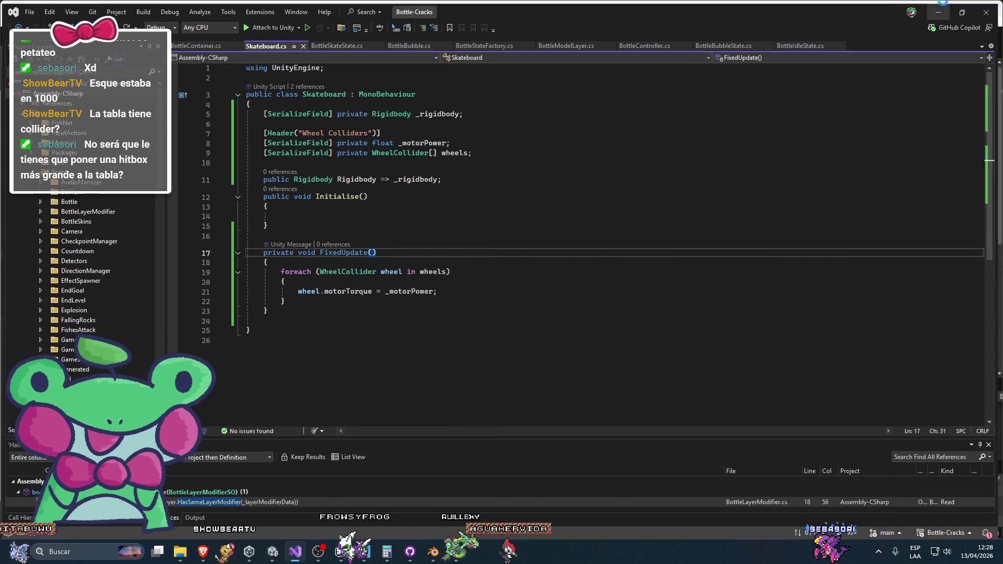
click(943, 3)
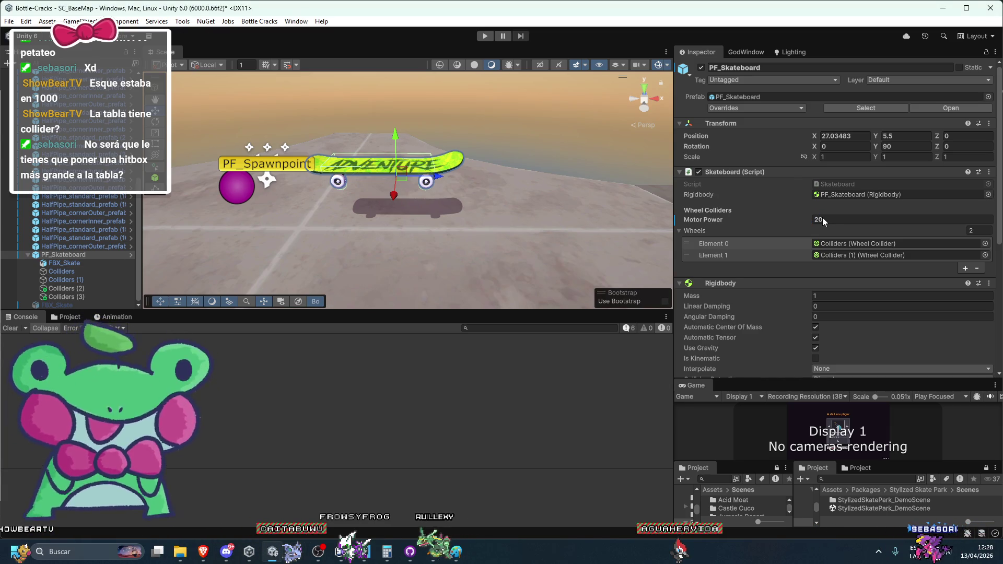
Step: Set Motor Power to 0.05 and play-test the board rolling into the half-pipe
click(829, 220)
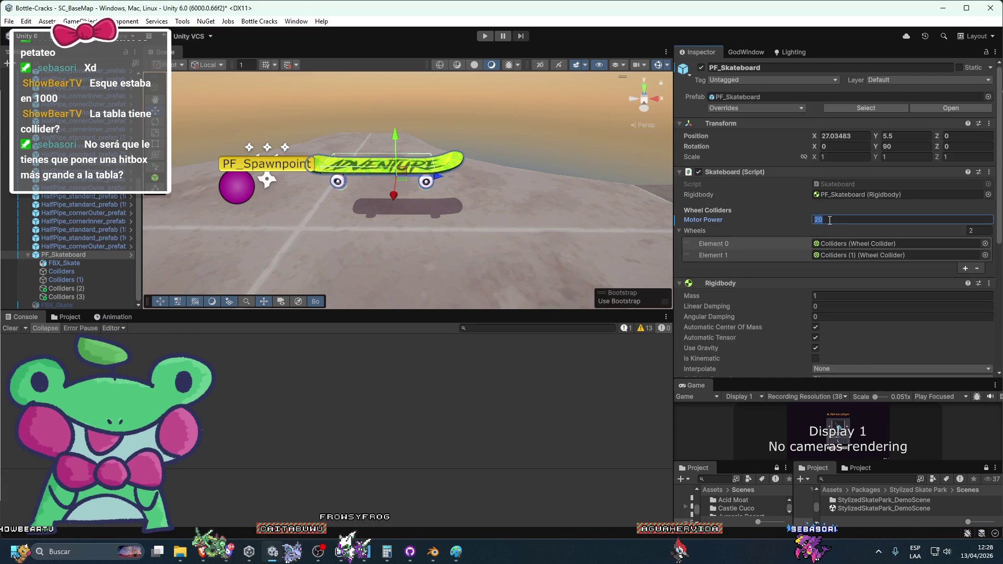
text(0.05)
scroll(355, 111, down, 2)
click(485, 36)
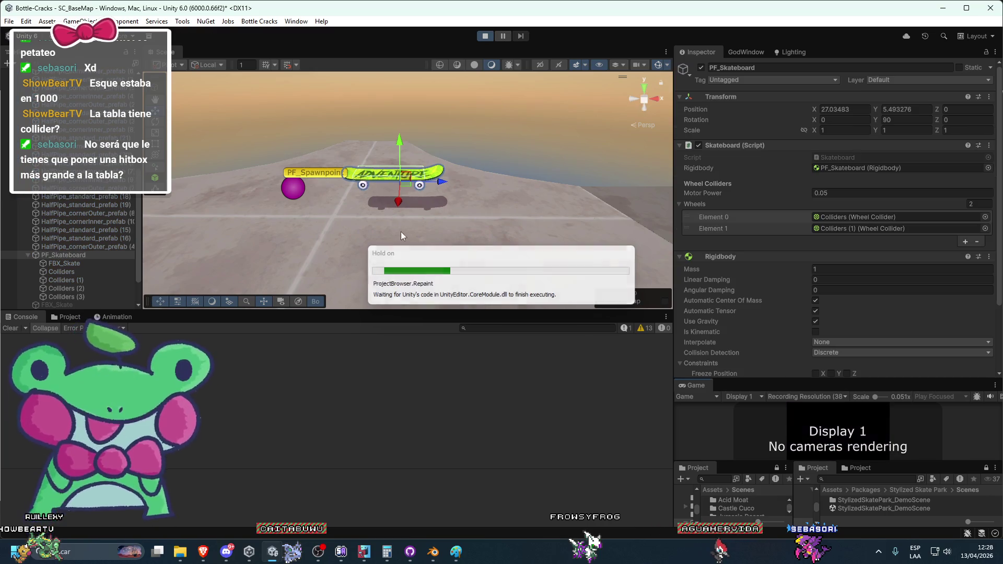
drag(469, 203, 427, 200)
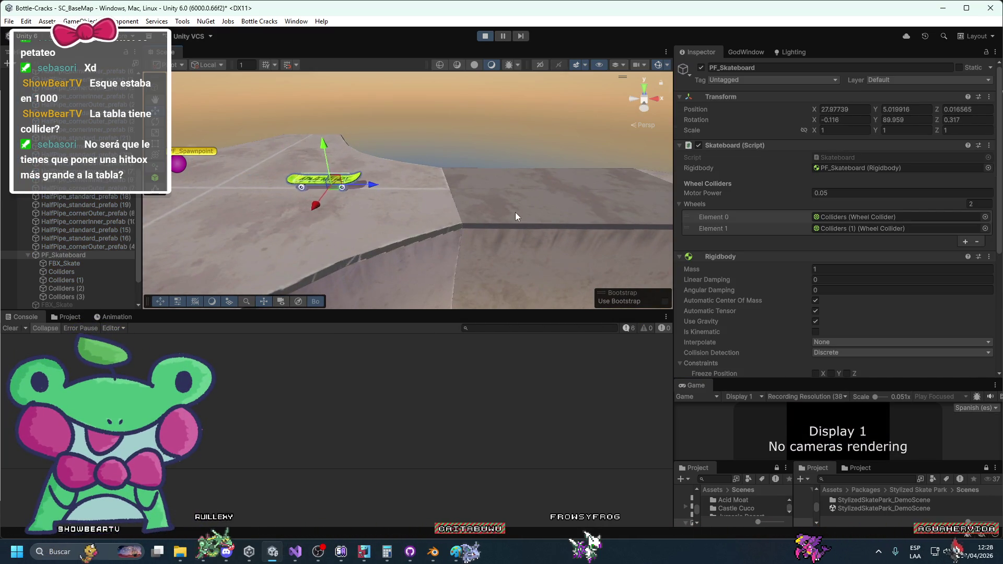
drag(515, 212, 352, 212)
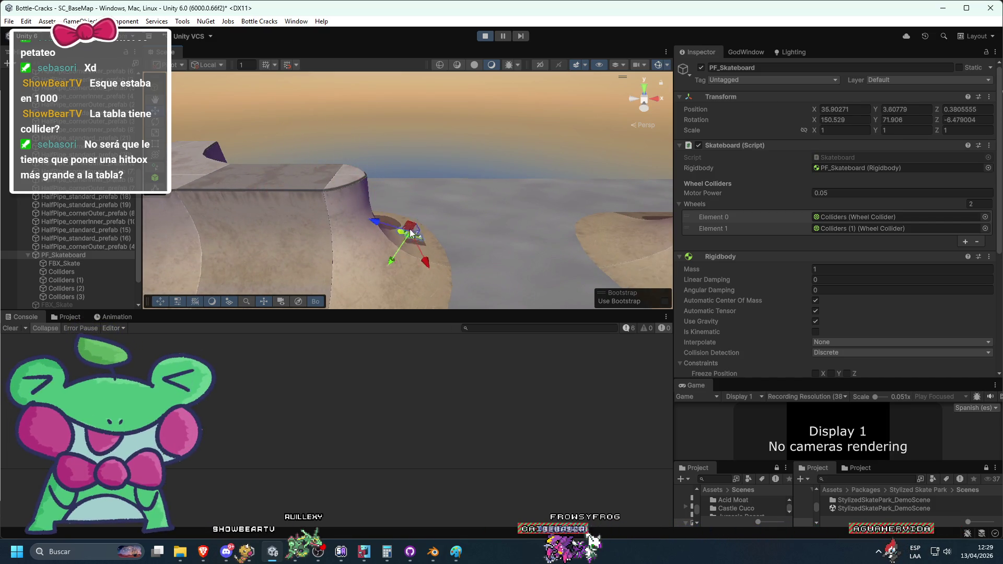
click(485, 36)
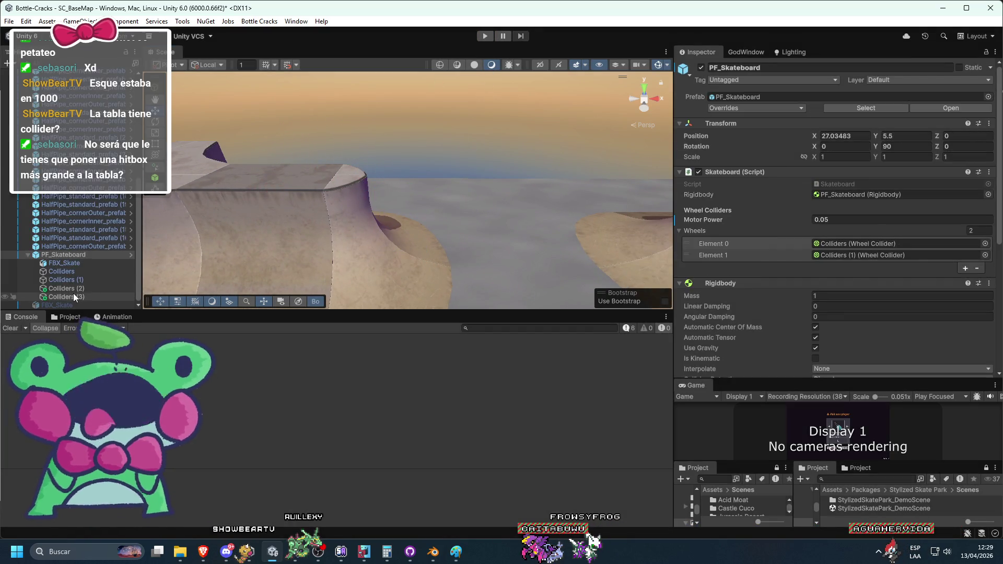
Step: Edit the Angular Damping on PF_Skateboard's Rigidbody
click(78, 255)
scroll(784, 290, down, 5)
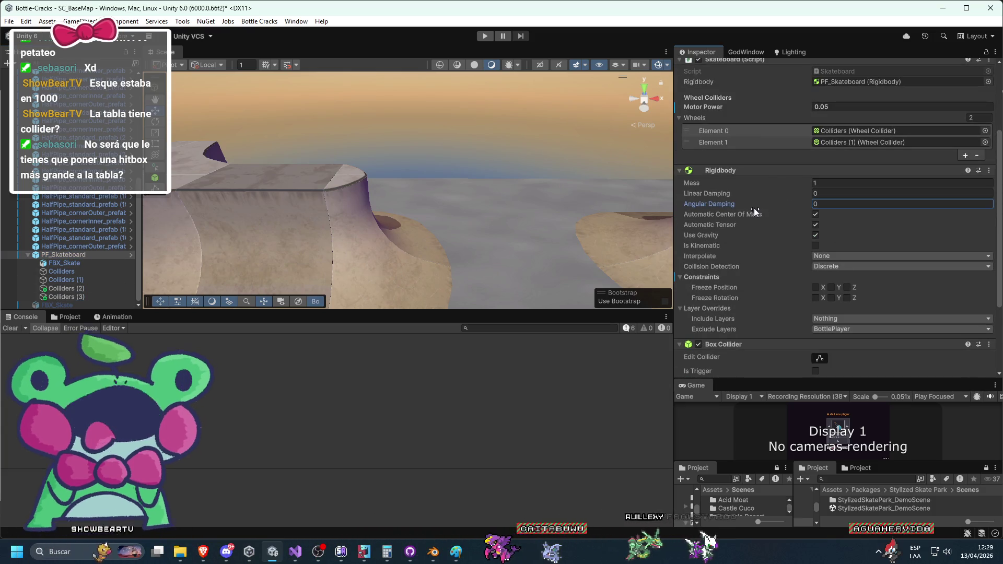
click(815, 203)
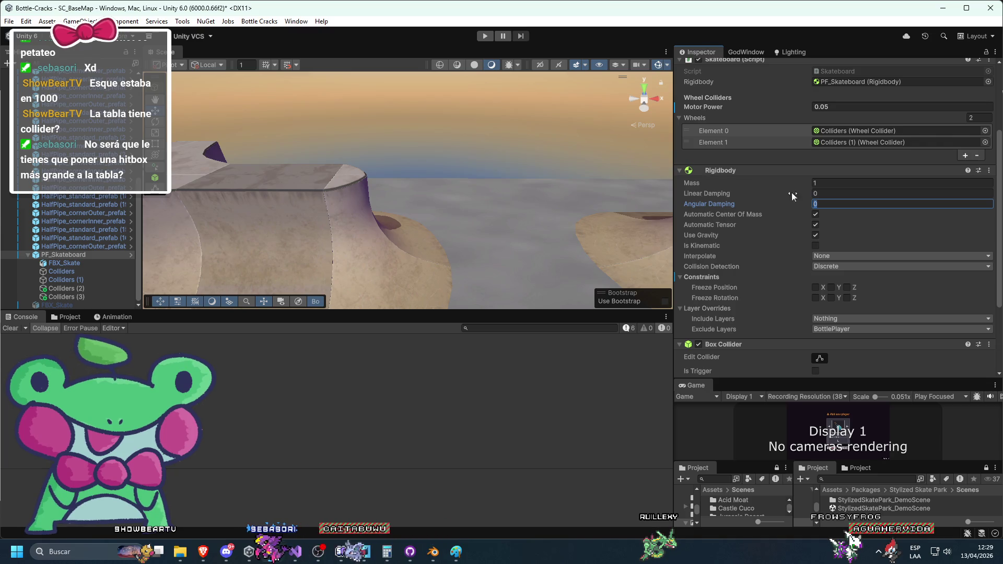
Step: Add a Rigidbody to the FBX_Skate child, then undo it
click(64, 263)
click(809, 368)
text(r)
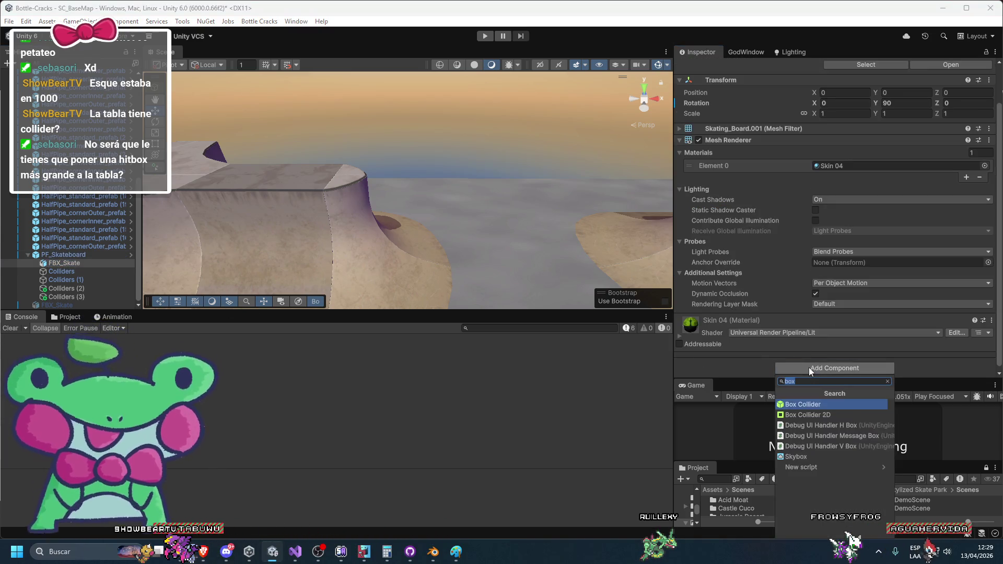
text(igid)
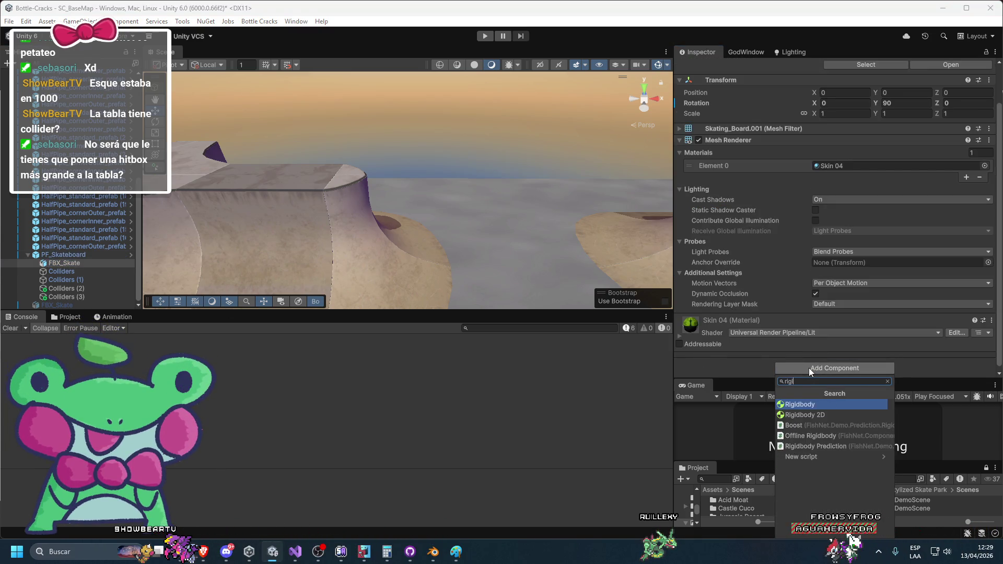
key(Return)
key(ctrl+z)
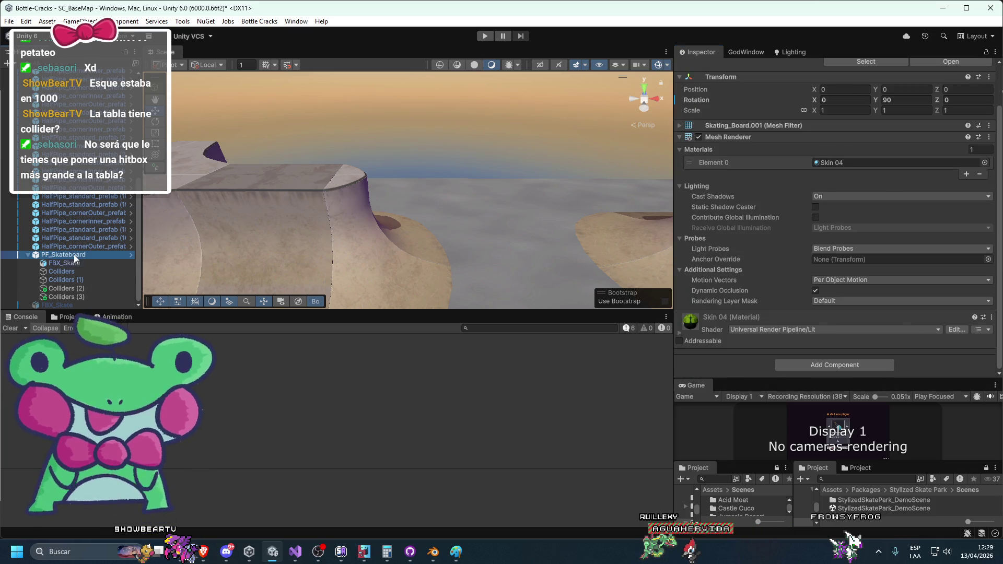
Step: Set PF_Skateboard's Angular Damping to 0.05
click(74, 254)
click(843, 269)
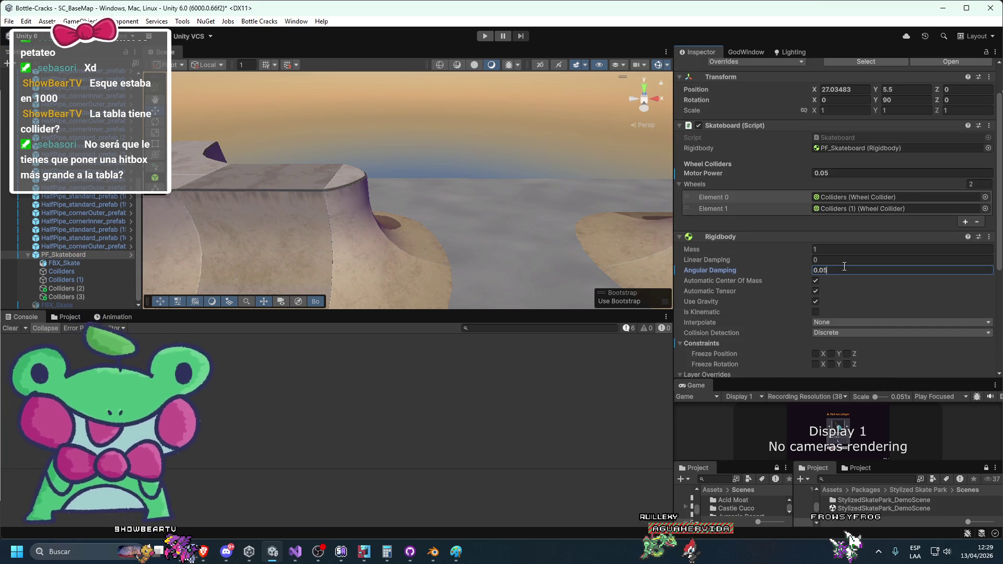
mouse_move(643, 239)
mouse_down()
mouse_move(525, 279)
mouse_move(453, 246)
mouse_move(456, 262)
mouse_move(454, 247)
mouse_up()
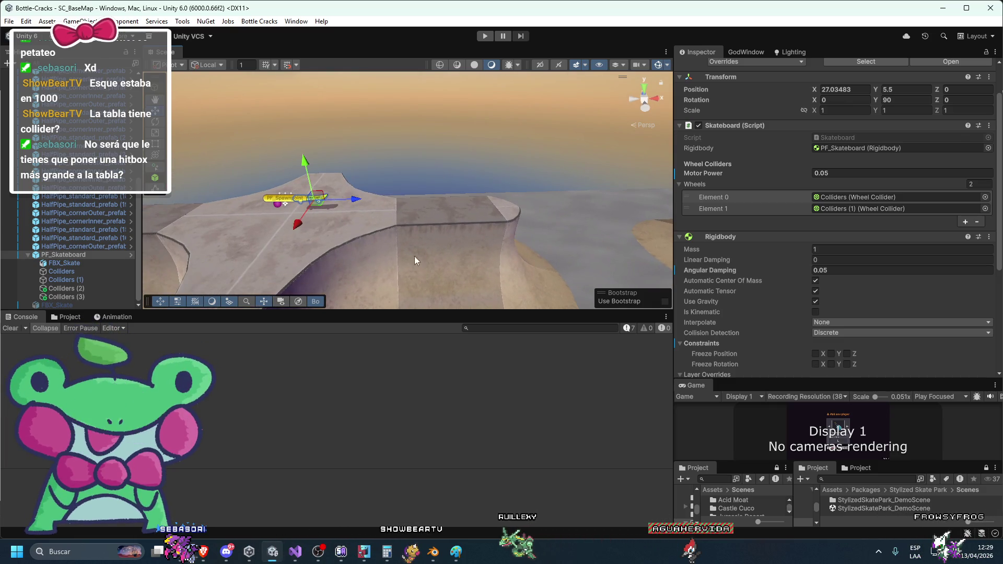
Step: Review the Wheel Collider settings on Colliders (2) and Colliders (3)
click(65, 288)
click(70, 297)
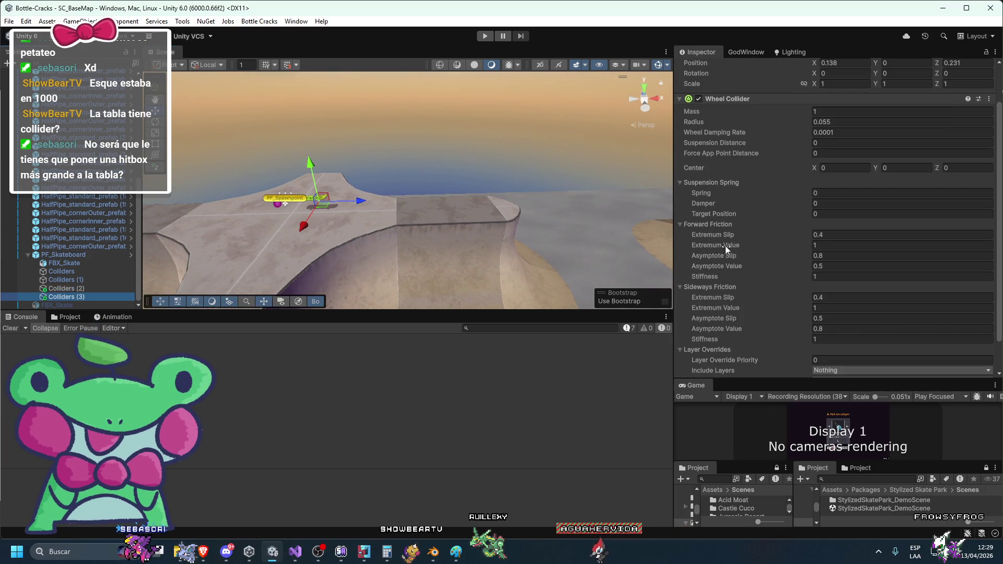
scroll(729, 246, down, 2)
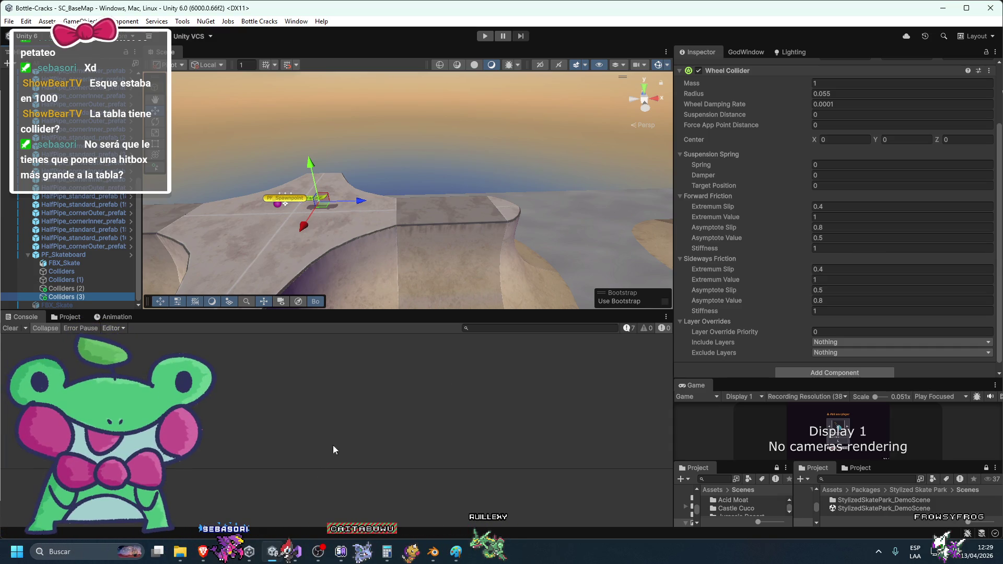
click(205, 554)
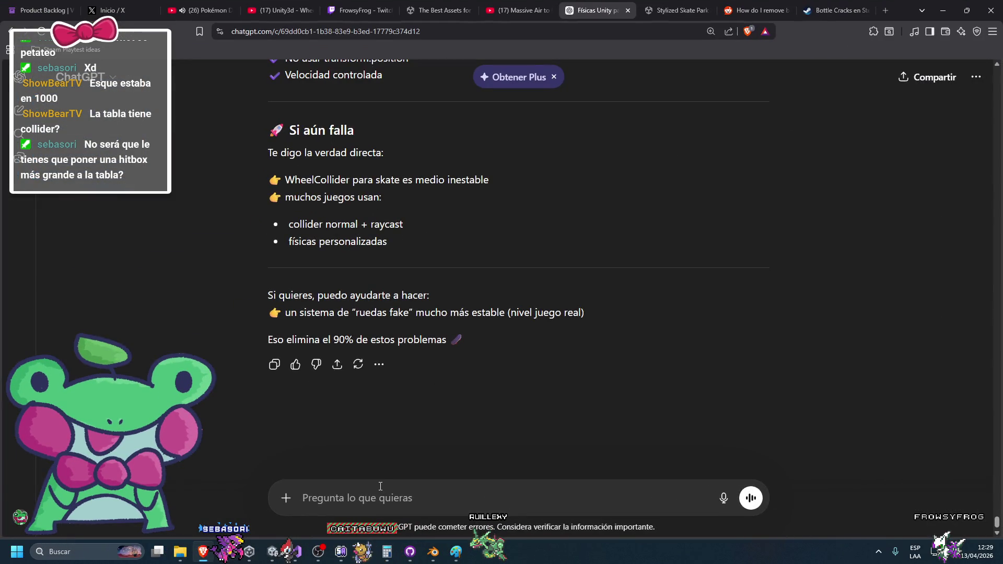
Step: Ask ChatGPT, in Spanish, why the skateboard keeps accelerating once it moves
text(cuando )
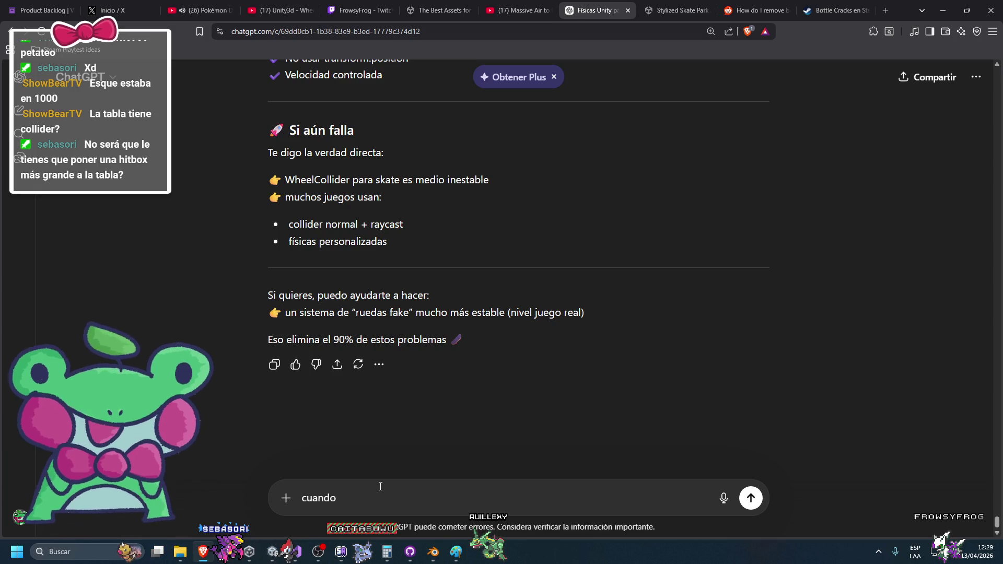
text(avanza,)
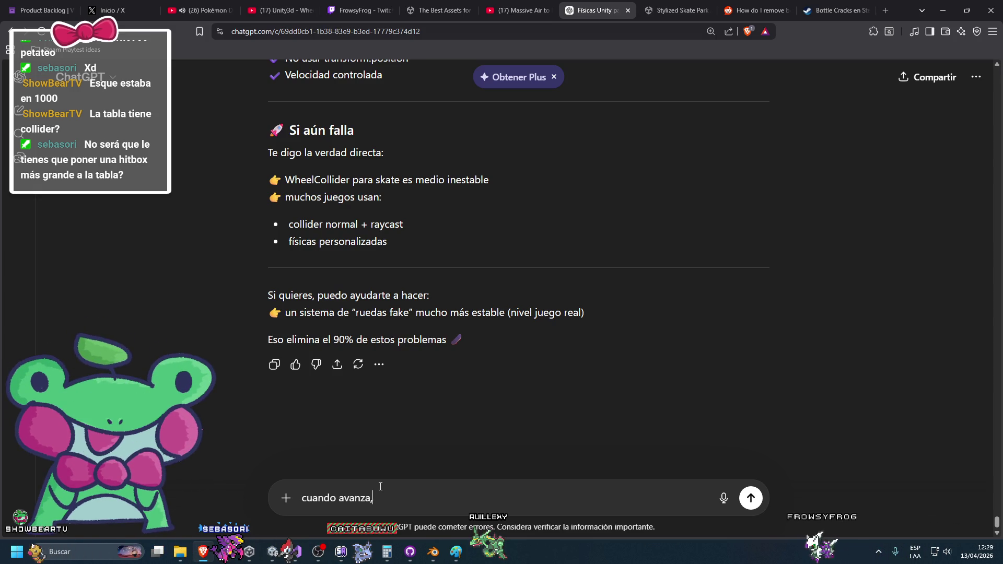
text( empei)
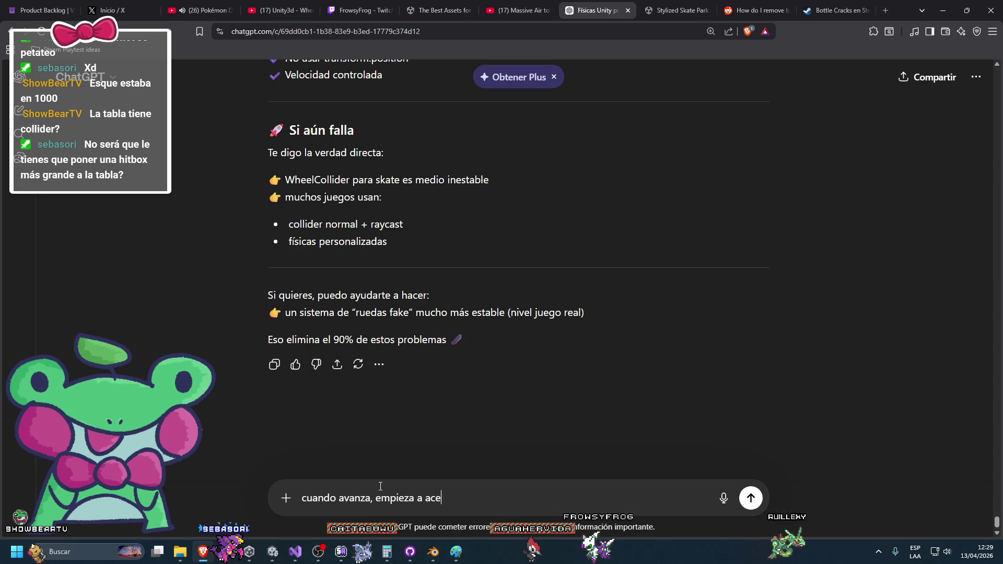
text(lerar)
key(Return)
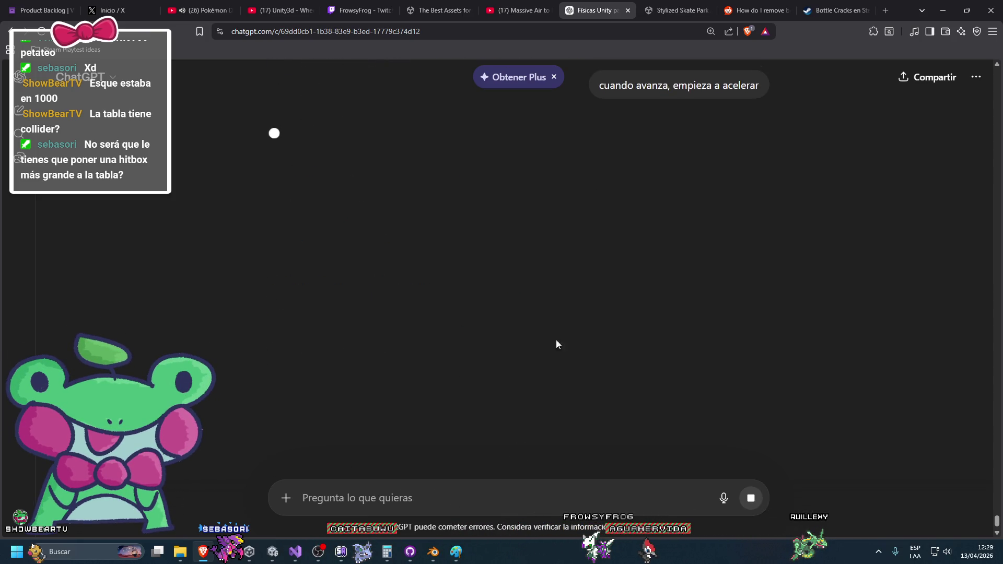
scroll(553, 345, up, 2)
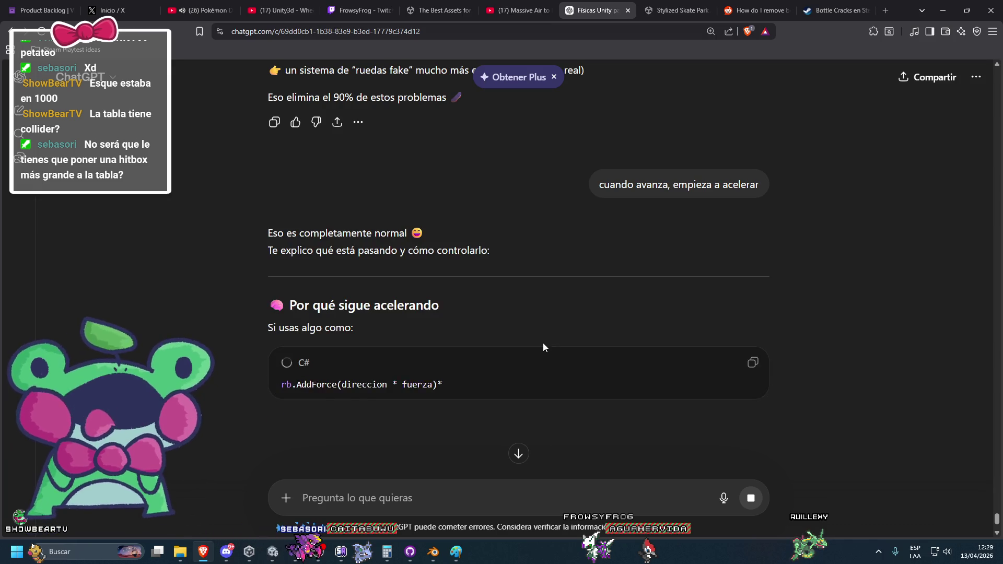
scroll(444, 300, down, 4)
scroll(603, 289, up, 7)
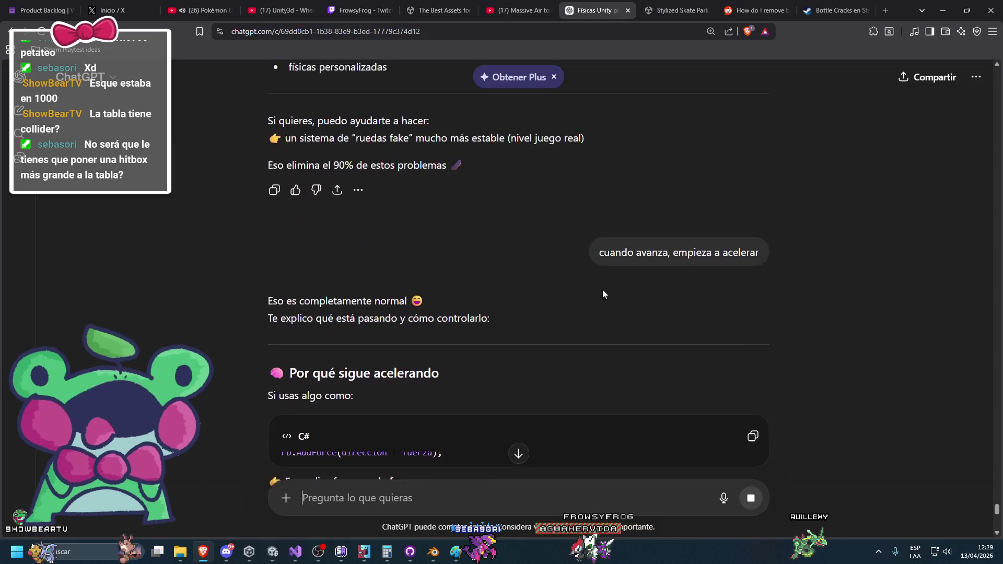
scroll(541, 328, down, 5)
Step: Copy the foreach motor-torque loop from Skateboard.cs into the question and resend it
key(alt+Tab)
mouse_move(353, 298)
mouse_down()
mouse_move(293, 304)
mouse_move(256, 274)
mouse_up()
key(ctrl+c)
key(alt+Tab)
scroll(626, 272, up, 2)
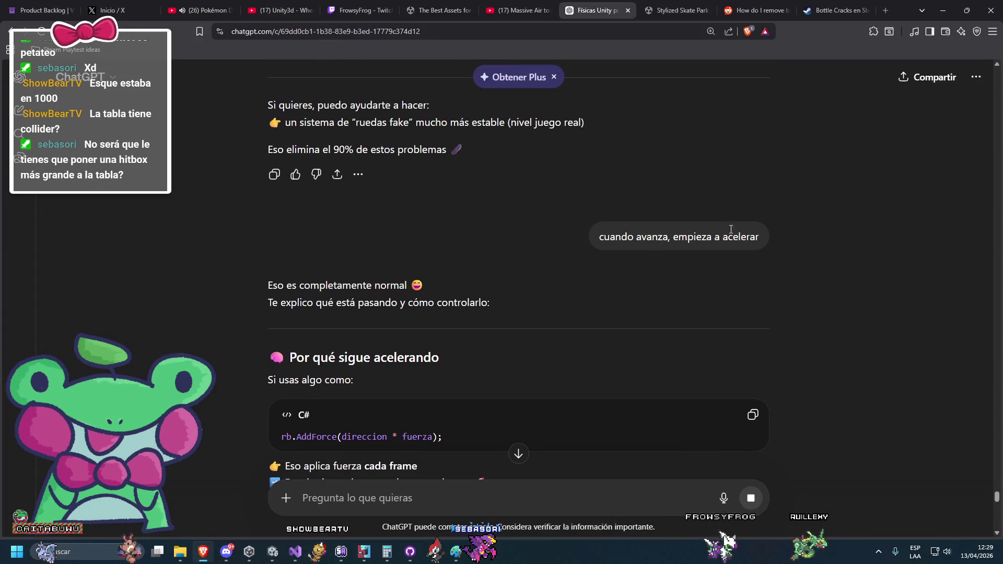
click(759, 263)
key(shift+Return)
key(shift+Return)
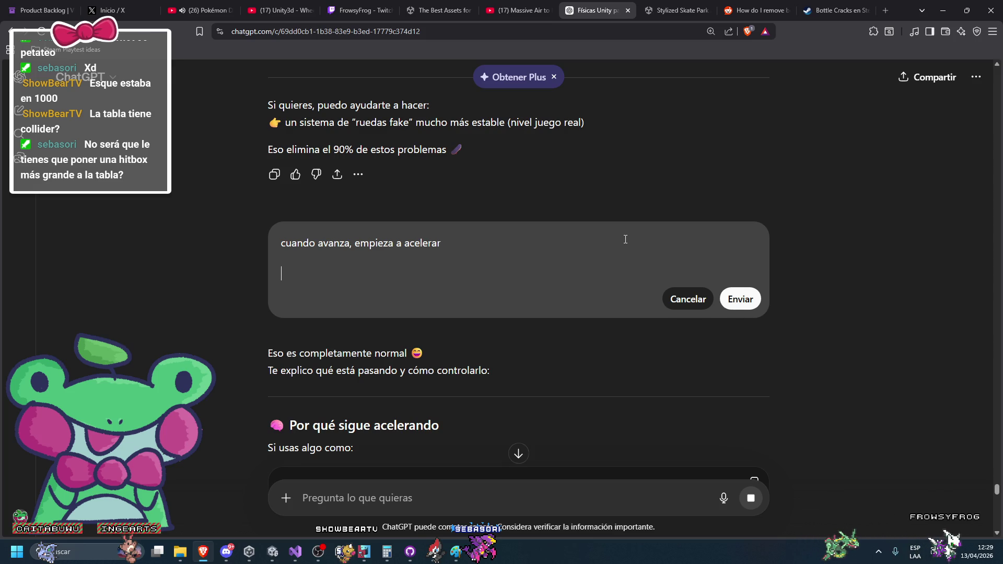
key(ctrl+v)
click(738, 343)
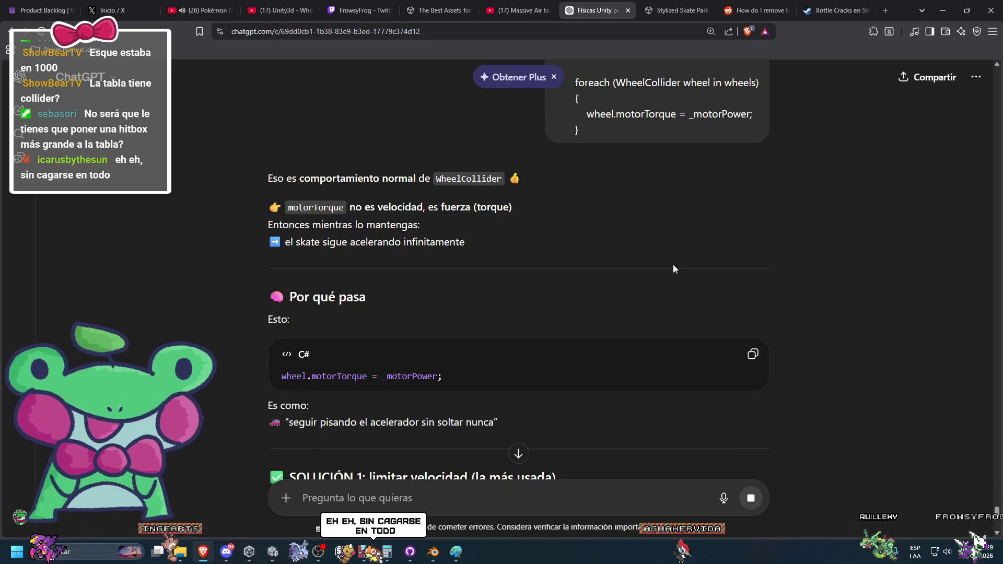
Step: Read ChatGPT's explanation that motor torque is force, not speed ('no es velocidad, es fuerza')
scroll(672, 269, down, 1)
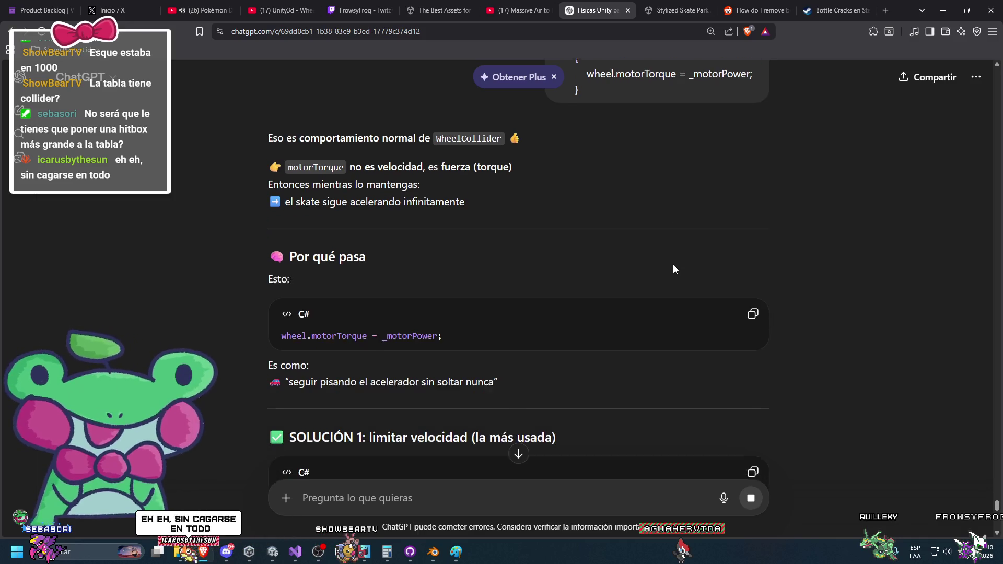
scroll(672, 269, down, 1)
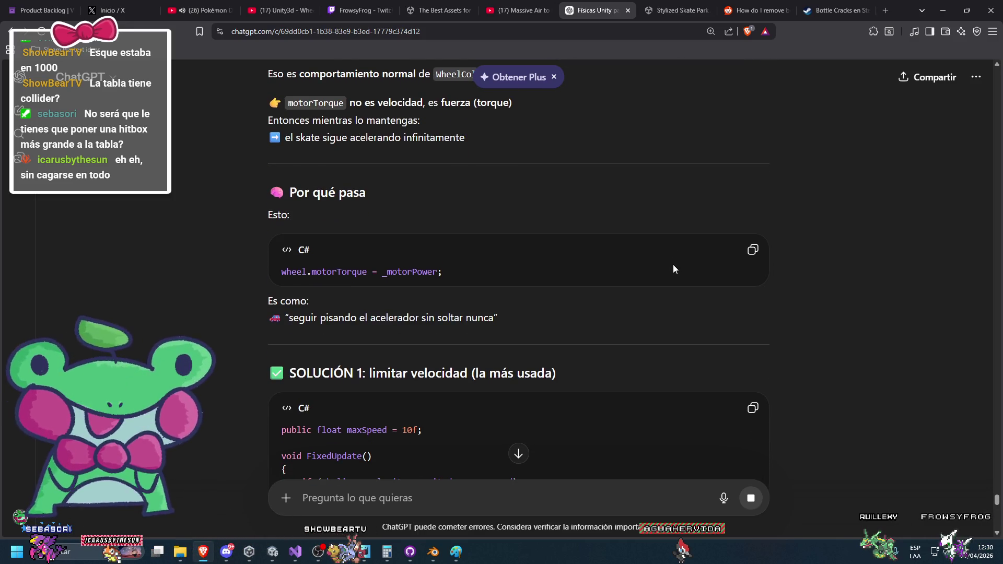
scroll(673, 268, up, 1)
drag(352, 152, 479, 157)
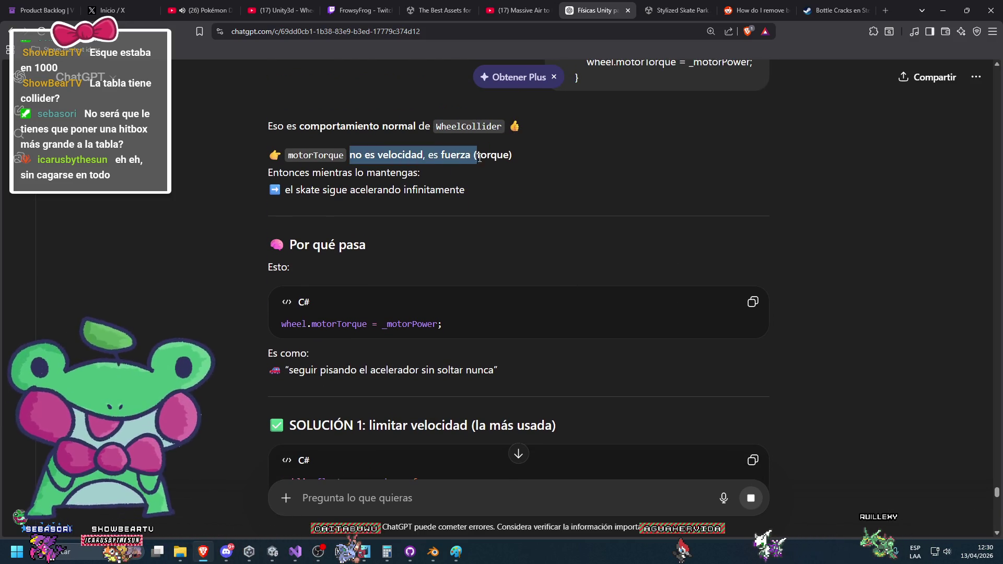
click(354, 178)
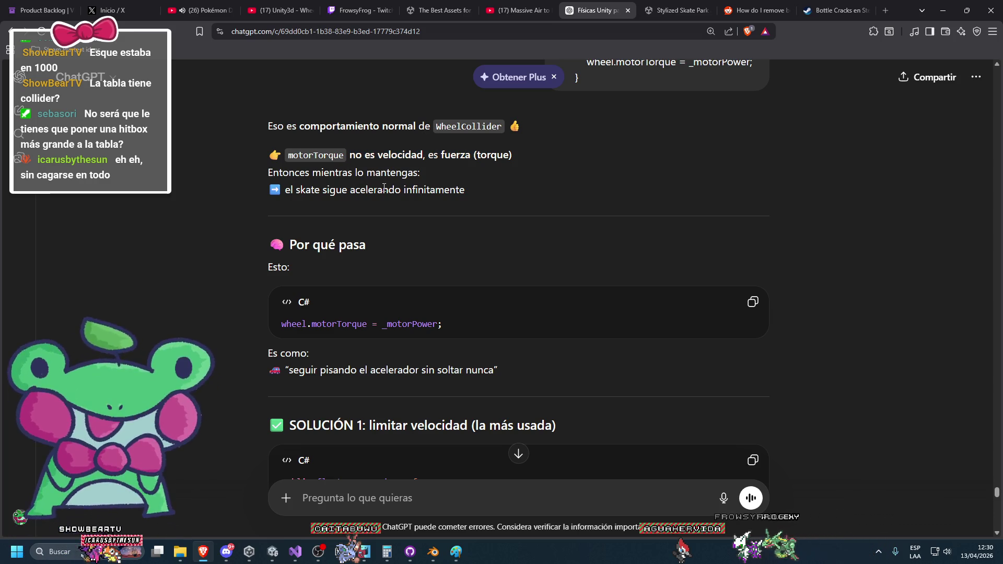
scroll(440, 187, down, 3)
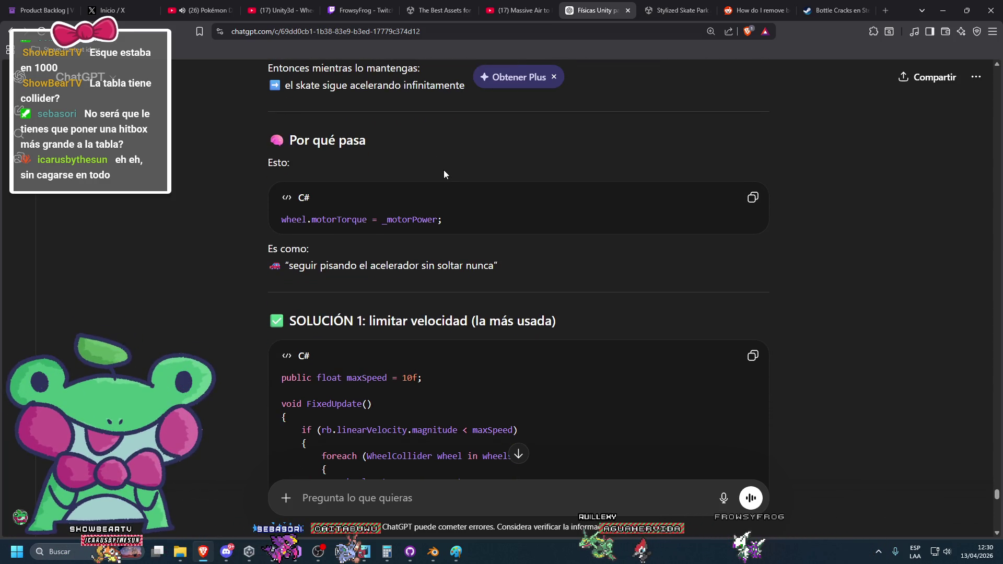
scroll(444, 170, down, 2)
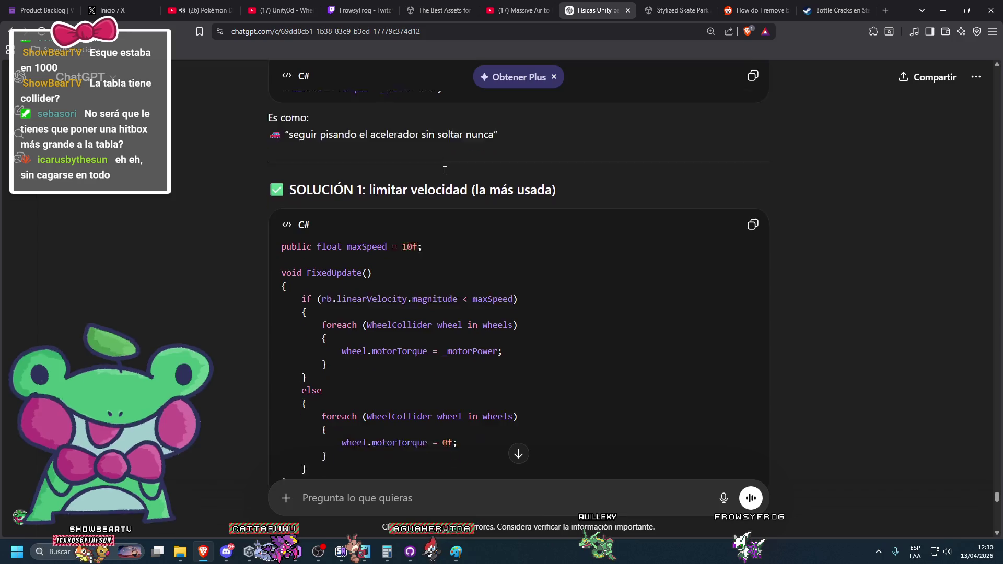
scroll(448, 172, up, 2)
scroll(451, 167, up, 3)
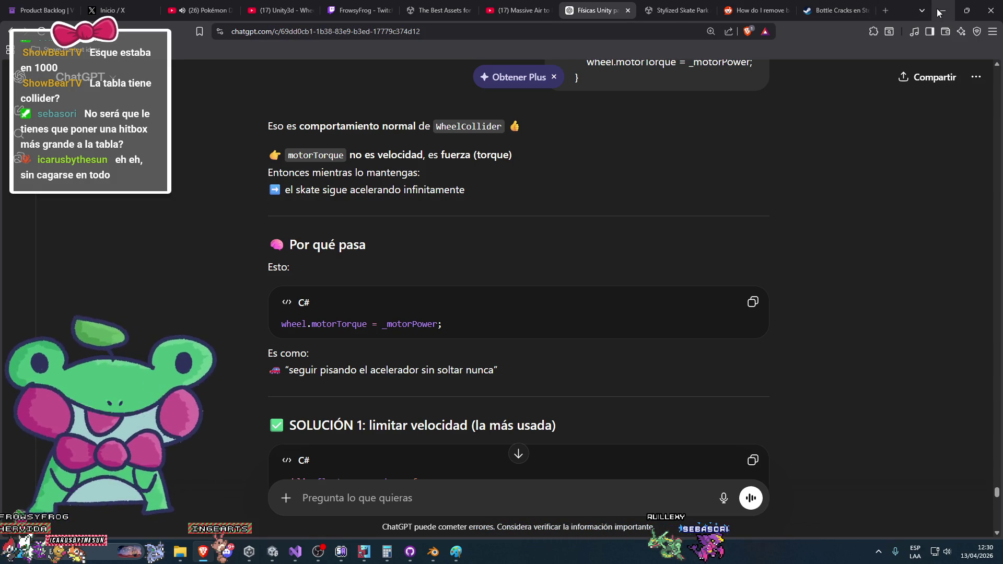
Step: Go through the suggested fixes: speed limit, smooth torque curve and automatic brake
scroll(794, 162, down, 3)
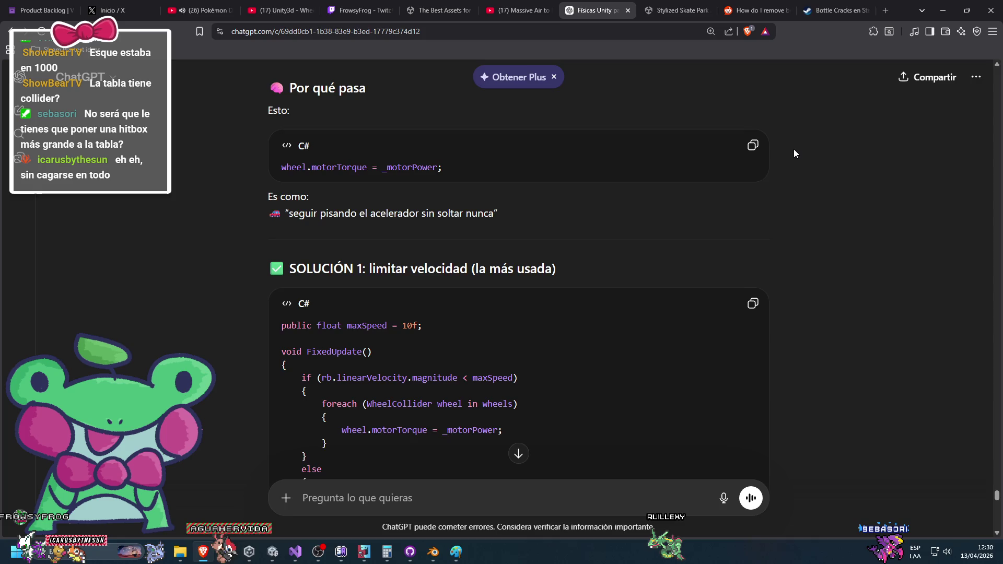
scroll(794, 150, down, 2)
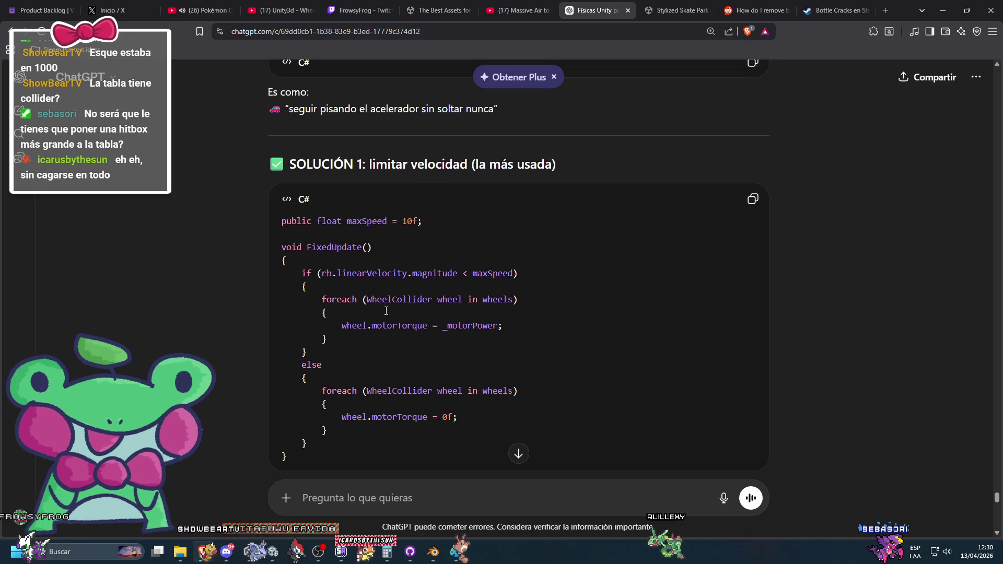
scroll(387, 311, down, 5)
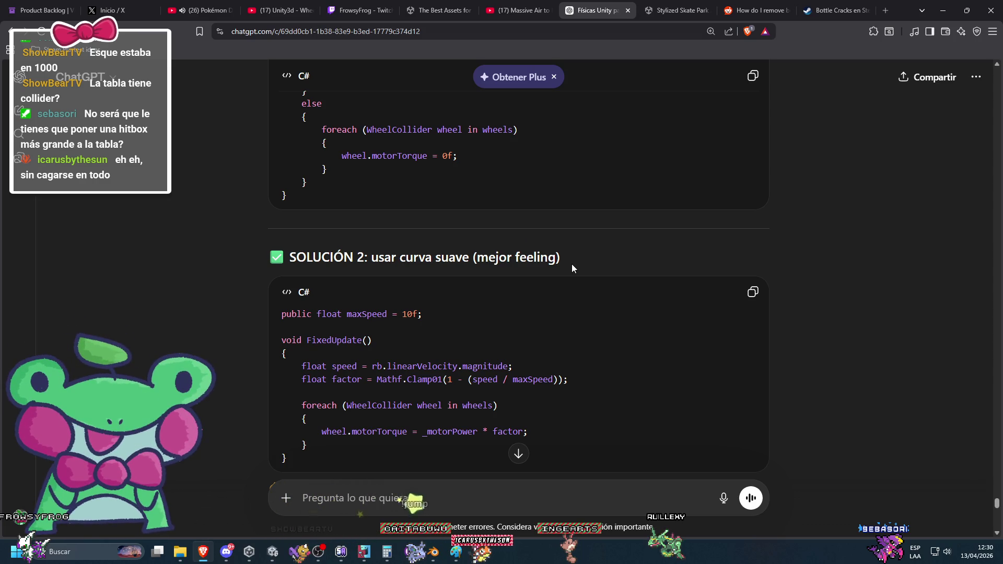
scroll(572, 264, down, 3)
scroll(571, 264, down, 5)
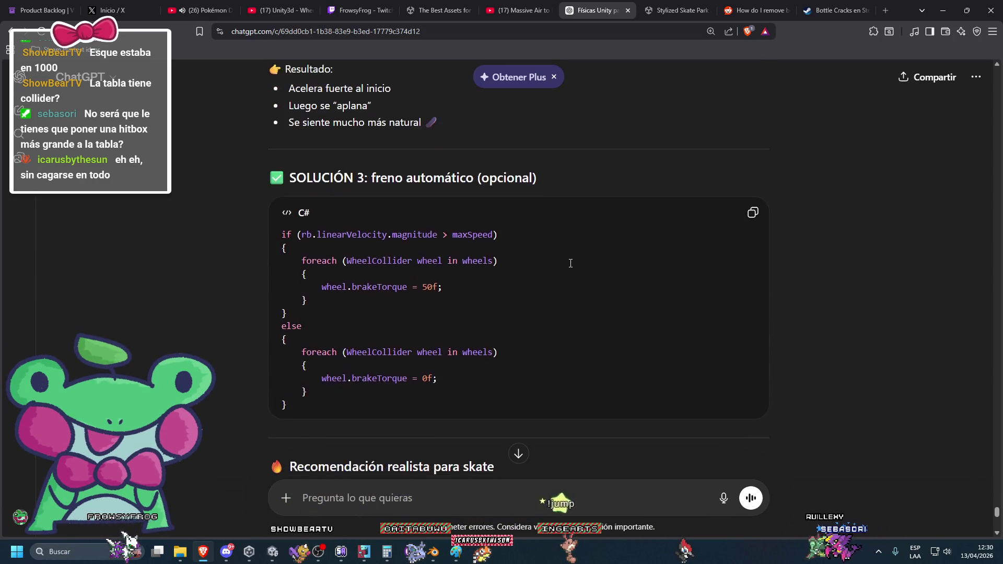
scroll(570, 263, down, 3)
click(887, 7)
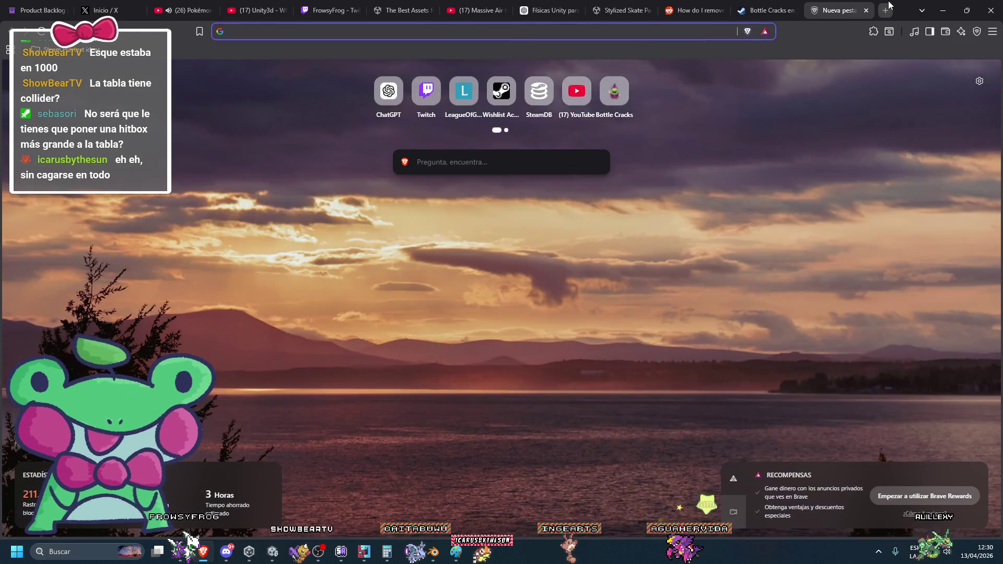
Step: Search 'wheel collider constant speed unity' and open the Unity Discussions thread on wheel rotation speed
text(wheel collider )
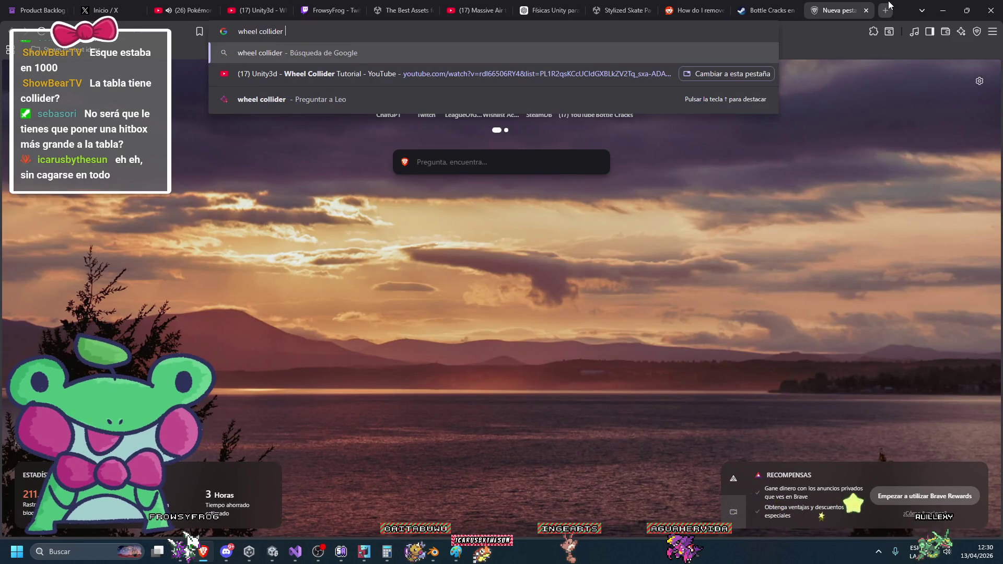
text(constant speed unit)
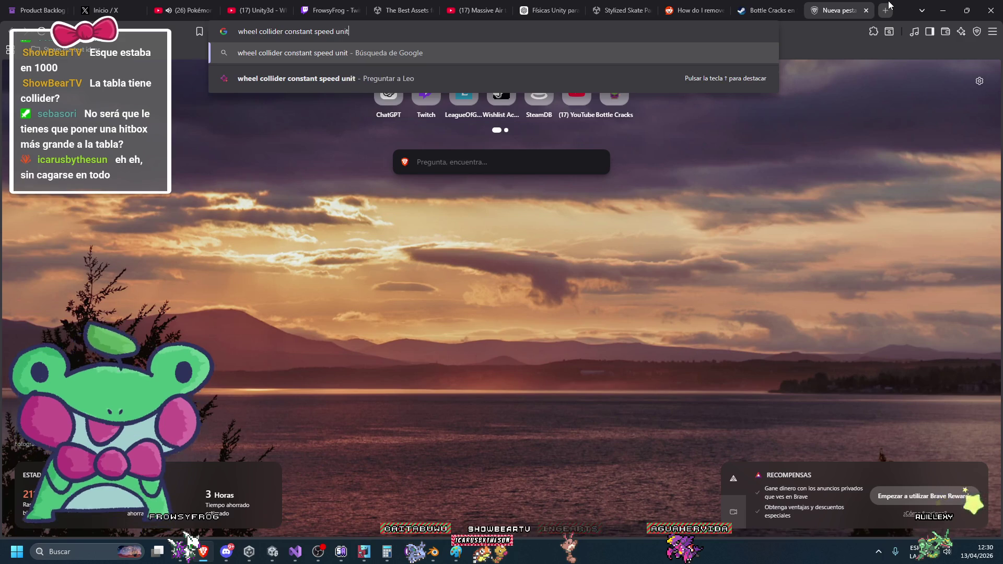
text(y)
key(Return)
scroll(472, 202, down, 8)
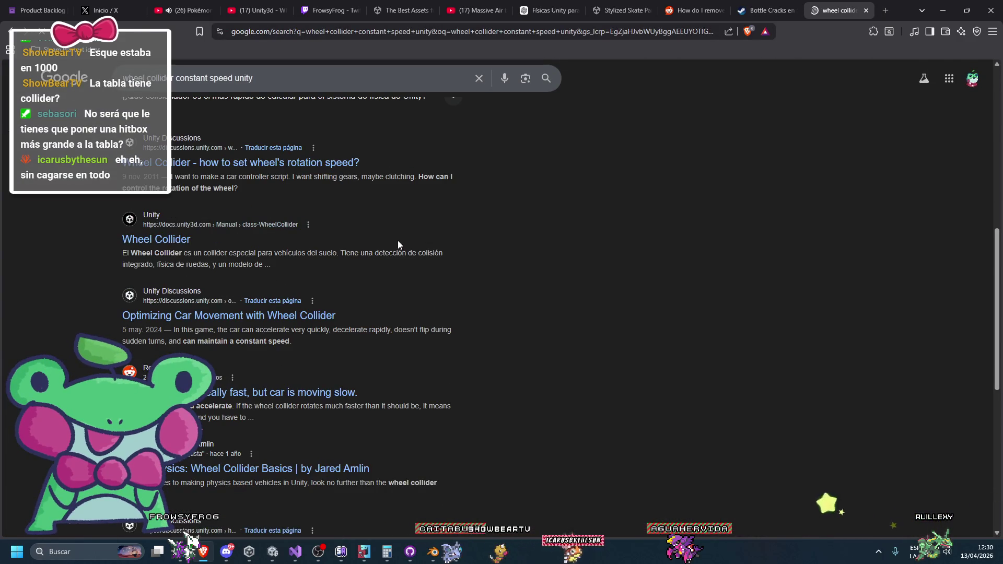
scroll(280, 264, up, 1)
right_click(290, 219)
click(366, 229)
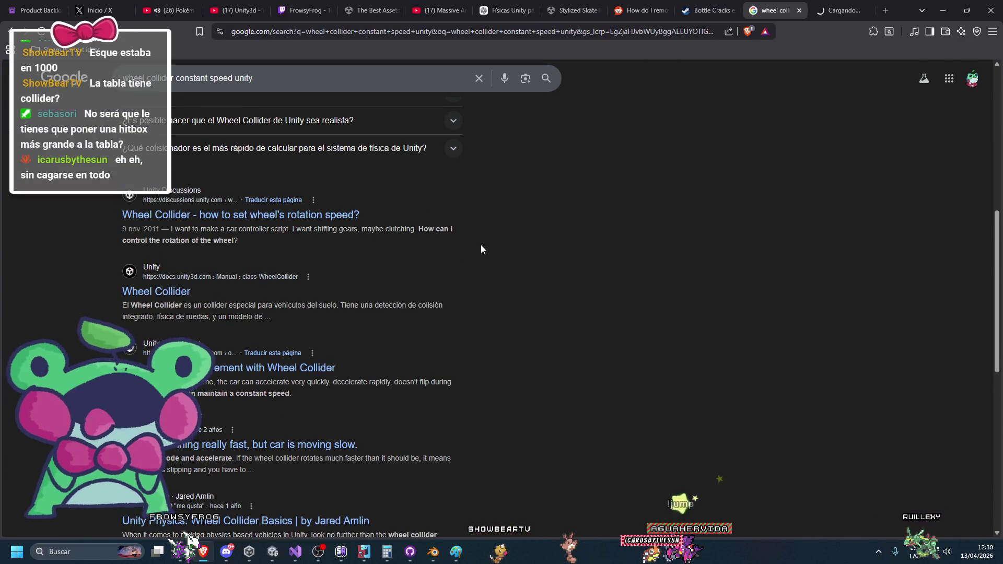
click(838, 10)
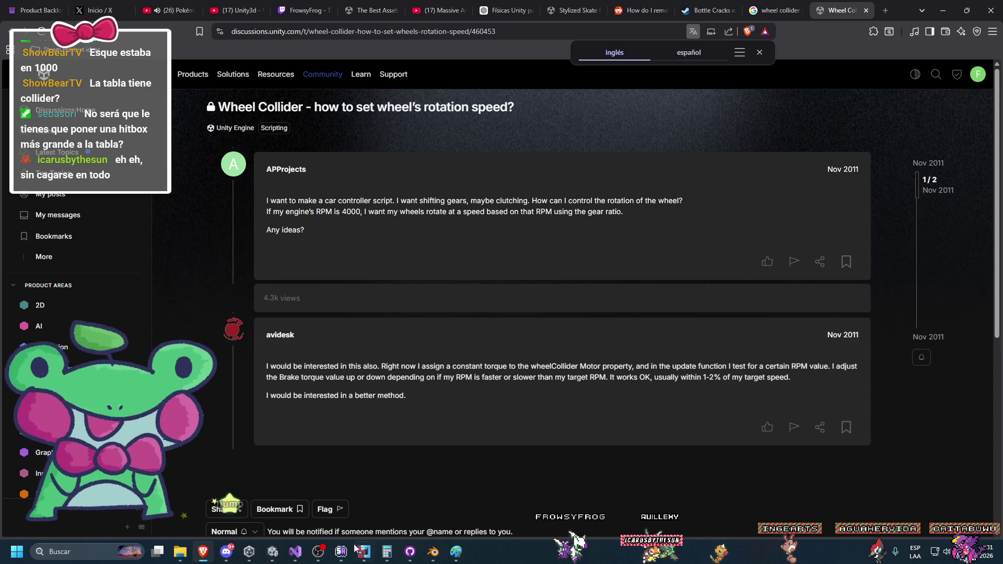
click(272, 552)
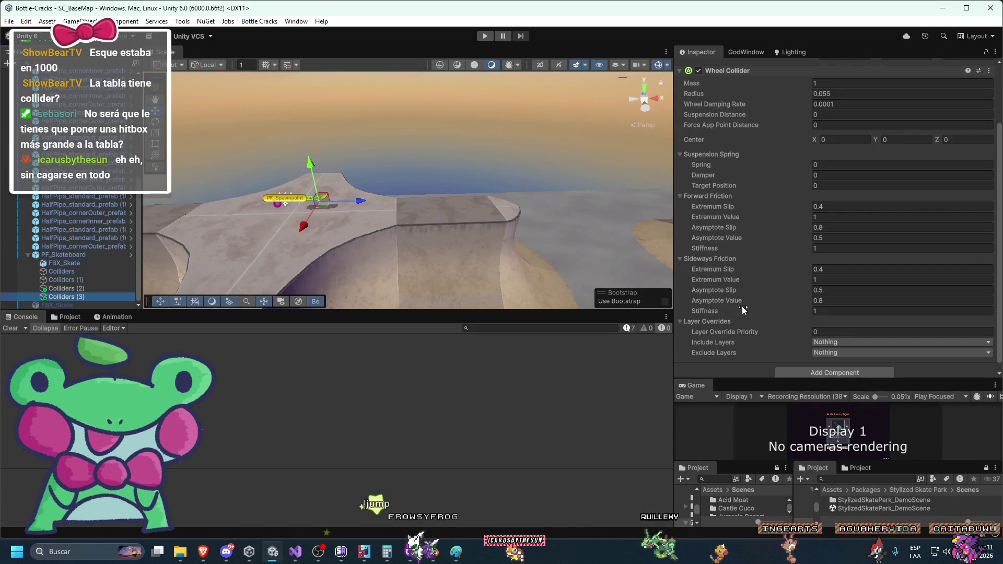
Step: Add a Constant Force component to the wheel collider object by searching 'force'
scroll(727, 199, up, 2)
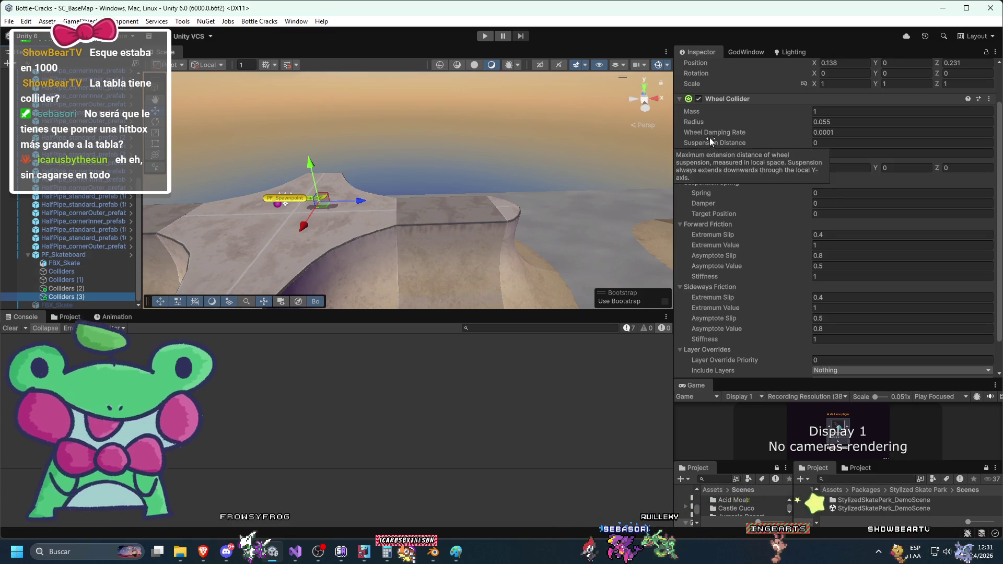
scroll(723, 284, down, 3)
click(791, 366)
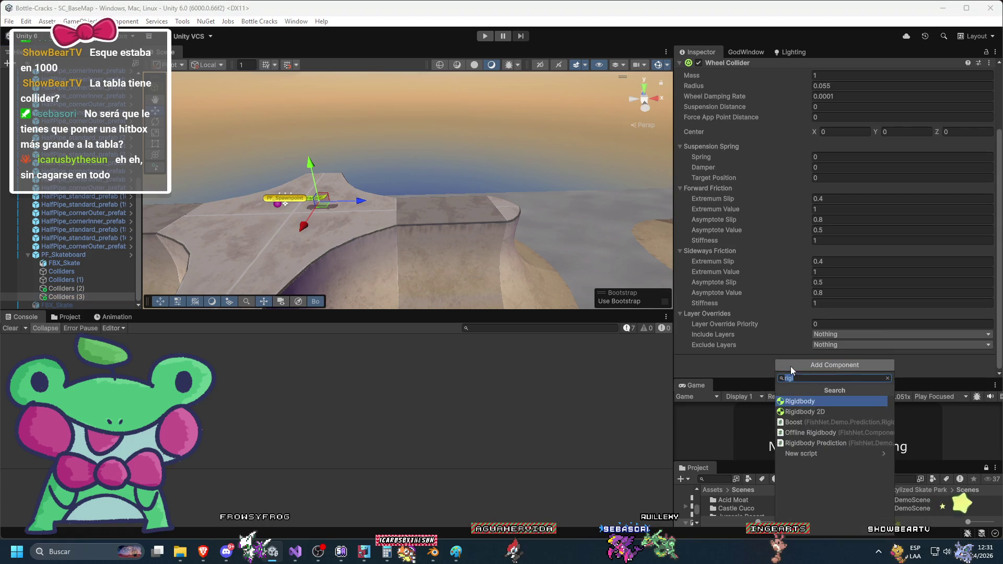
text(mo)
key(BackSpace)
key(BackSpace)
text(force)
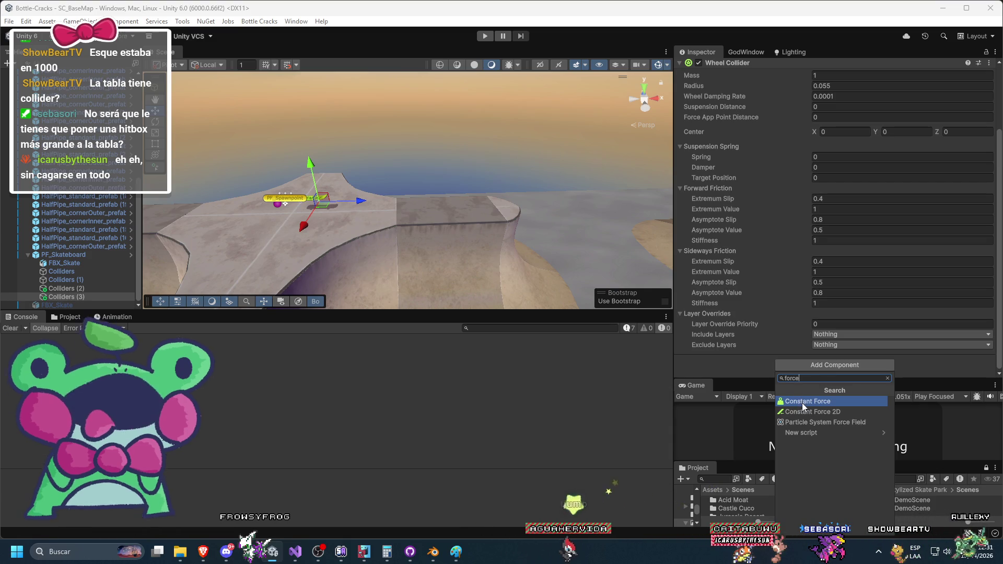
click(807, 402)
scroll(753, 305, down, 3)
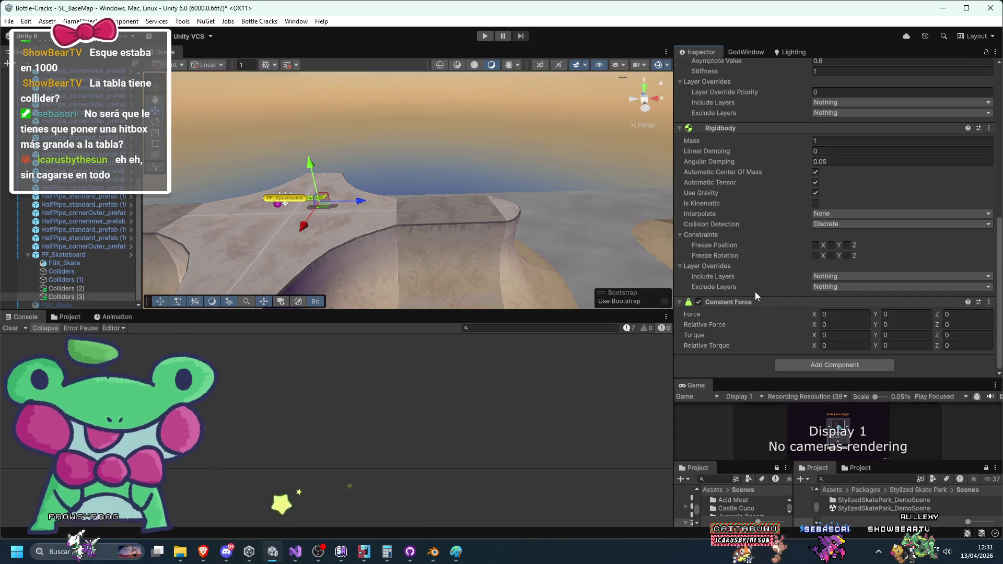
scroll(751, 294, up, 2)
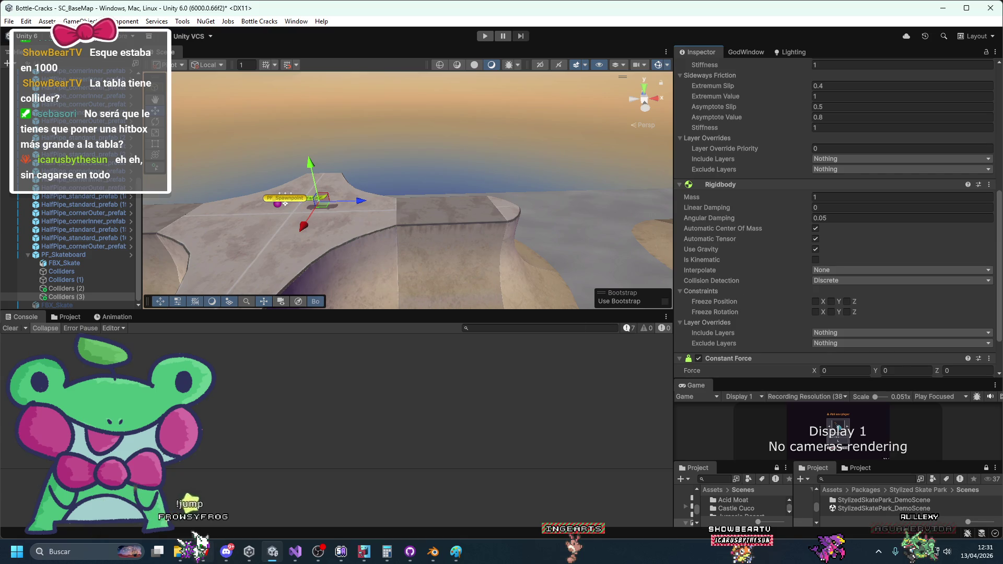
key(alt+Tab)
click(445, 8)
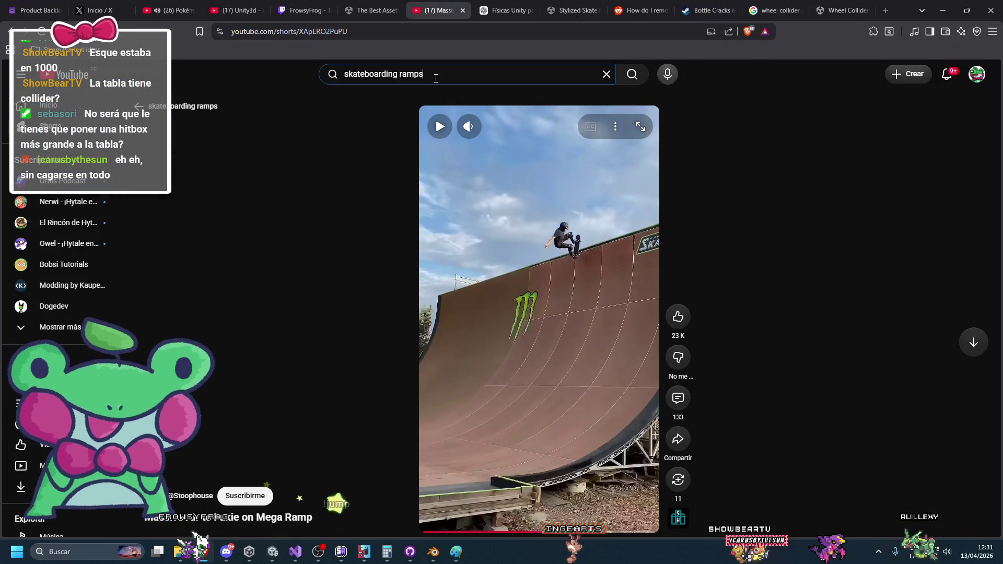
Step: Search YouTube for 'unity constant torque' and skim the AddTorque tutorial results before returning to Unity
click(433, 75)
text(unity constant torque)
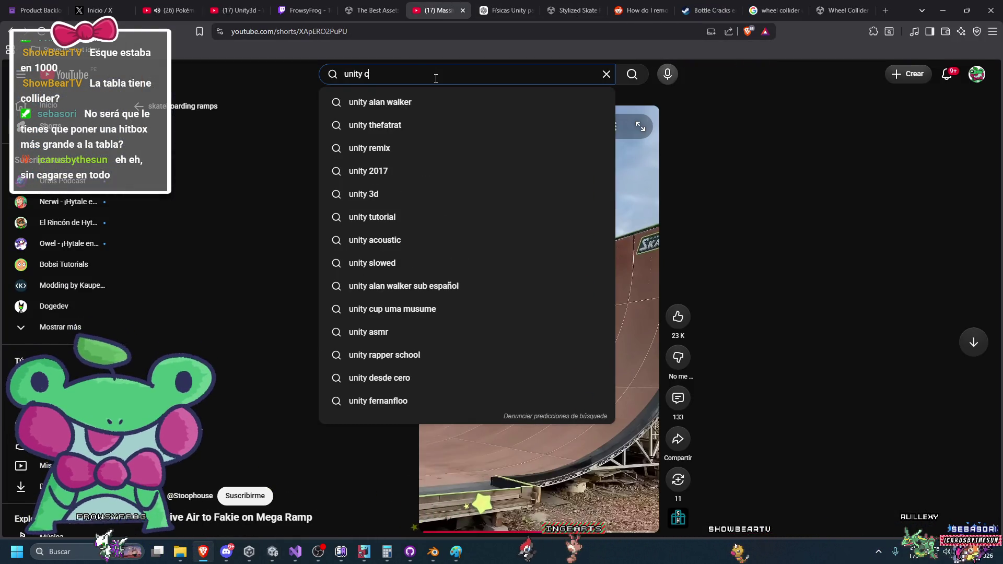
key(Return)
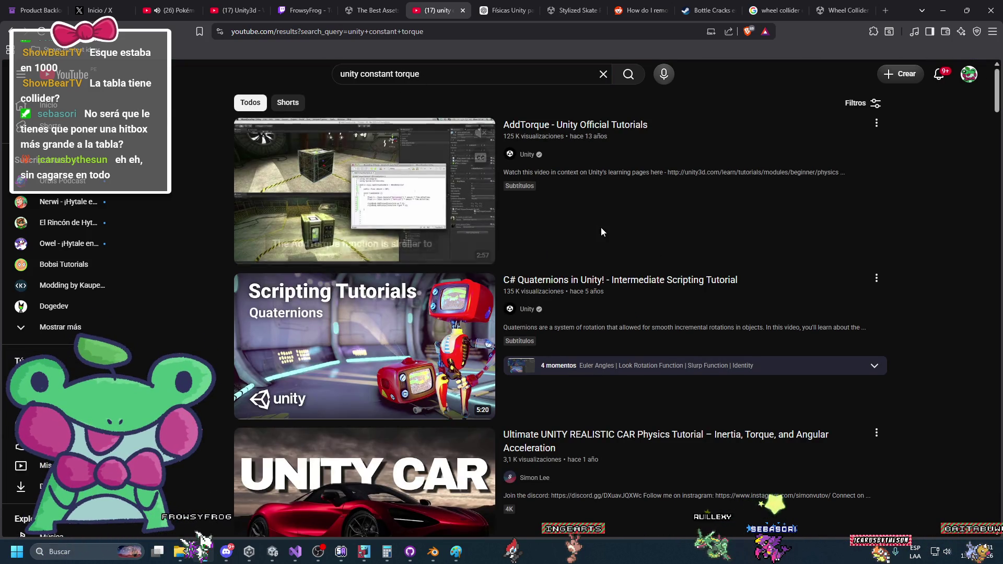
scroll(537, 276, down, 5)
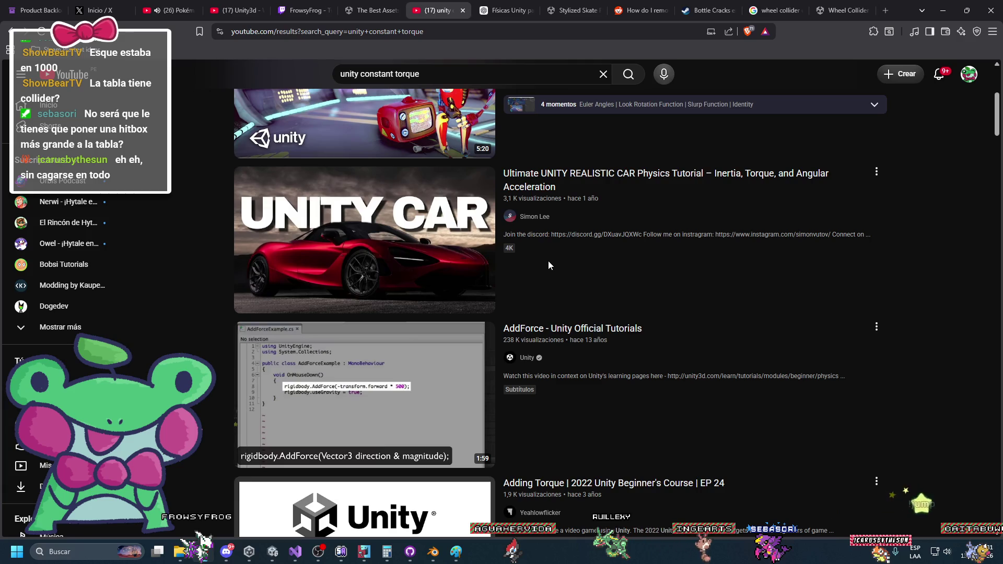
scroll(540, 267, down, 4)
scroll(542, 272, down, 3)
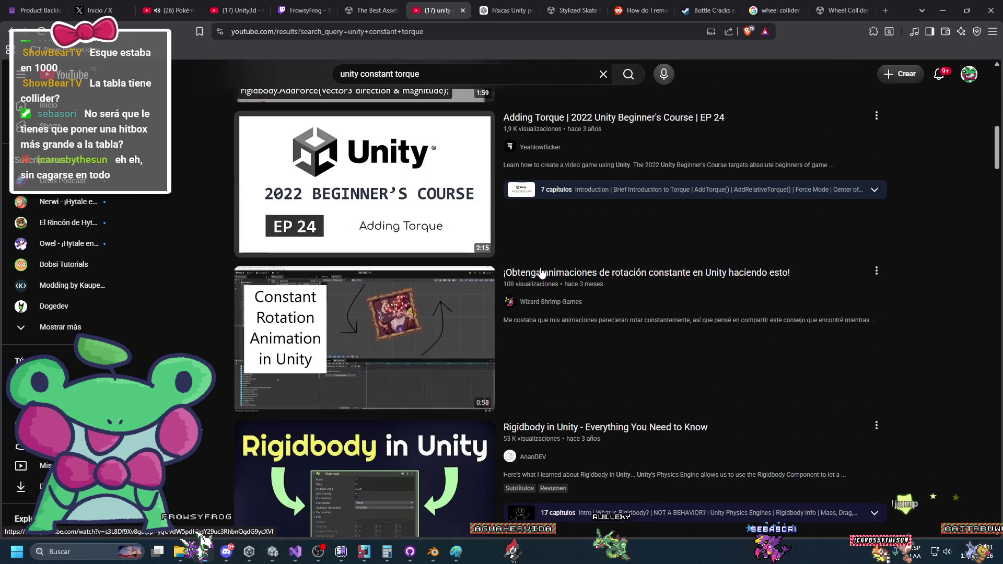
scroll(542, 272, down, 3)
scroll(542, 271, down, 3)
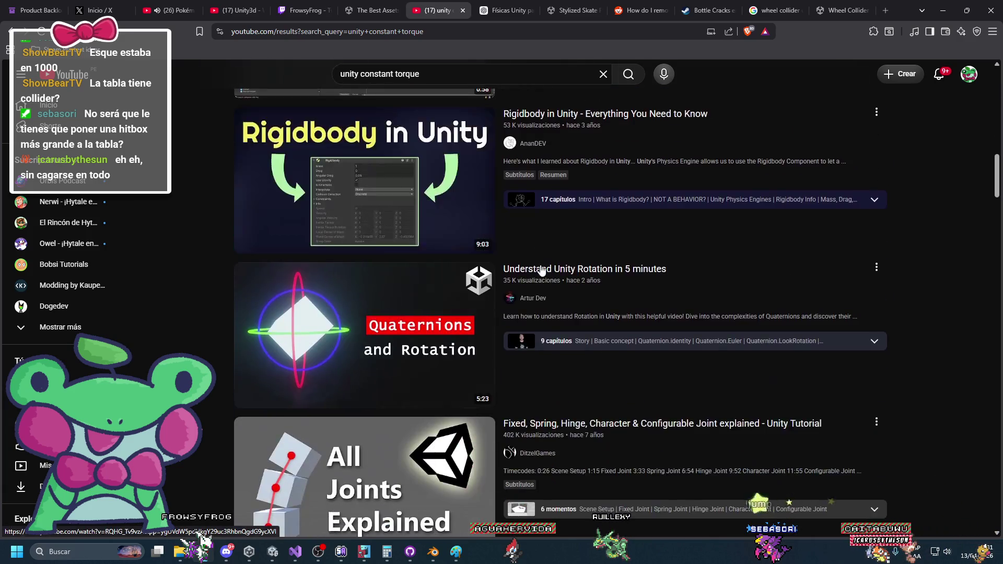
scroll(541, 270, down, 5)
key(alt+Tab)
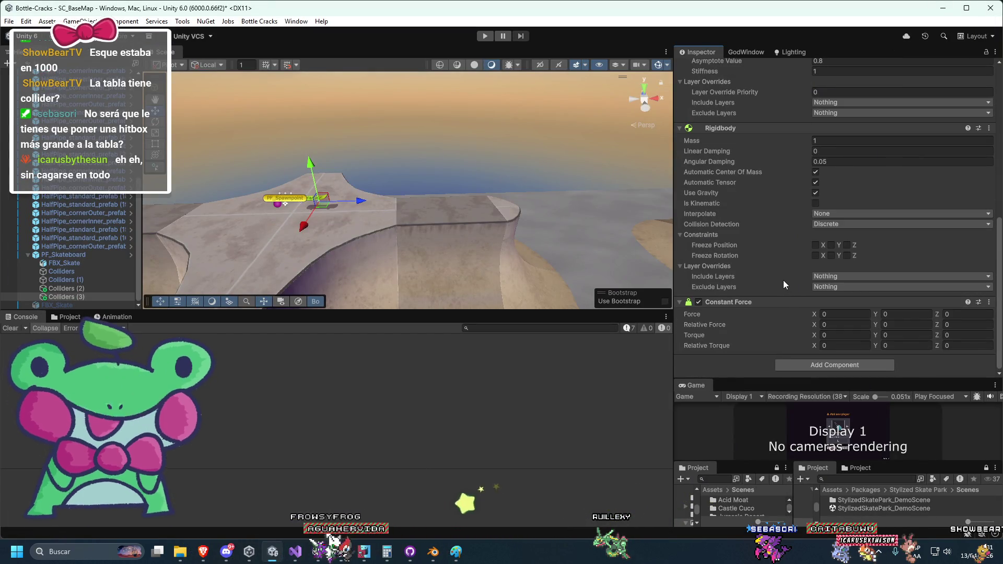
Step: Try removing the Rigidbody component and dismiss the warning that Constant Force depends on it
right_click(738, 127)
click(765, 175)
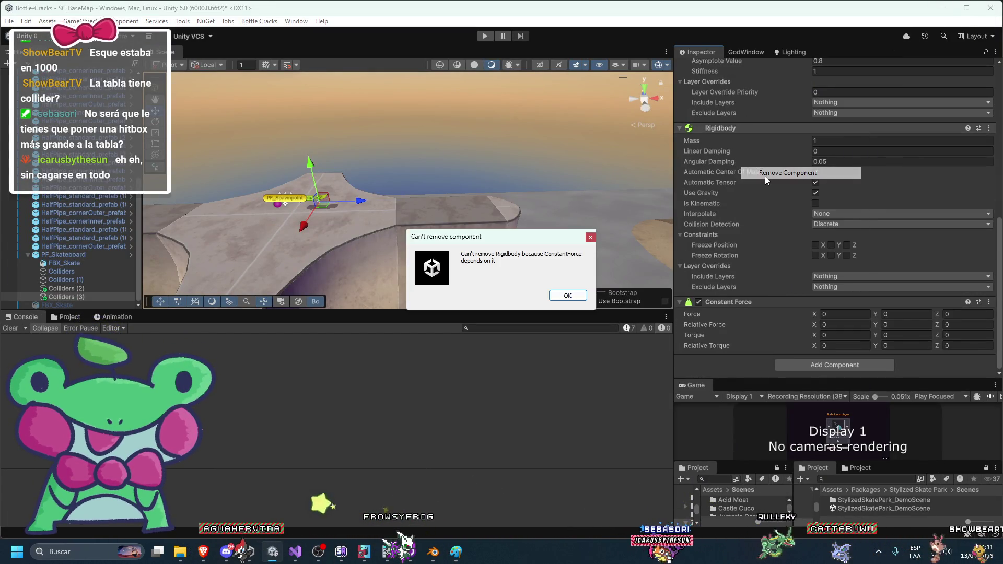
click(568, 295)
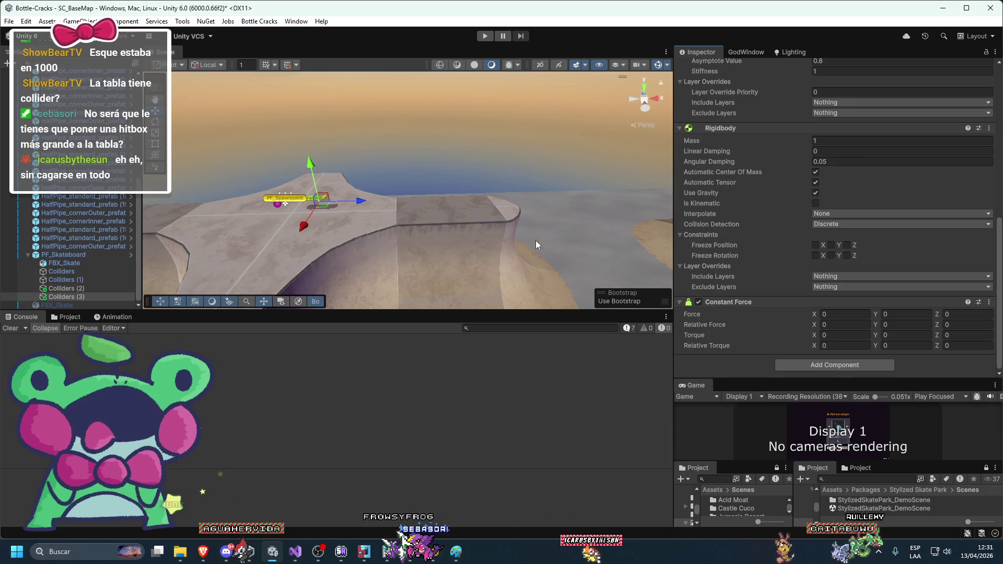
Step: Select a collider under the skateboard, then bring up the Wheel Colliders tutorial video
drag(666, 192, 442, 193)
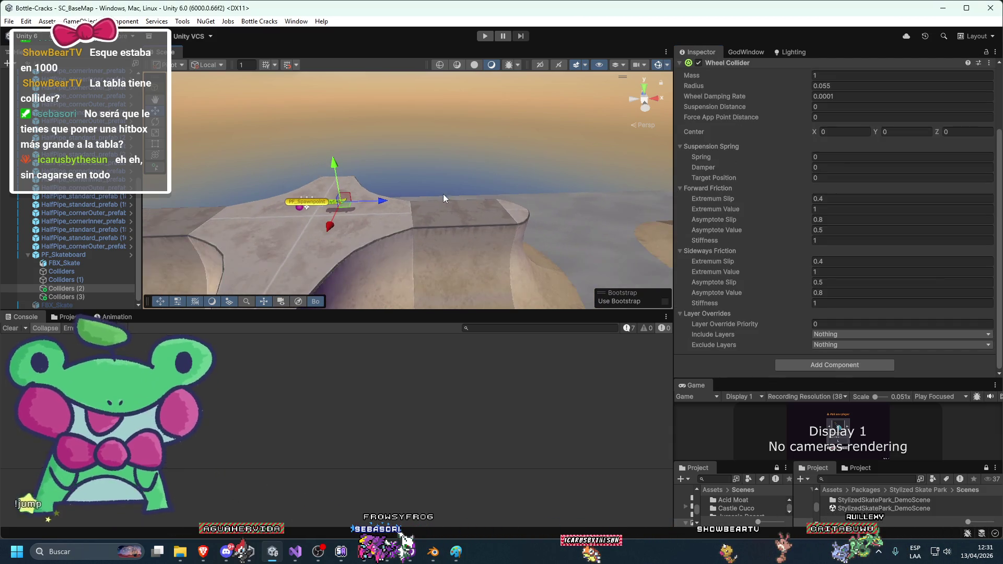
click(515, 206)
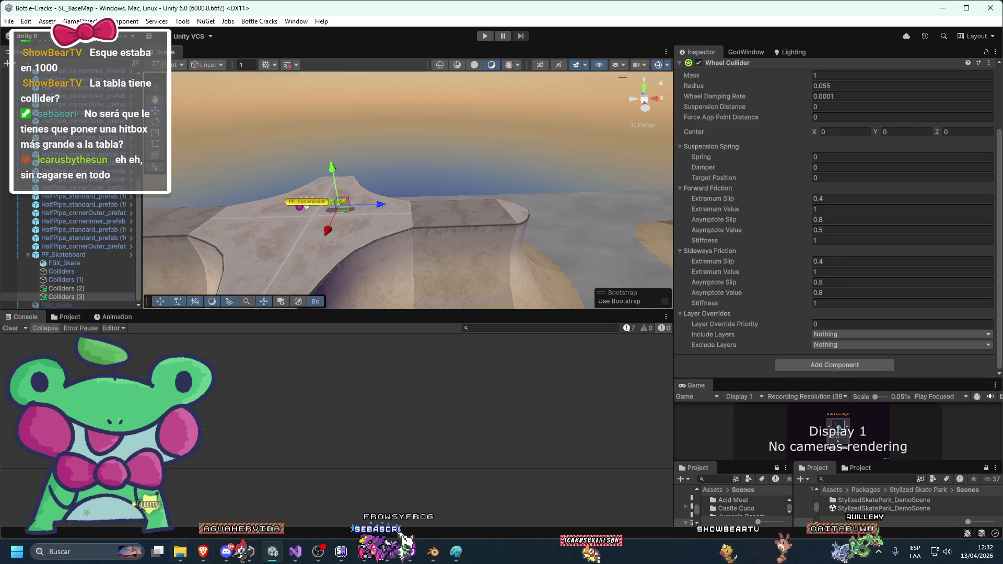
click(203, 552)
click(376, 10)
click(235, 10)
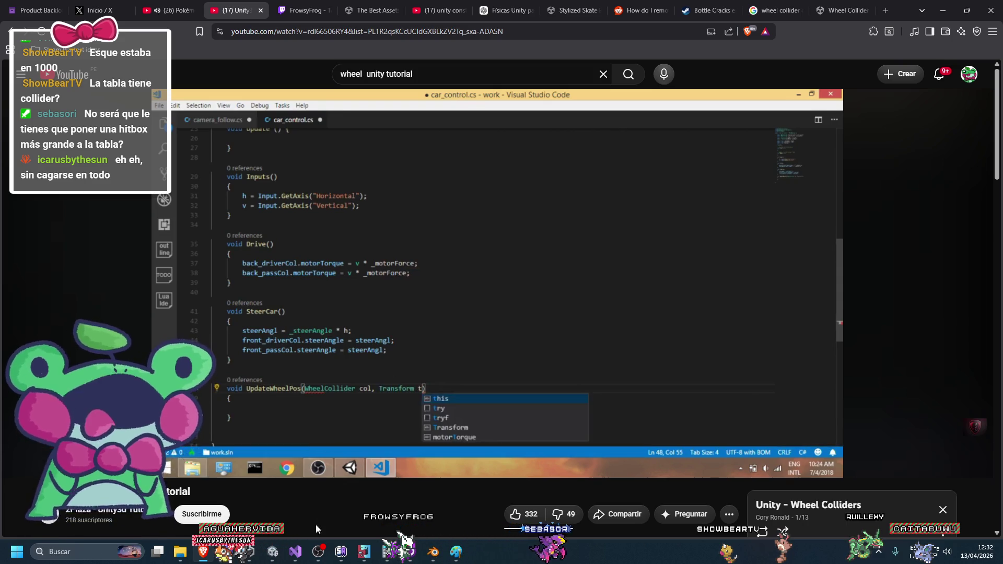
Step: Glance at Skateboard.cs, then play and pause the Wheel Colliders tutorial at its car_control.cs code
click(295, 551)
click(295, 553)
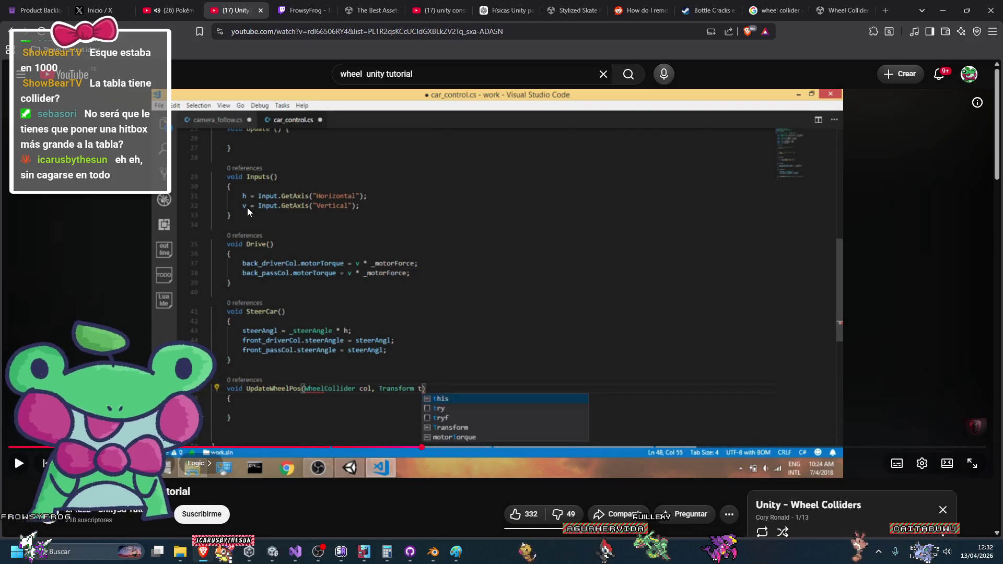
click(323, 215)
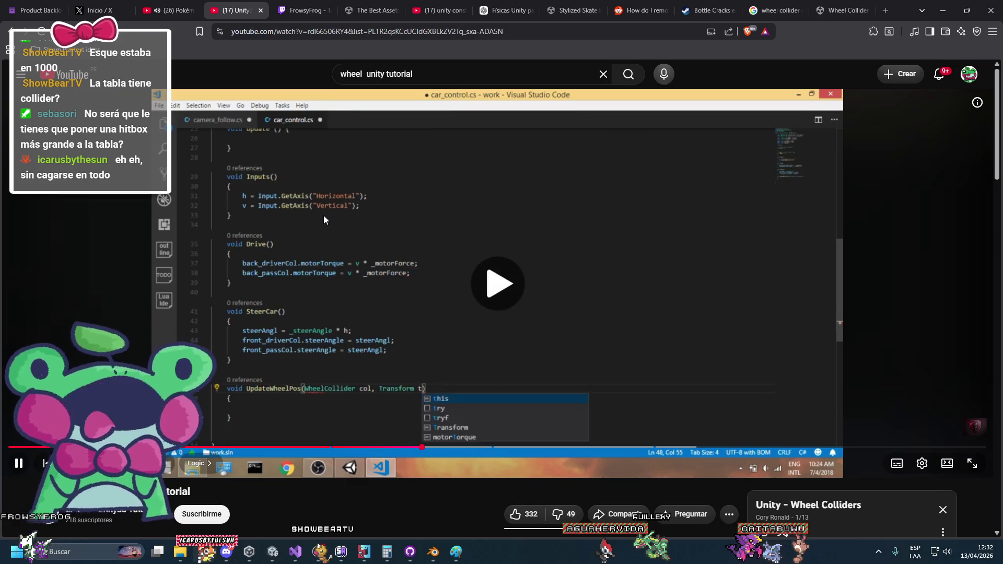
click(424, 226)
click(771, 10)
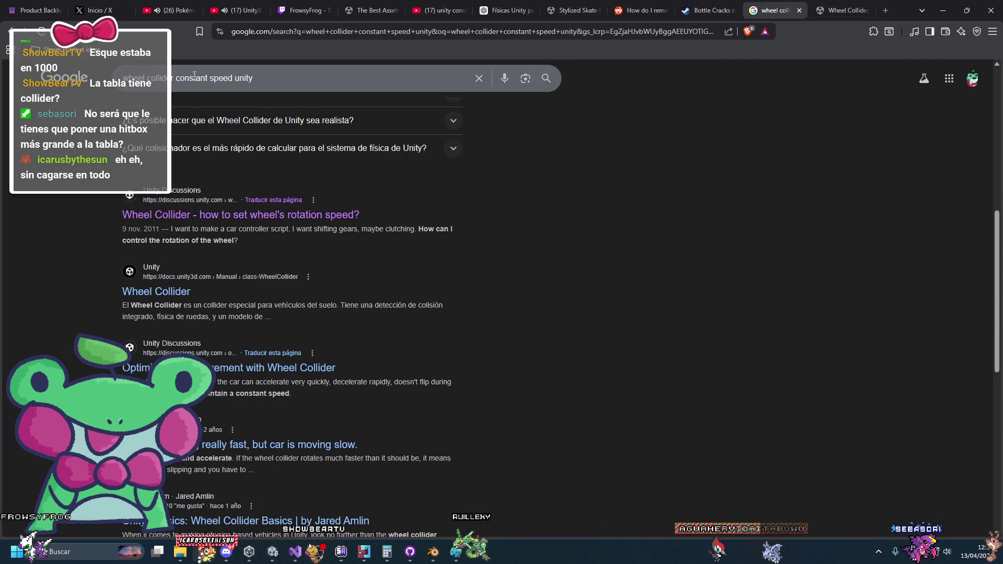
Step: Change the Google query to 'wheel collider max velocity unity' and scan the results
drag(176, 78, 230, 75)
text(max veloc)
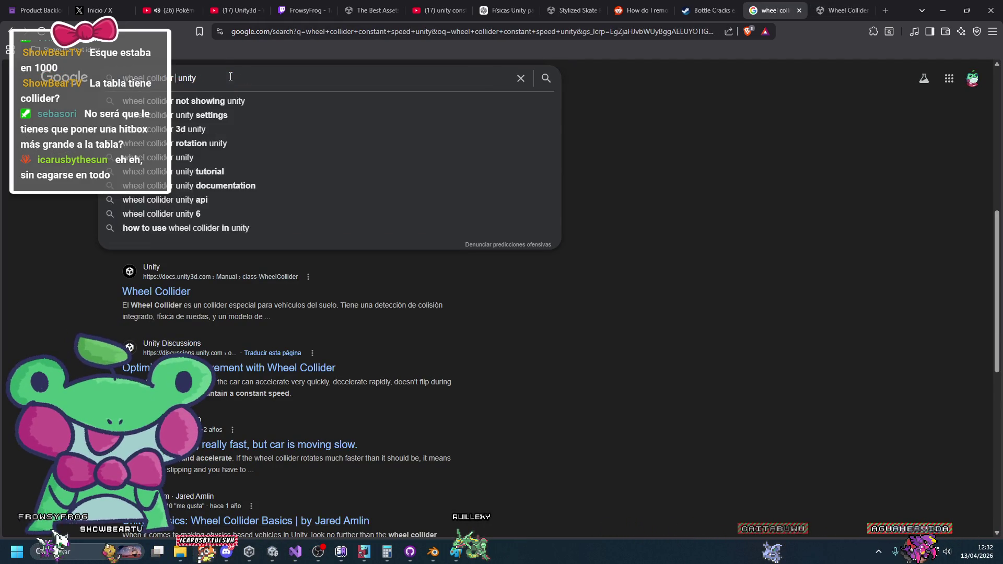
text(ity)
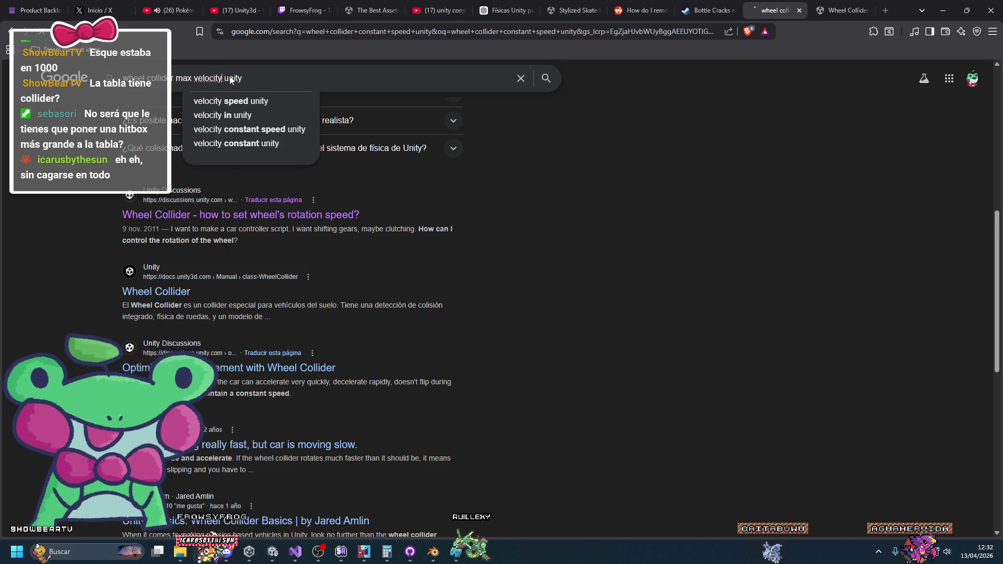
key(Return)
scroll(397, 262, down, 4)
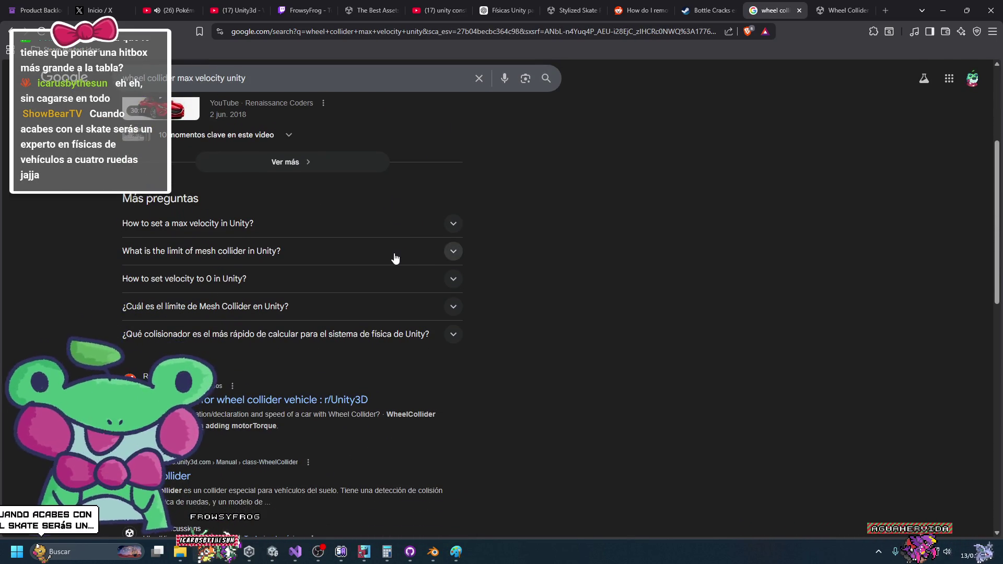
scroll(395, 258, down, 1)
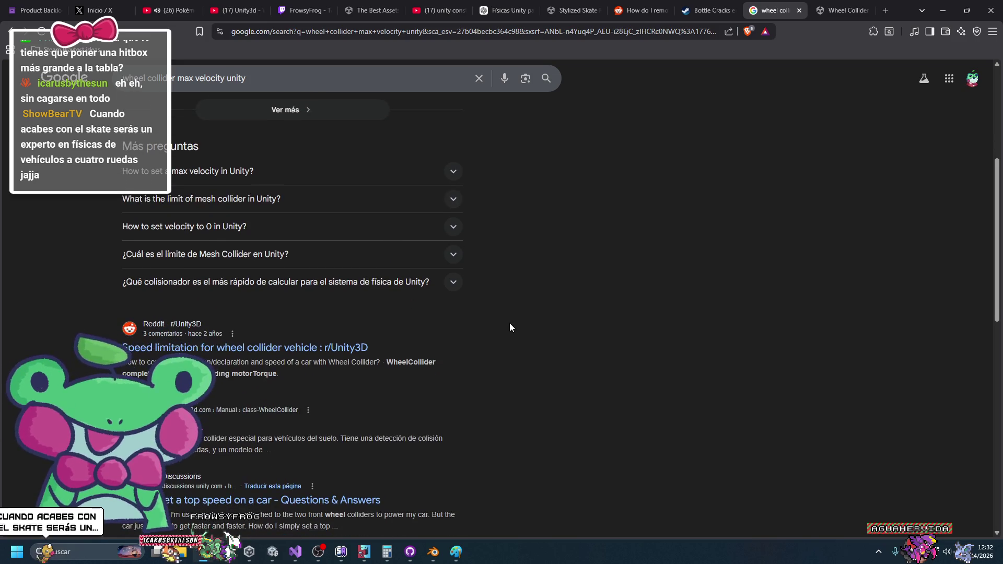
scroll(476, 319, down, 1)
Step: Read the Reddit speed-limitation thread, then return to the search results
click(356, 299)
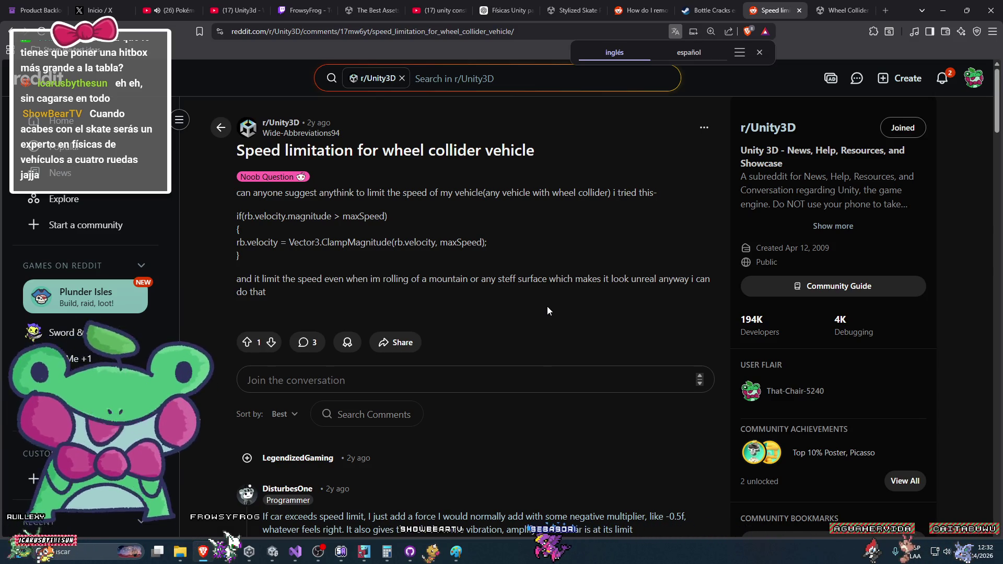
scroll(544, 304, down, 2)
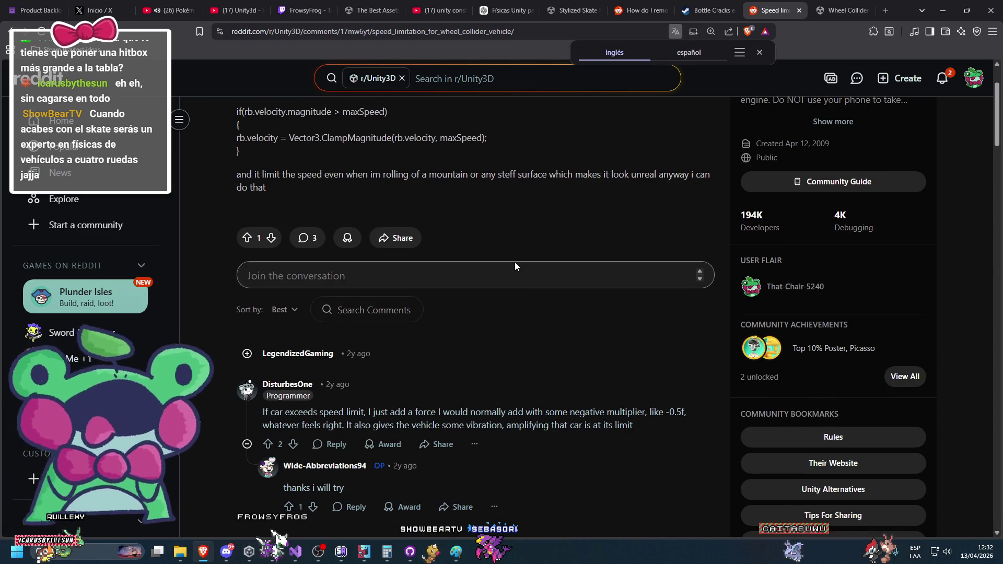
scroll(512, 269, down, 1)
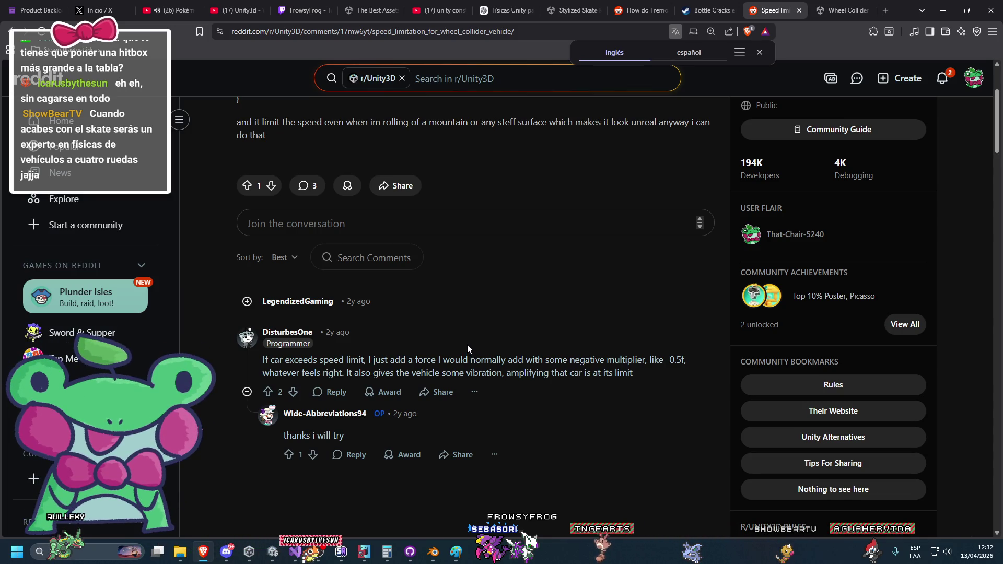
scroll(470, 334, up, 3)
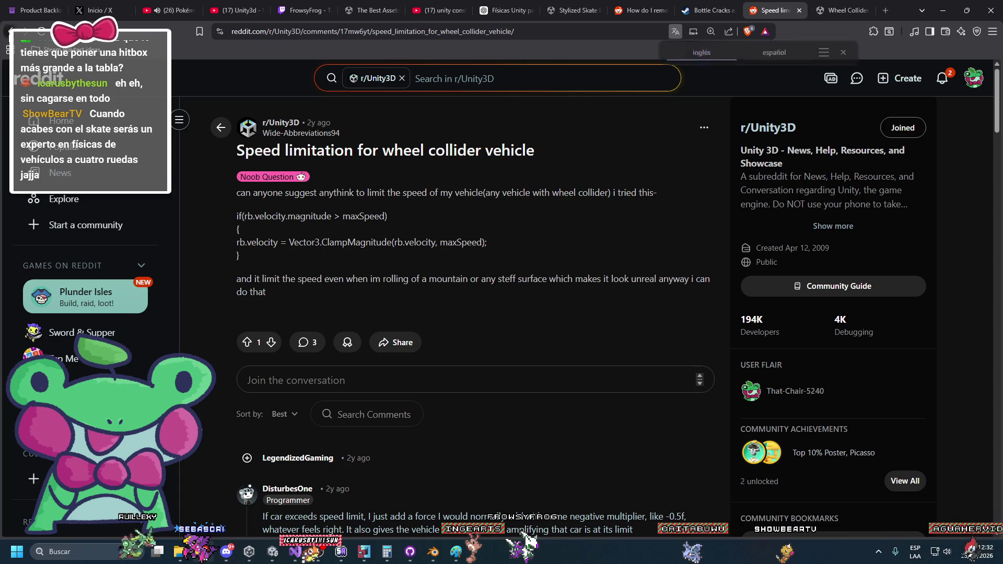
key(alt+Left)
scroll(338, 453, down, 1)
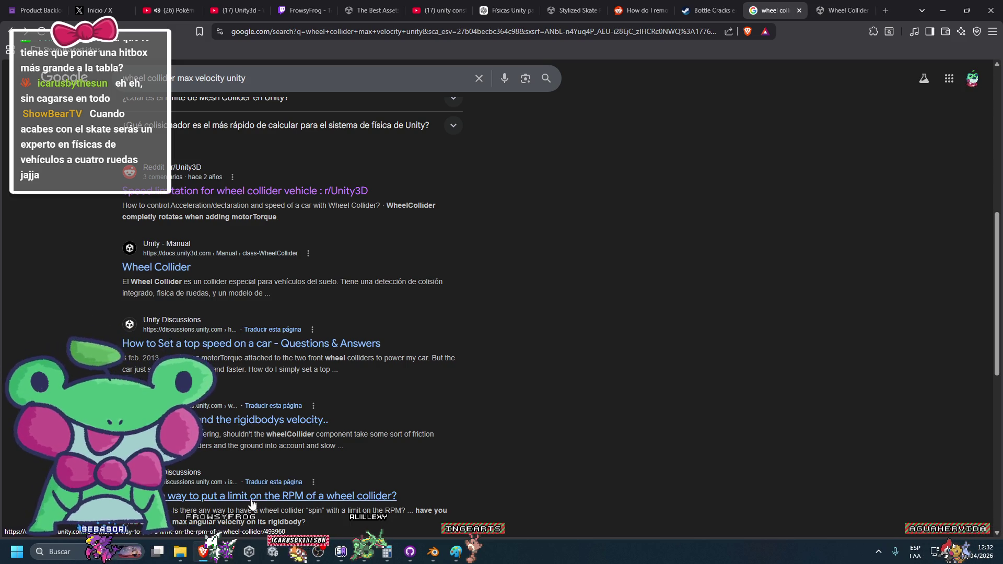
Step: Open the Unity Discussions thread on limiting wheel collider RPM and highlight its 'max angular velocity' suggestion
click(341, 503)
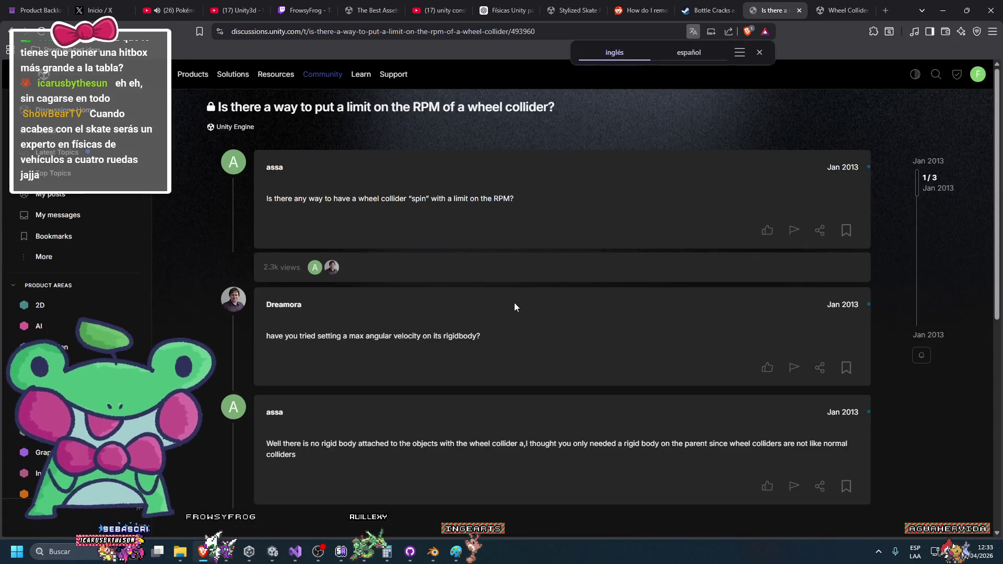
mouse_move(352, 338)
mouse_down()
mouse_move(401, 334)
mouse_move(348, 344)
mouse_up()
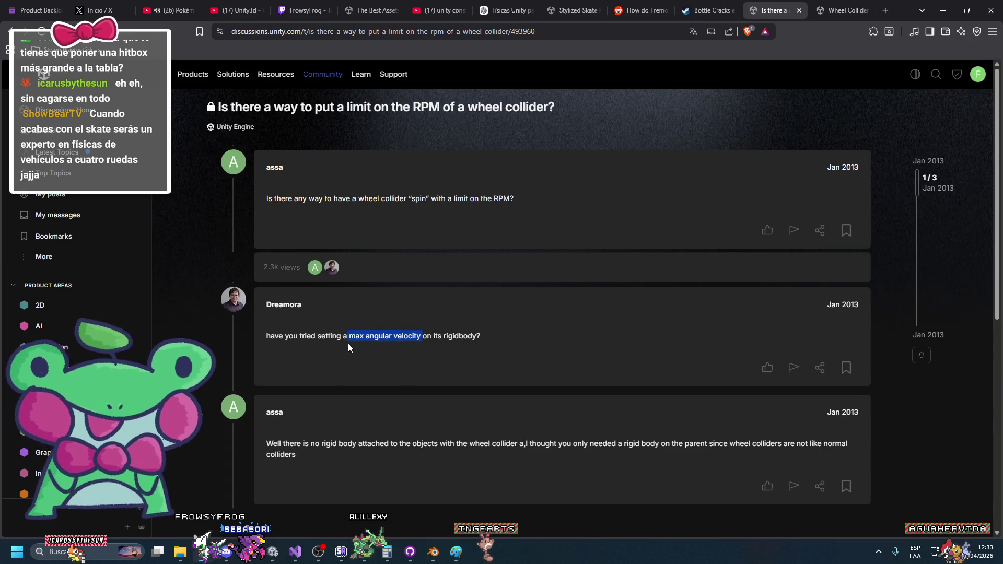
scroll(352, 377, down, 1)
click(328, 393)
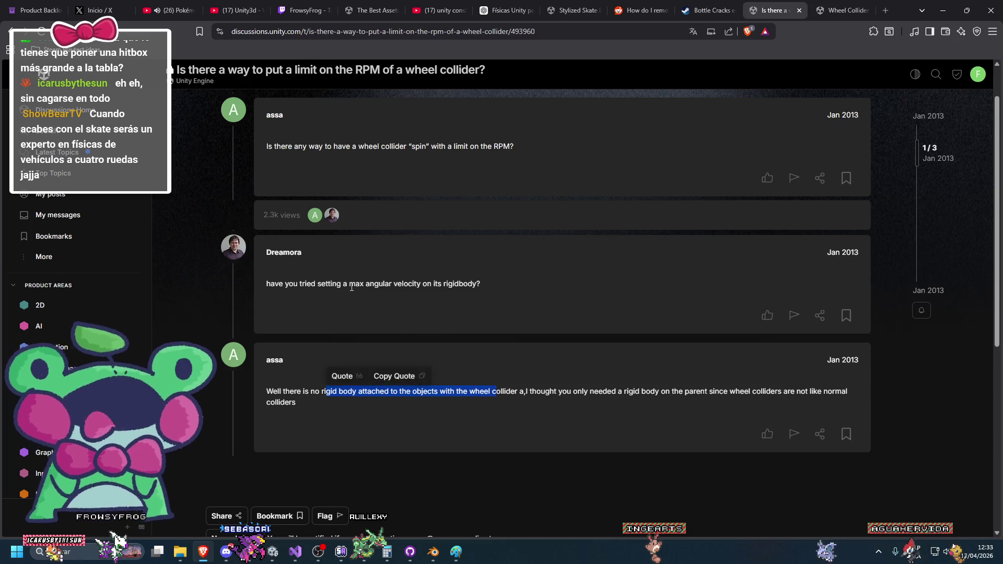
drag(349, 285, 413, 286)
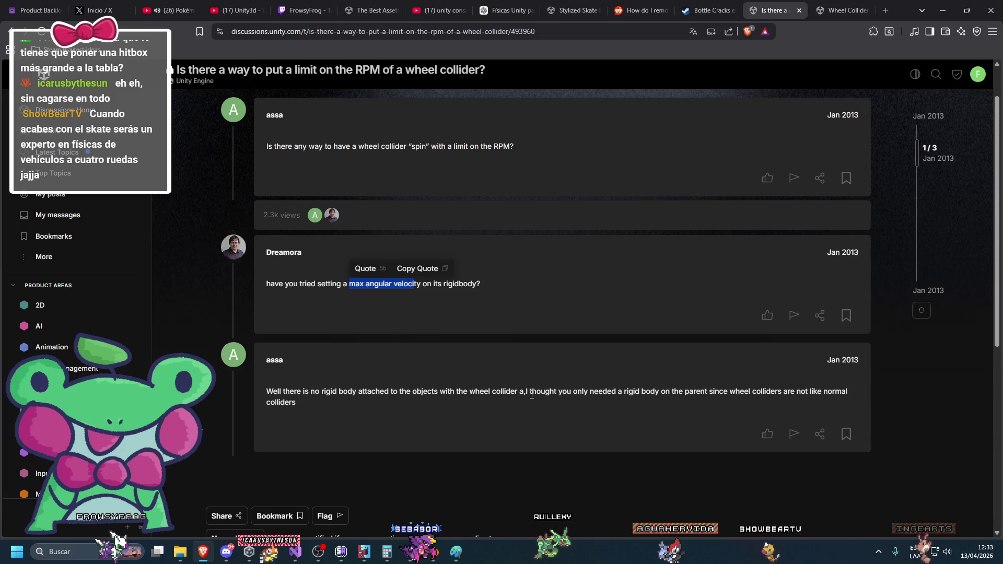
key(alt+Tab)
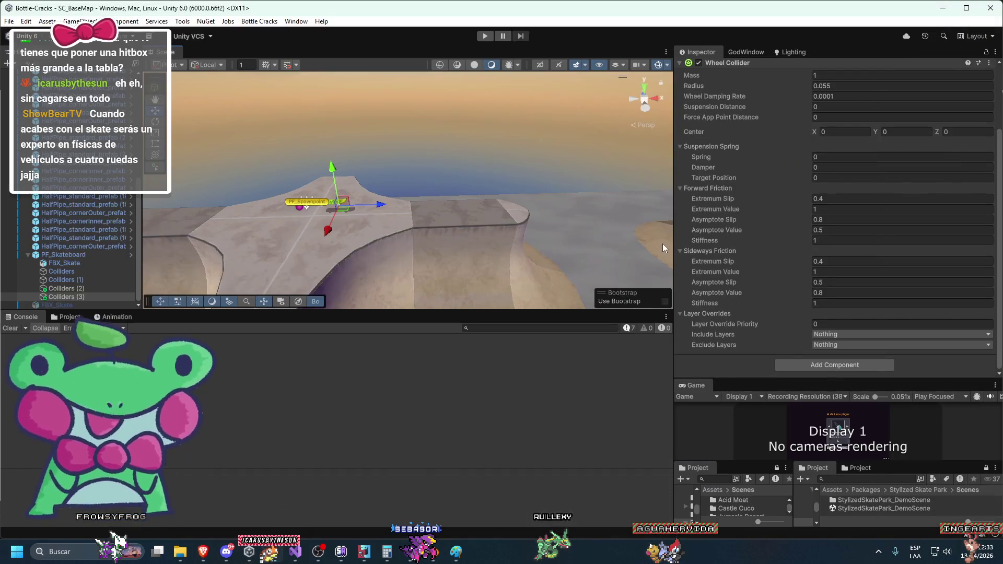
Step: Select PF_Skateboard, then multi-select Colliders through Colliders (3) to view their shared Wheel Collider settings
click(71, 256)
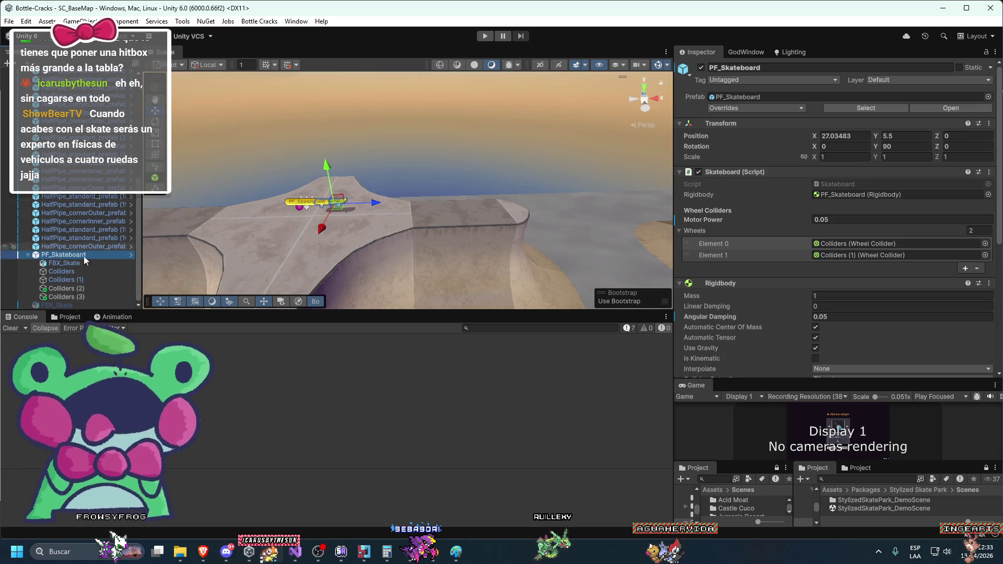
click(68, 297)
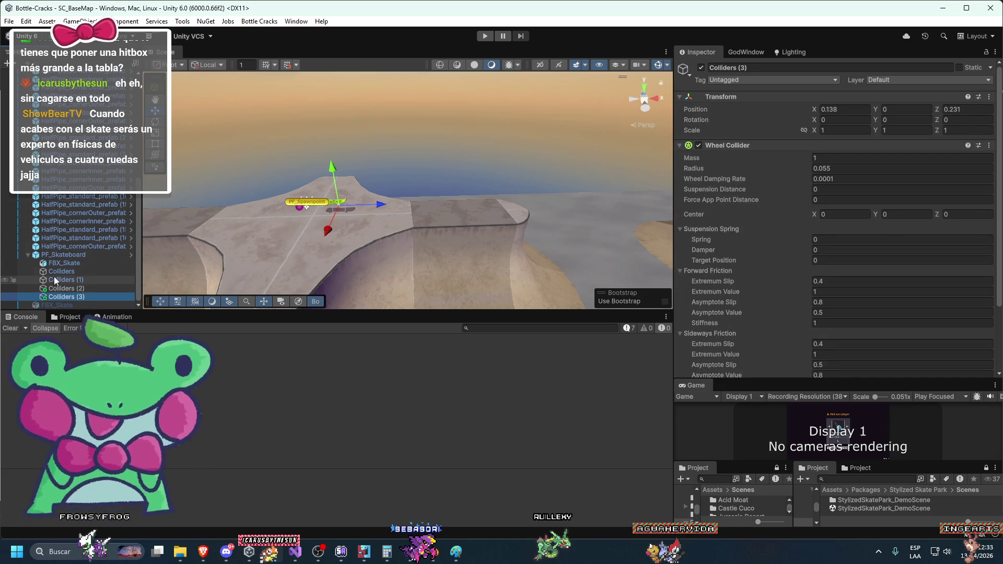
shift+click(58, 272)
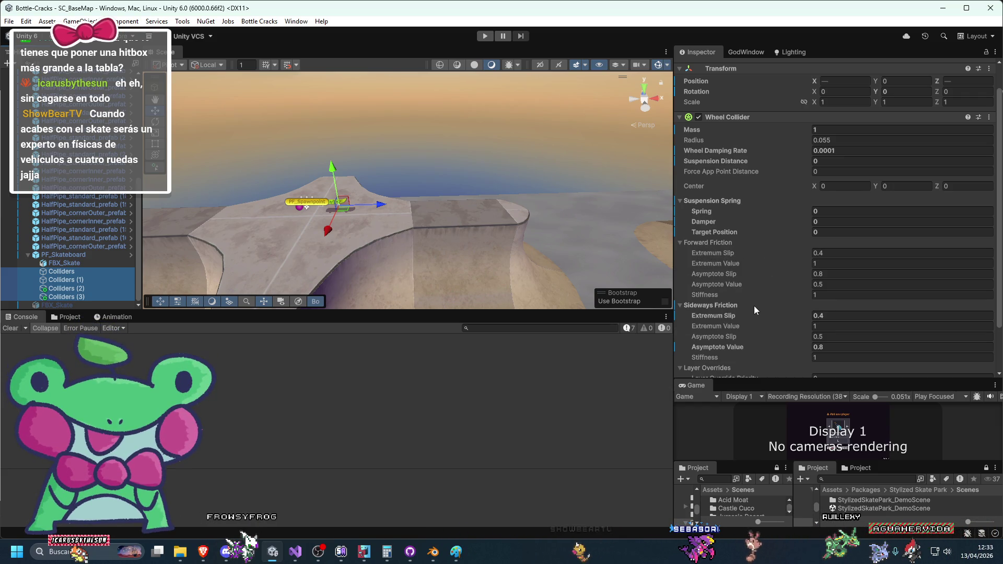
scroll(708, 301, down, 2)
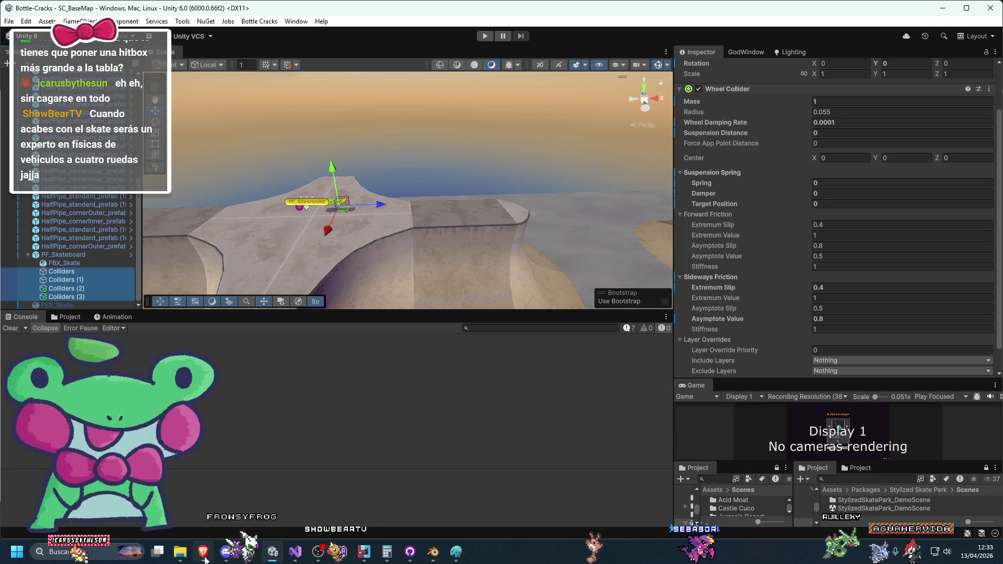
Step: Back in the browser, start a web search for 'unity documentation'
click(203, 552)
click(633, 26)
text(unit)
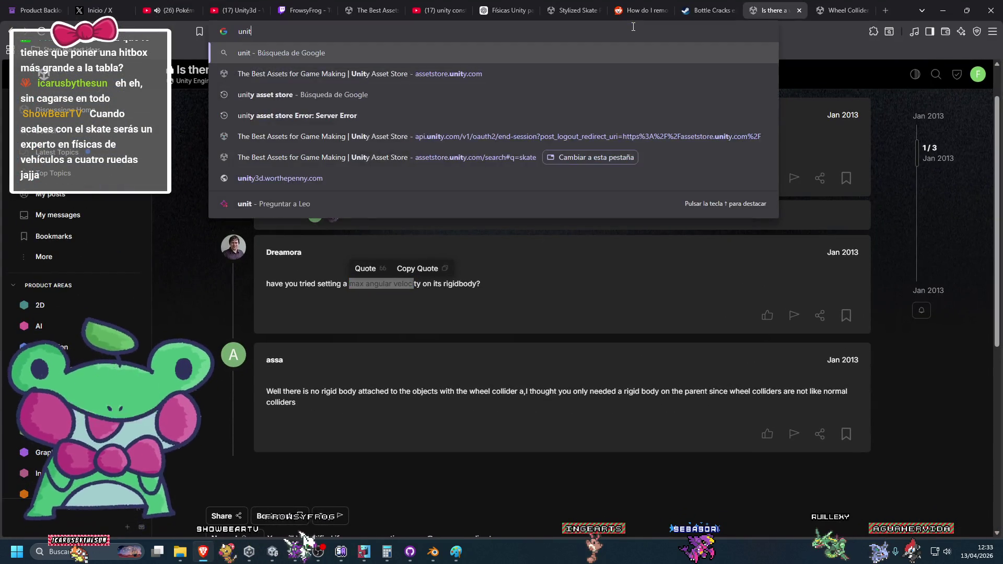
text(y documentation)
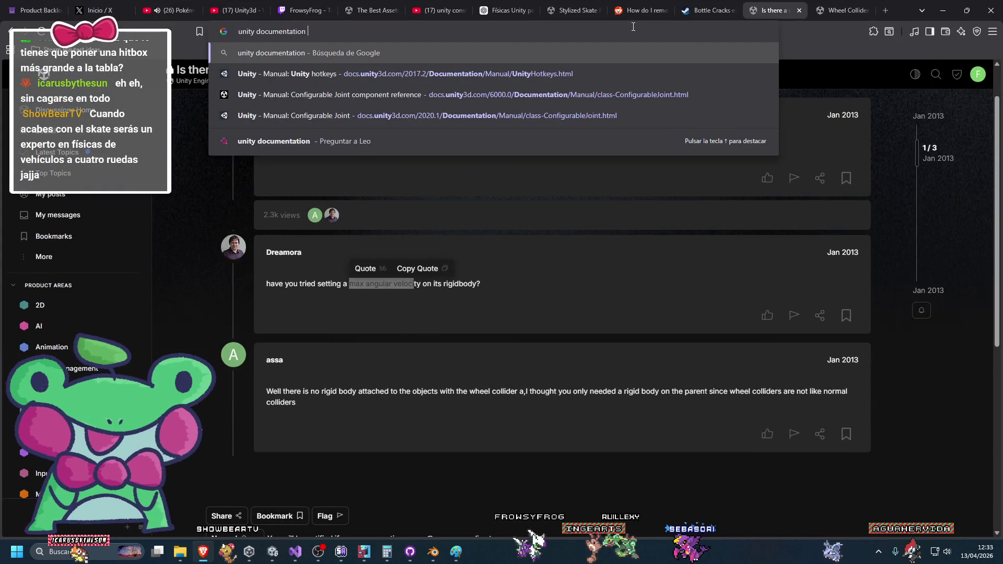
Step: Search 'unity documentation forward friction' and open the Wheel collider friction manual page
key(Return)
click(942, 10)
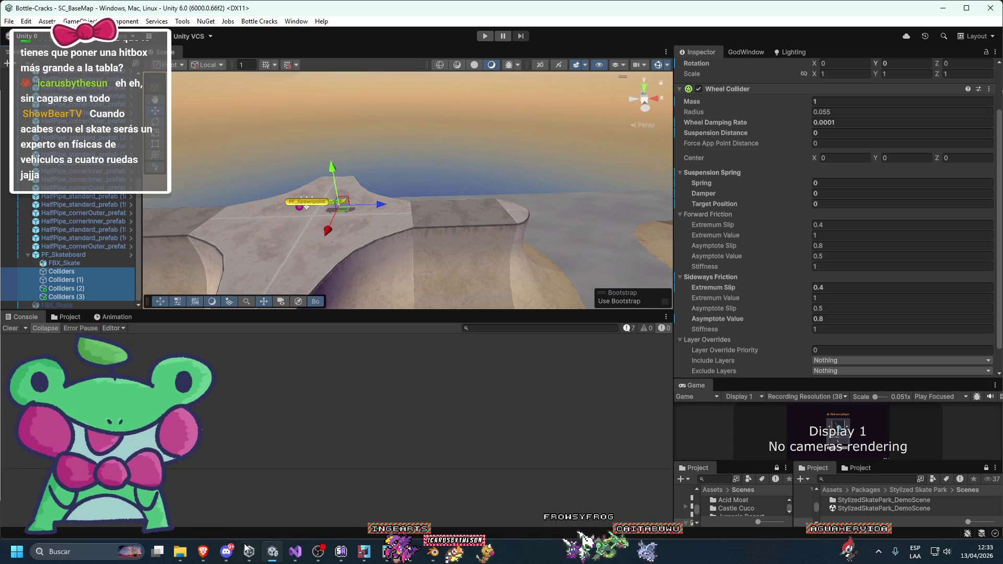
click(203, 551)
click(339, 92)
text(forw)
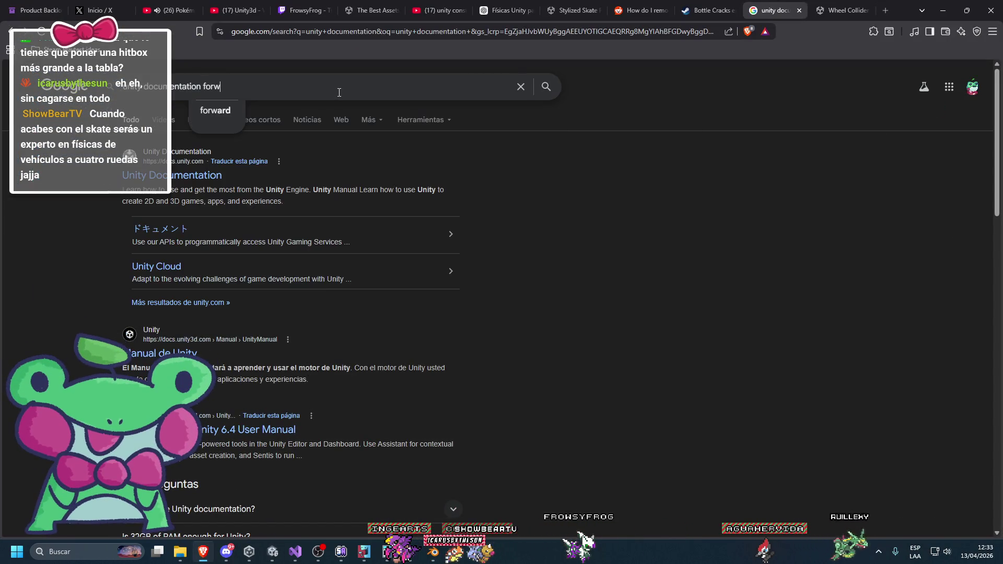
text(ard friction)
key(Return)
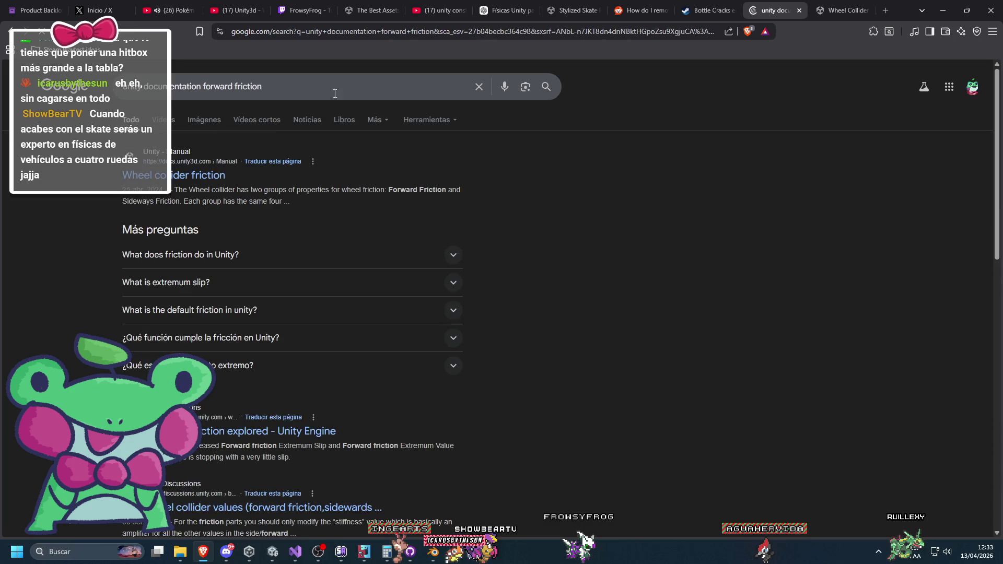
click(198, 175)
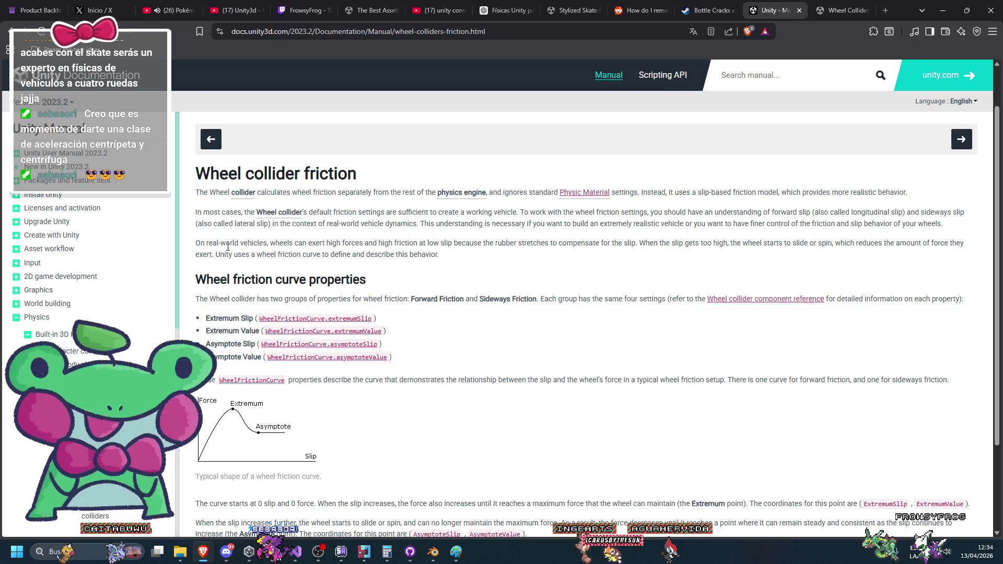
Step: Check the extremumSlip reference, then select the page's four friction property lines
scroll(277, 265, down, 1)
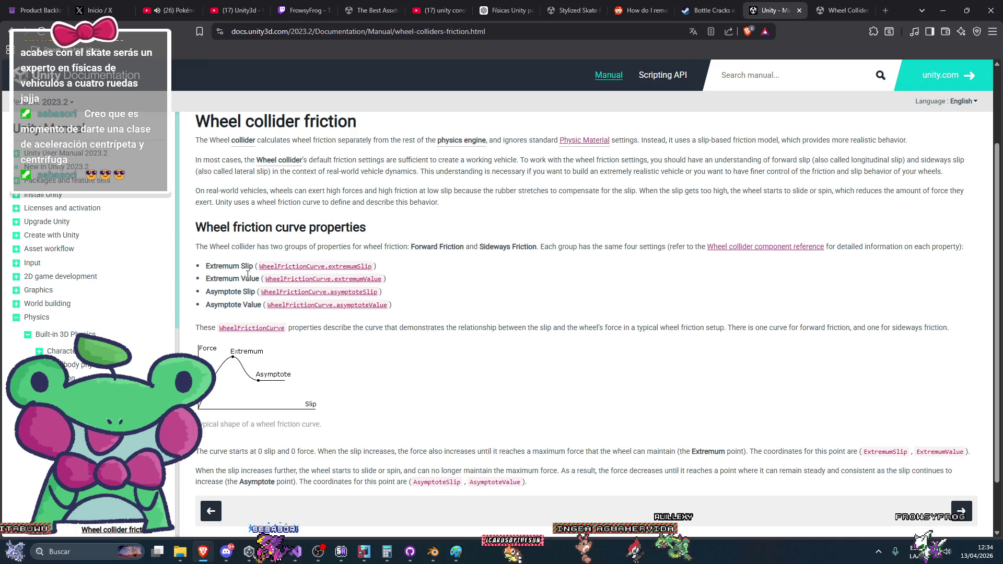
click(275, 267)
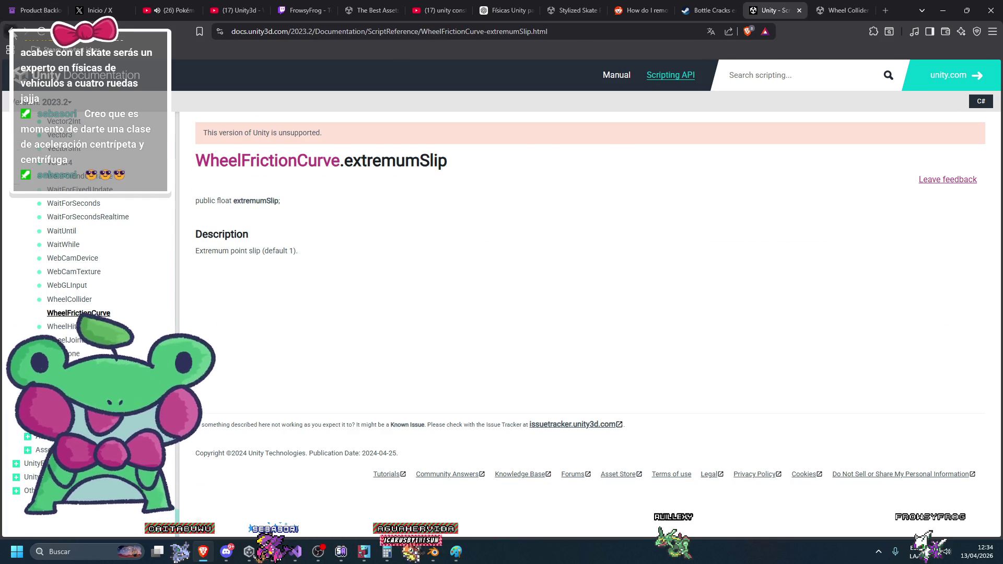
key(alt+Left)
scroll(396, 306, down, 2)
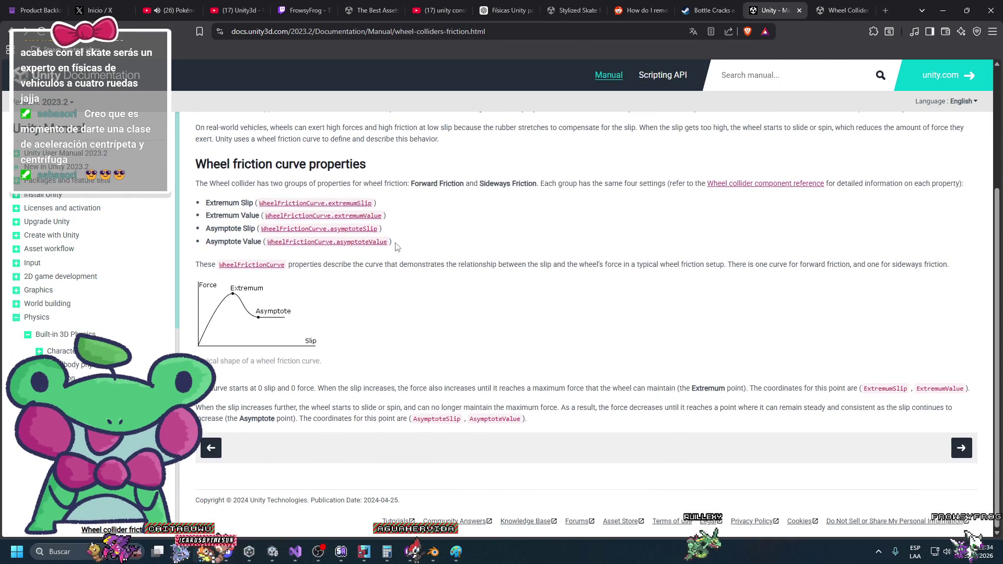
drag(207, 203, 391, 241)
key(ctrl+c)
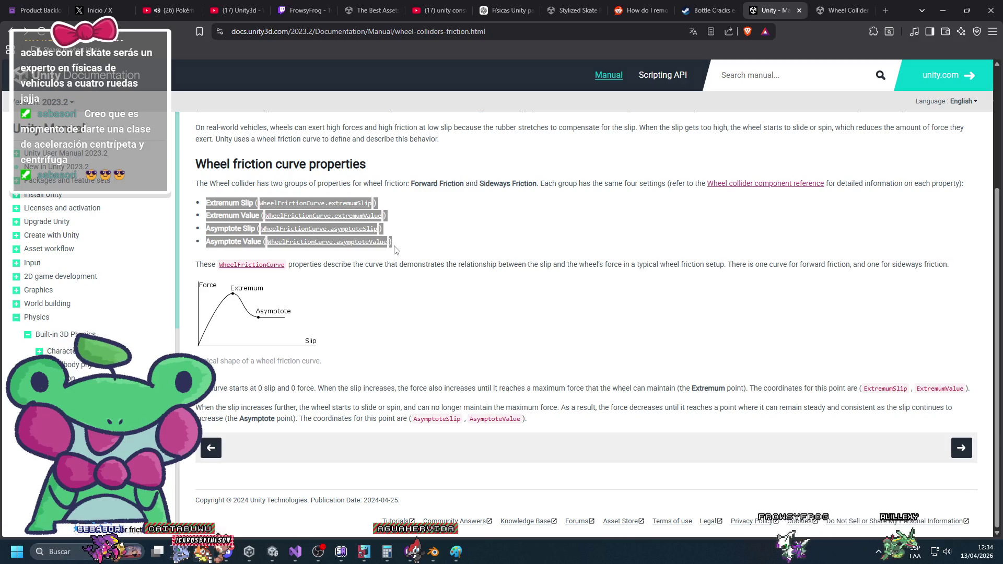
Step: In the ChatGPT conversation, type the message 'explicame estas definiciones'
click(499, 8)
click(498, 497)
text(ex)
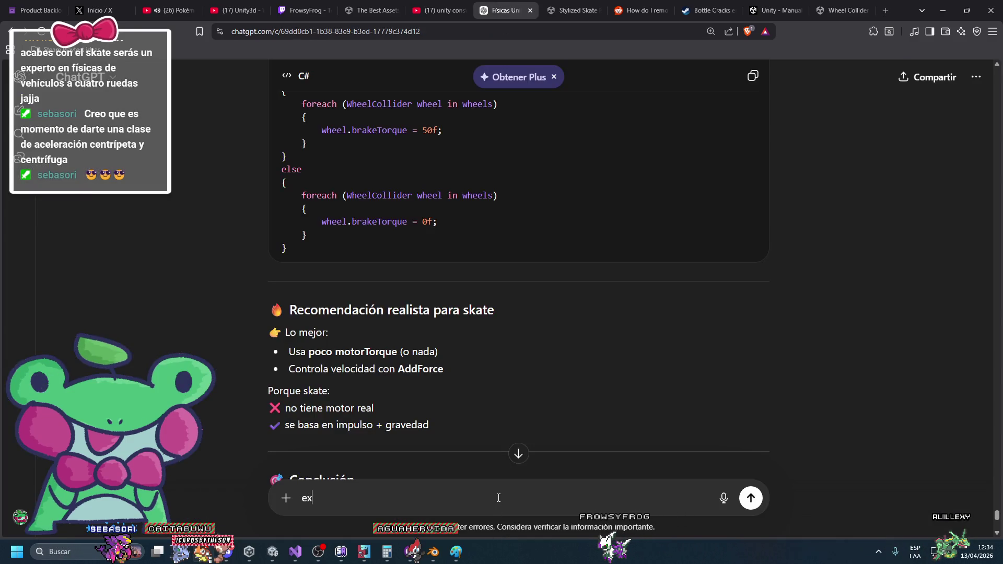
text(plicame estas definiciones)
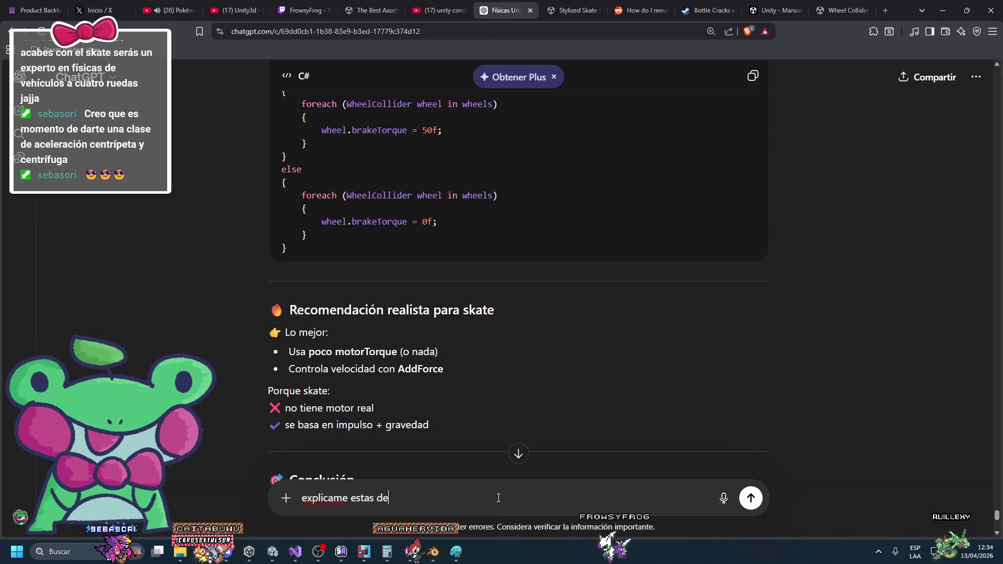
Step: Send ChatGPT the four pasted friction property lines and read its explanation
key(shift+Return)
key(shift+Return)
key(ctrl+v)
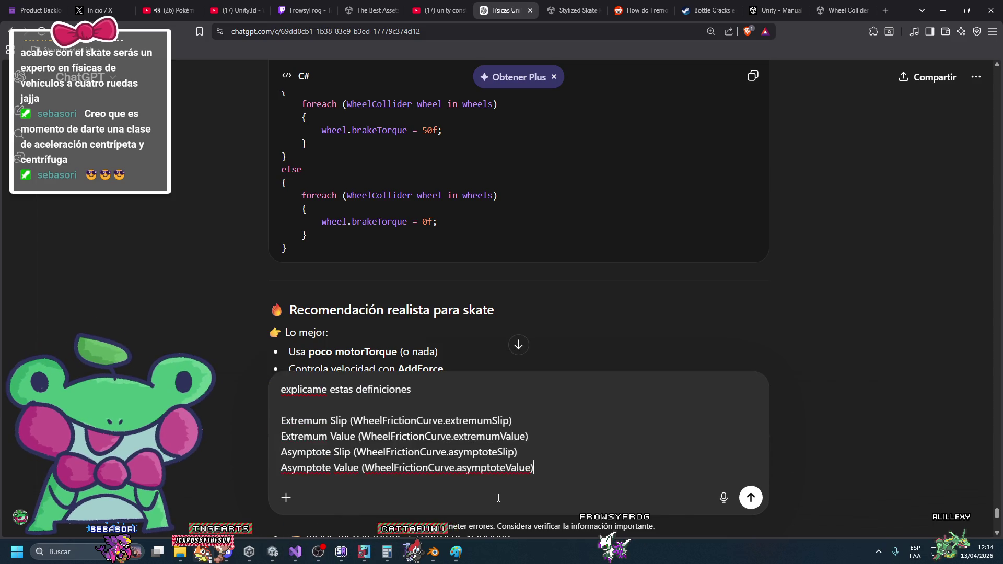
key(Return)
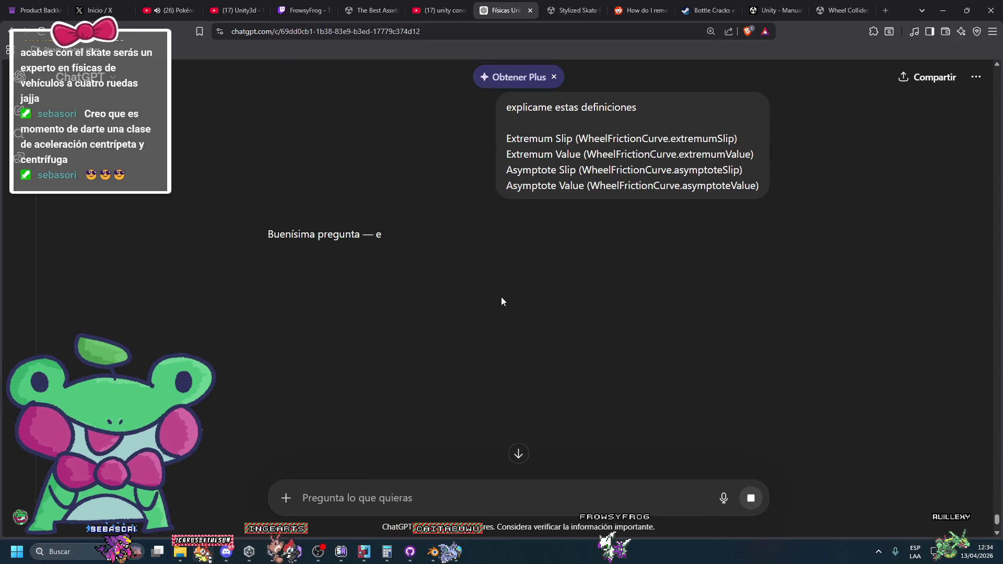
scroll(460, 331, down, 1)
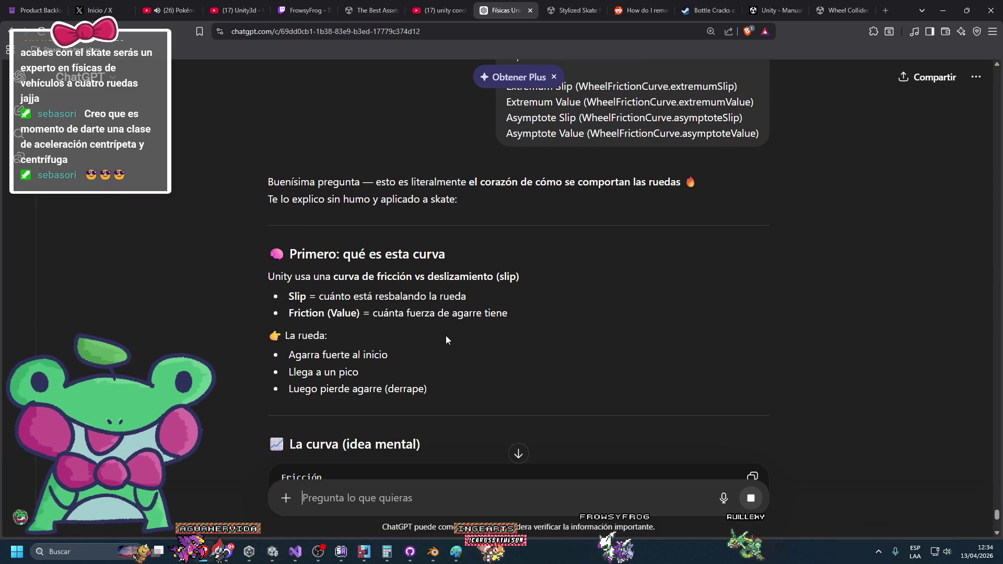
scroll(446, 340, down, 1)
scroll(446, 340, down, 1)
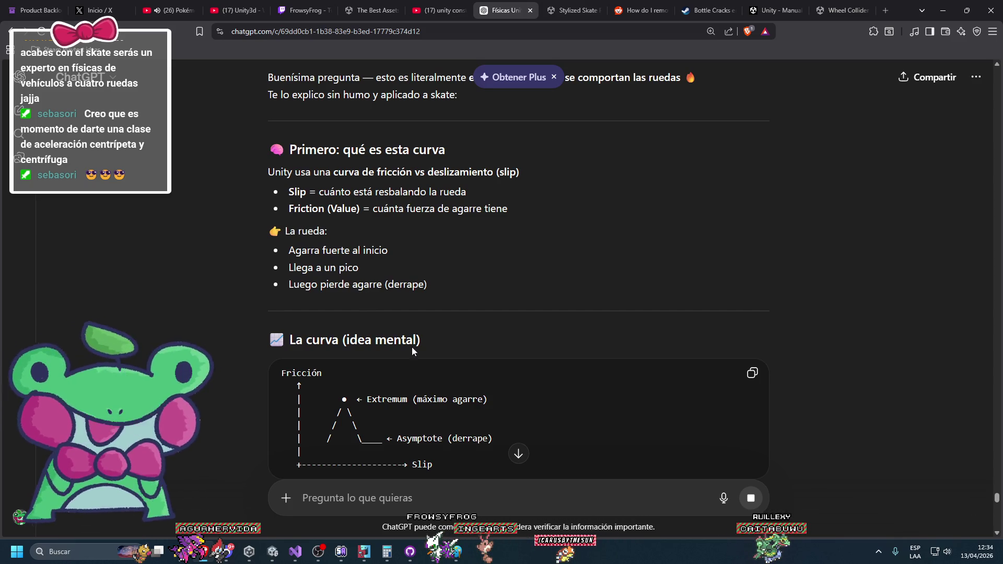
scroll(411, 376, down, 2)
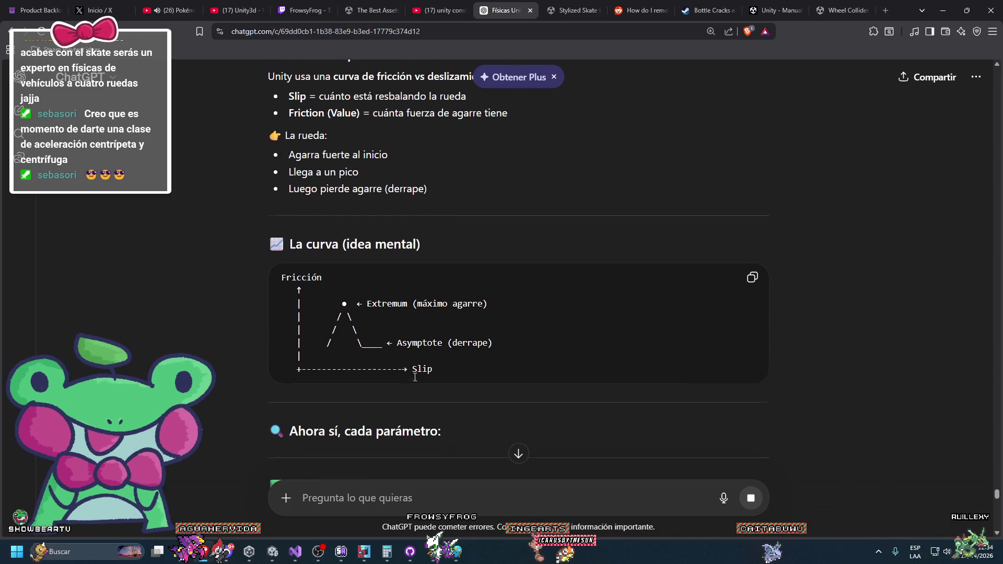
scroll(380, 242, up, 2)
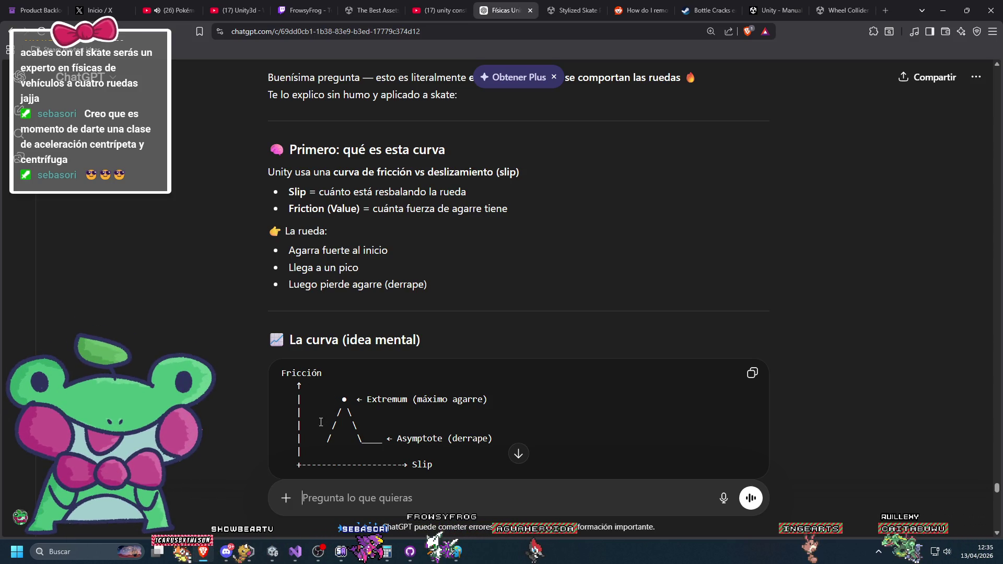
scroll(320, 415, down, 1)
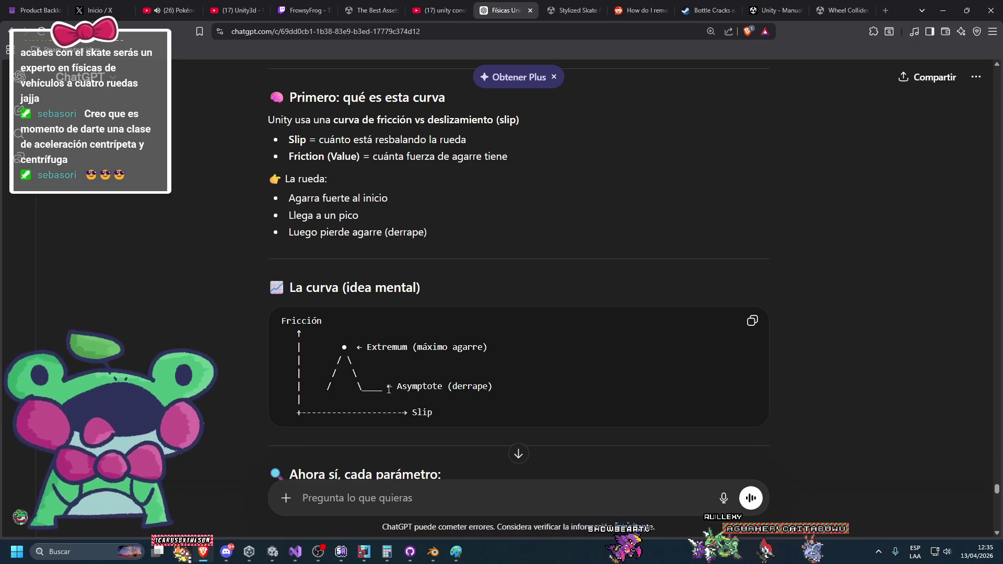
scroll(418, 390, down, 1)
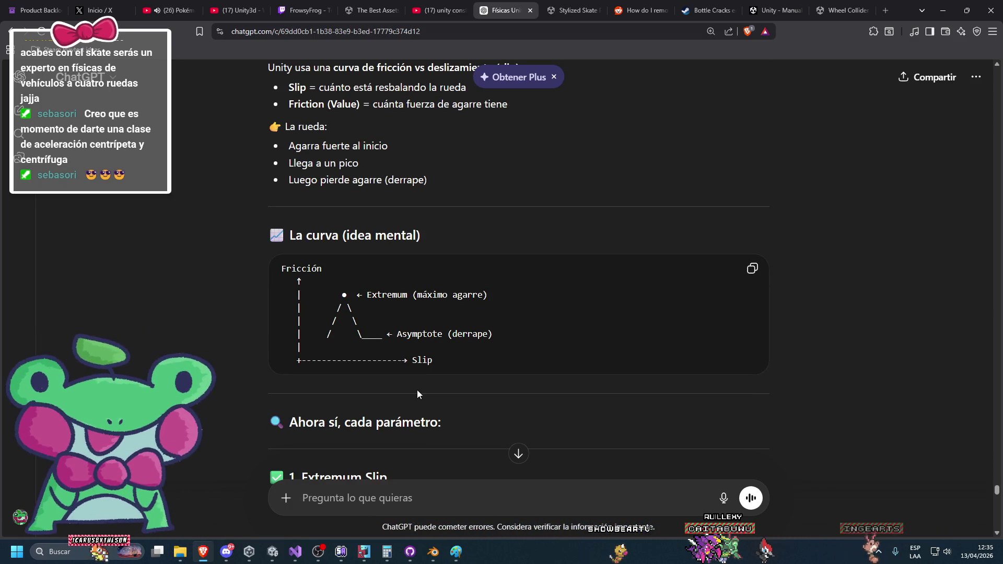
scroll(417, 393, down, 1)
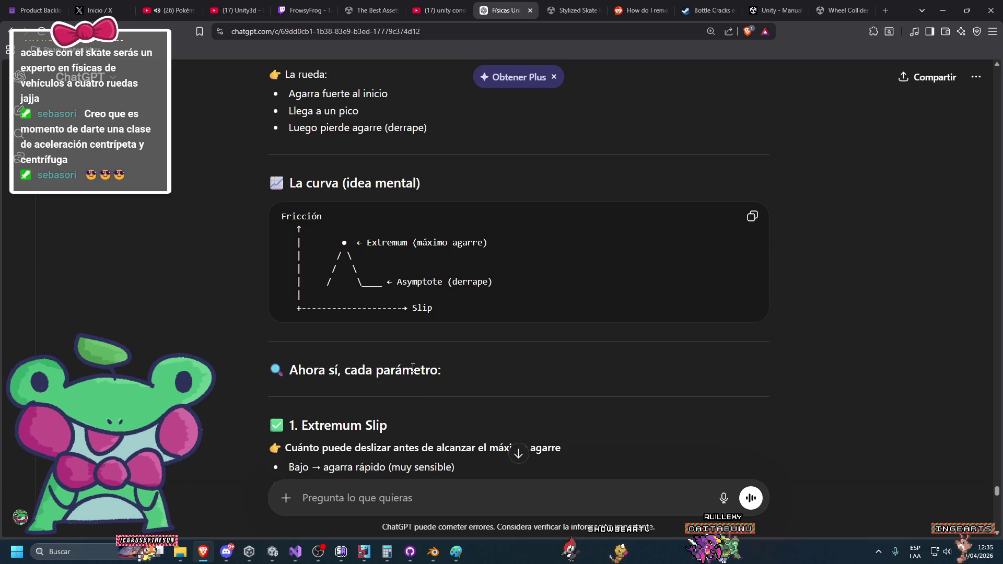
scroll(416, 391, down, 1)
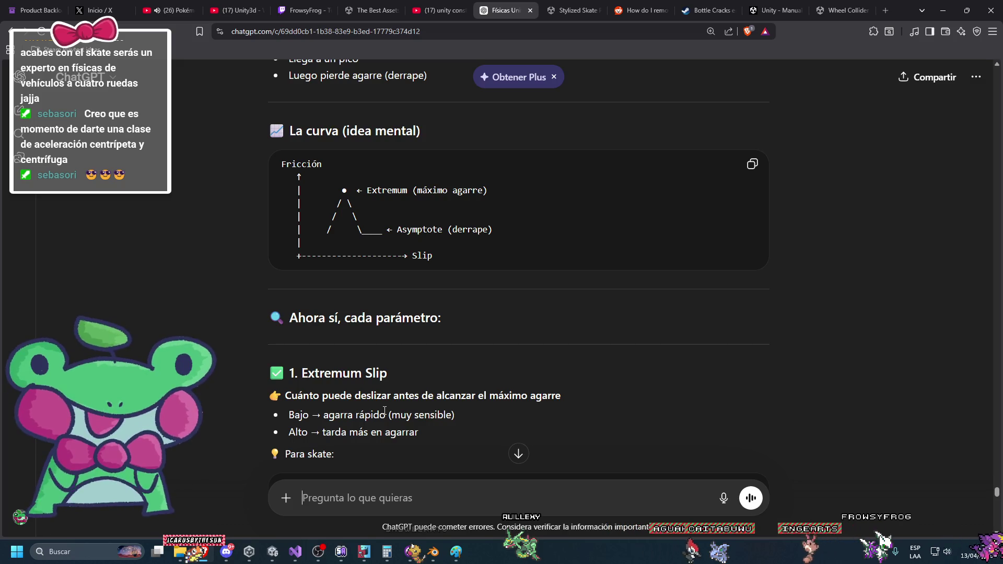
Step: Return to the Unity editor and start editing Forward Friction's Extremum Slip
click(295, 552)
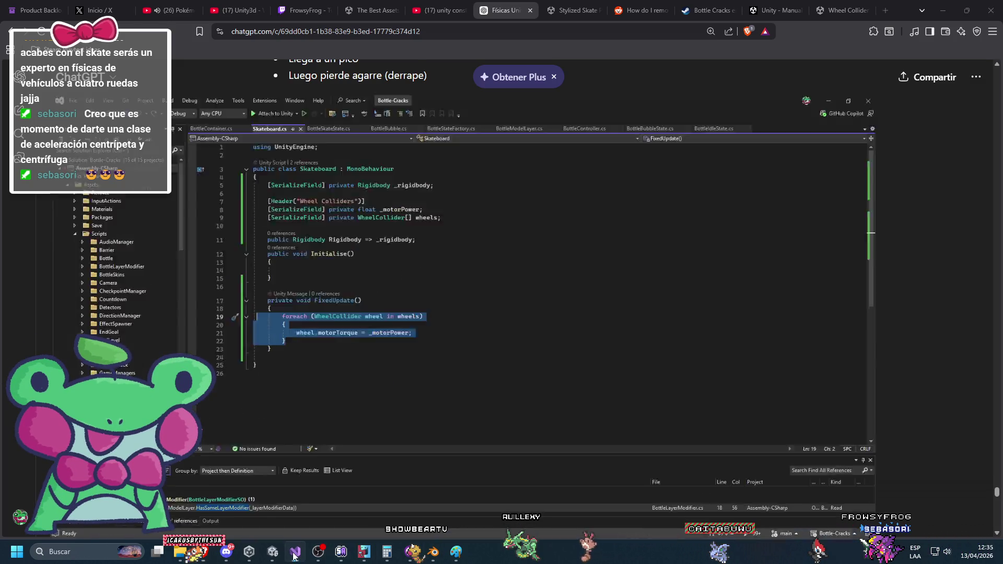
click(294, 553)
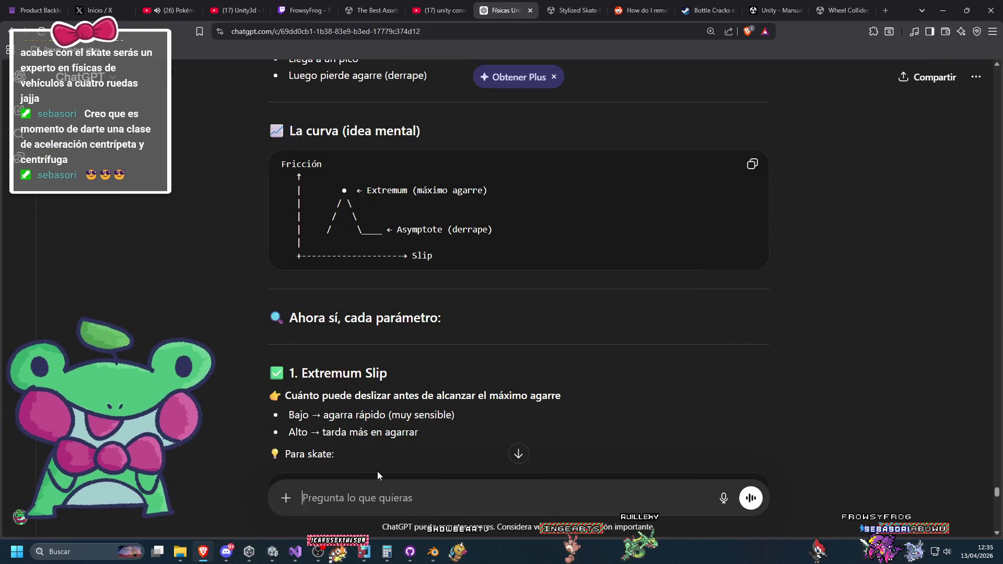
click(298, 552)
click(298, 552)
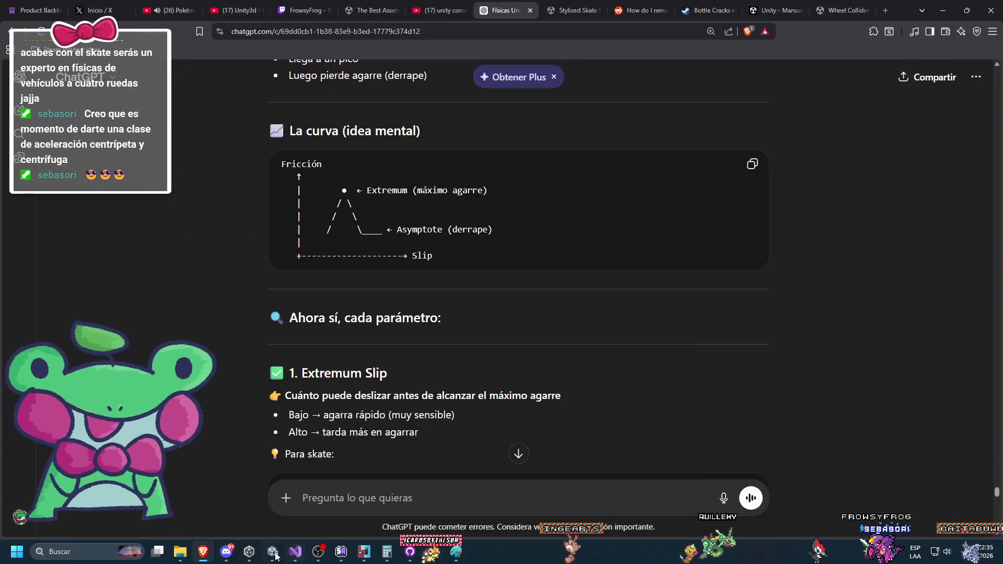
click(276, 552)
click(857, 225)
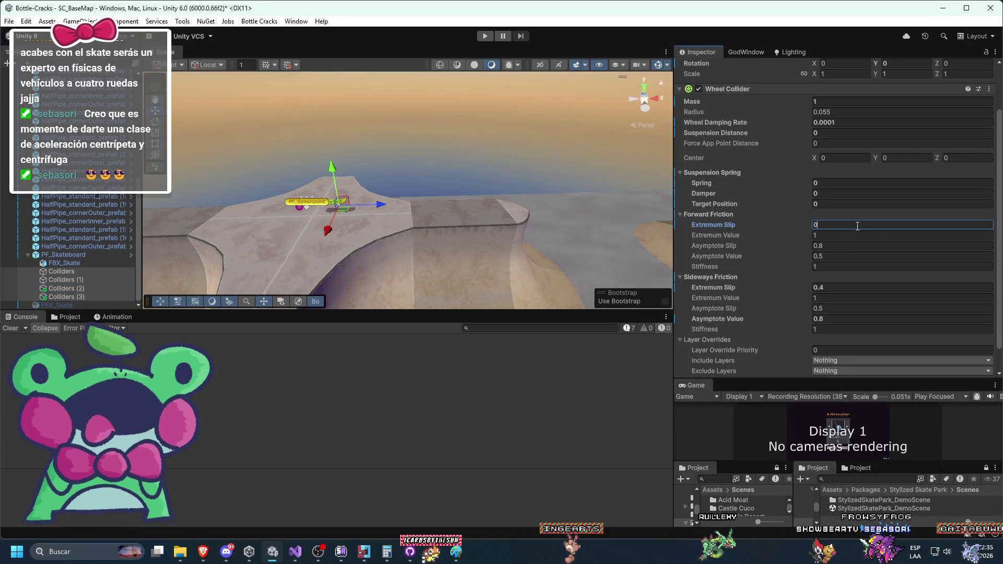
Step: Try an Extremum Slip of .001 and play-test the skateboard
text(.001)
click(481, 43)
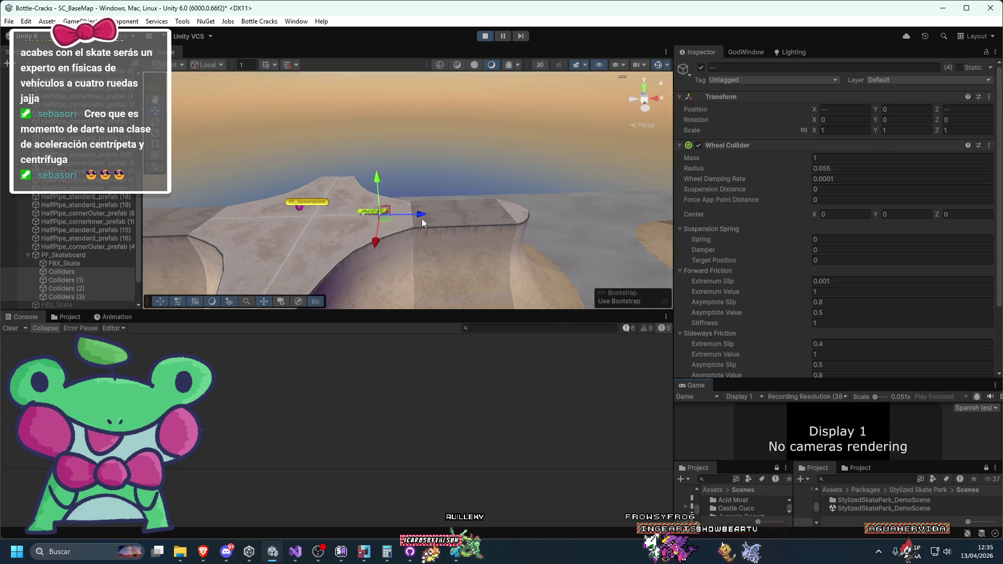
click(485, 35)
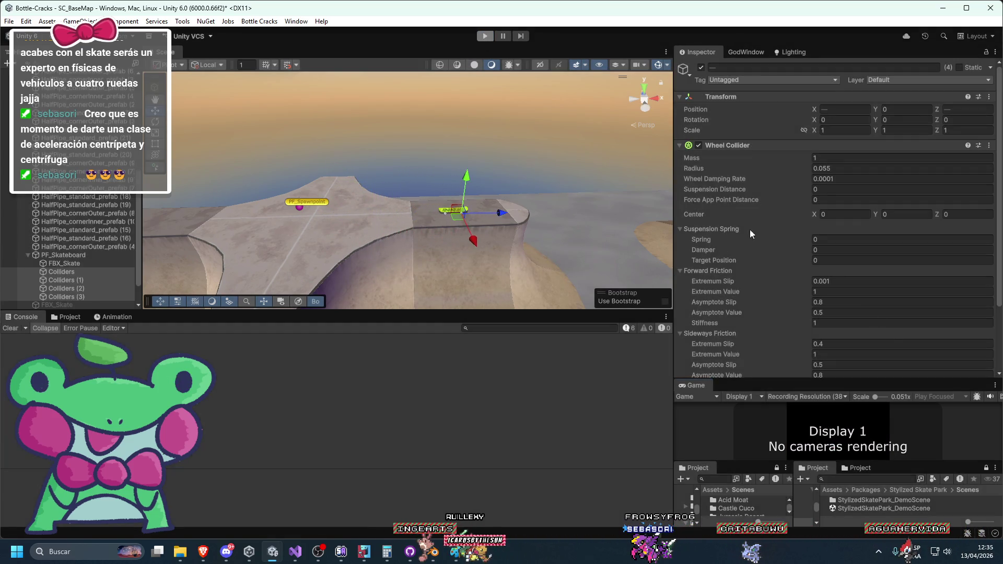
click(853, 291)
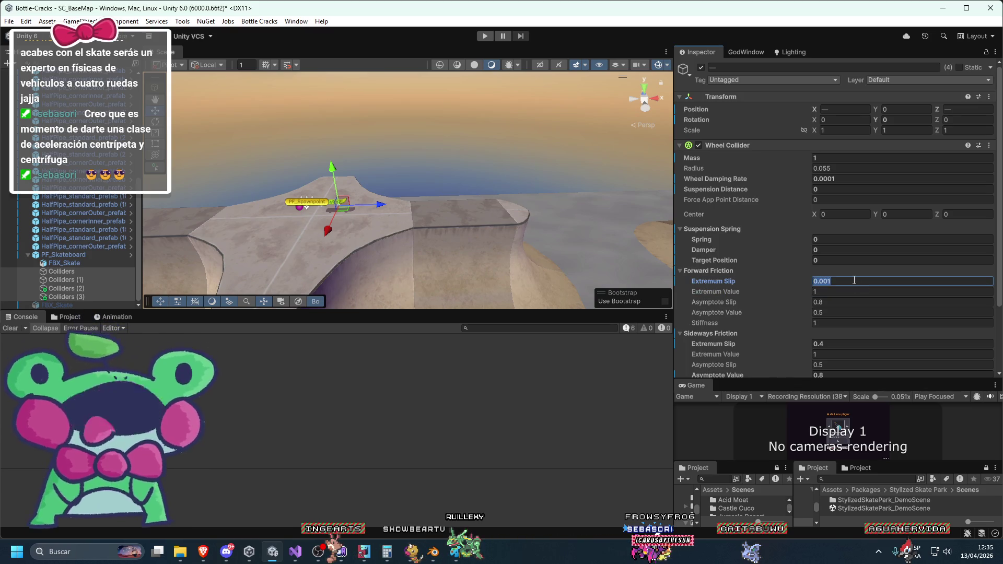
text(1000000)
click(486, 36)
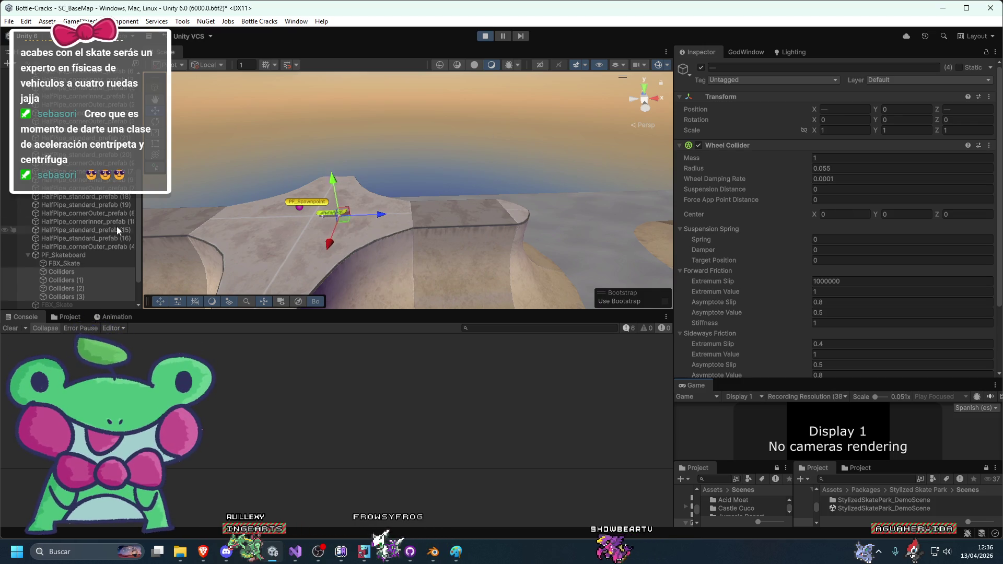
Step: With all four wheel colliders selected, adjust the shared Forward Friction Extremum Slip and stop the test
click(62, 256)
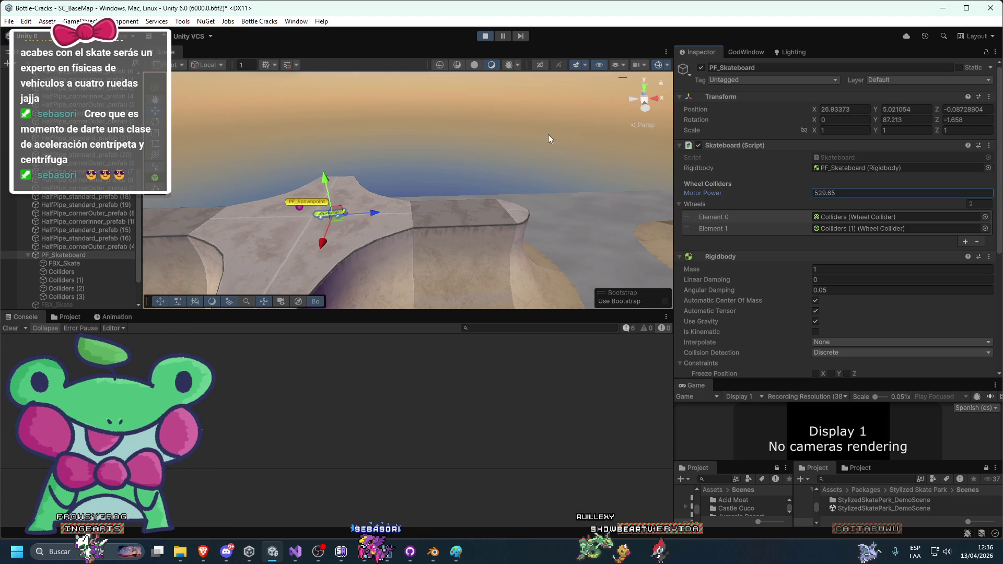
click(54, 274)
shift+click(82, 298)
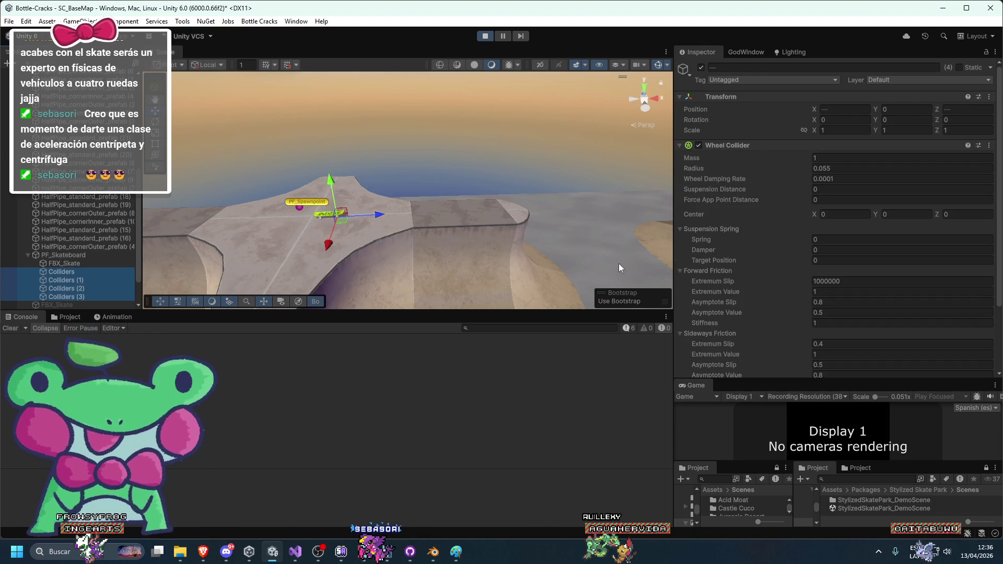
drag(703, 280, 644, 281)
mouse_move(227, 280)
mouse_down()
mouse_move(415, 98)
mouse_move(595, 139)
mouse_up()
double_click(883, 281)
text(1)
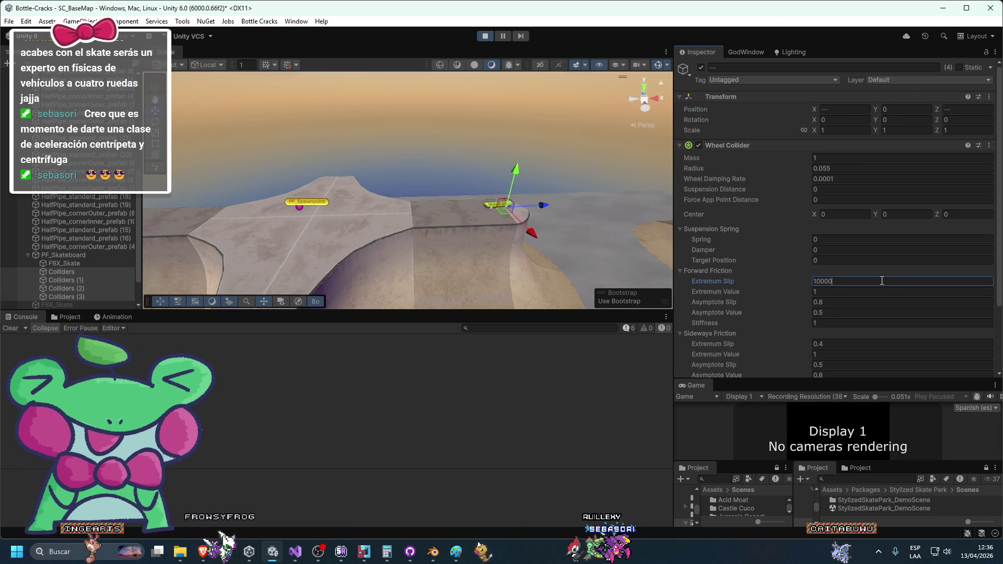
click(485, 36)
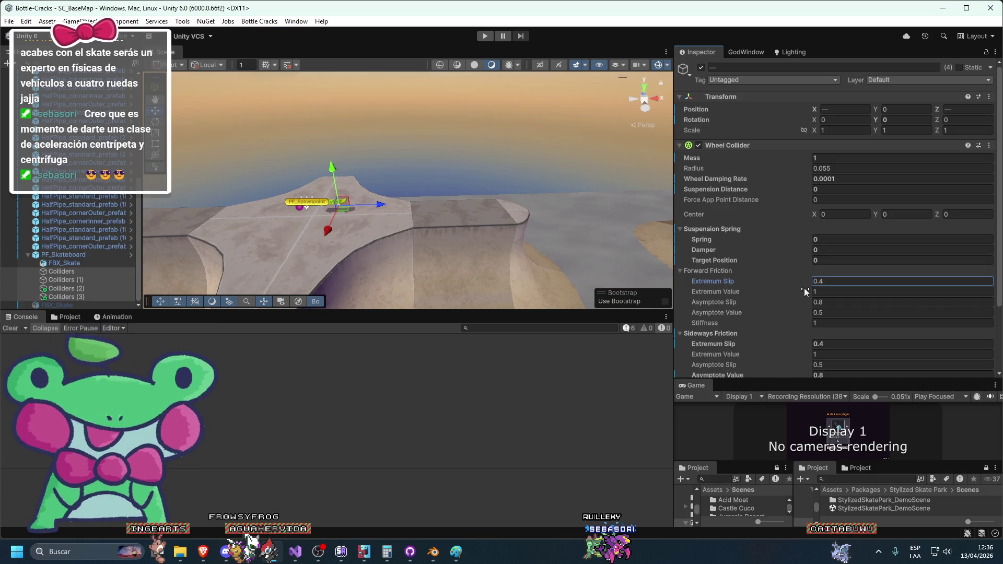
Step: Keep Extremum Slip at 0.4 and confirm it against ChatGPT's 0.2–0.4 skateboard range
text(10)
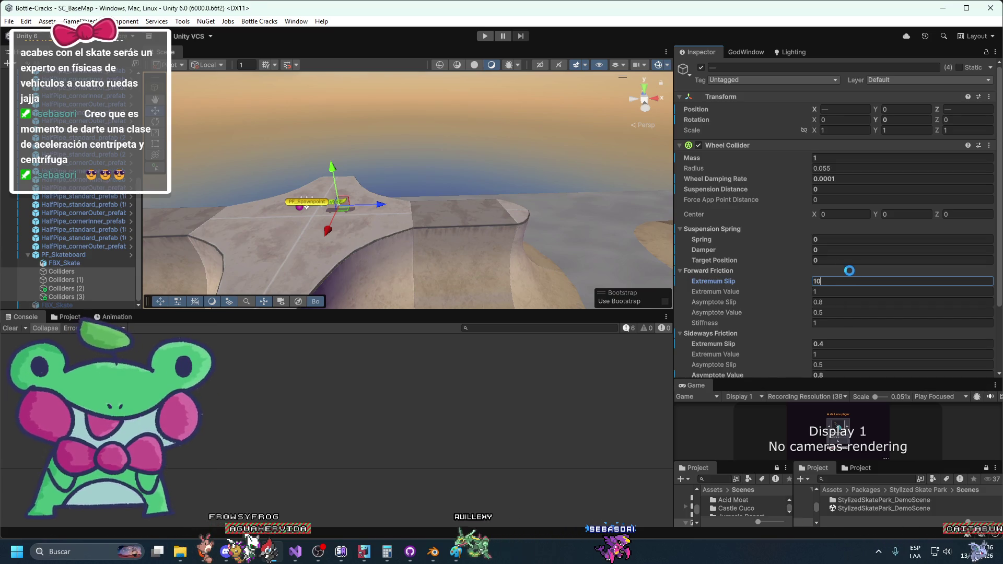
key(Escape)
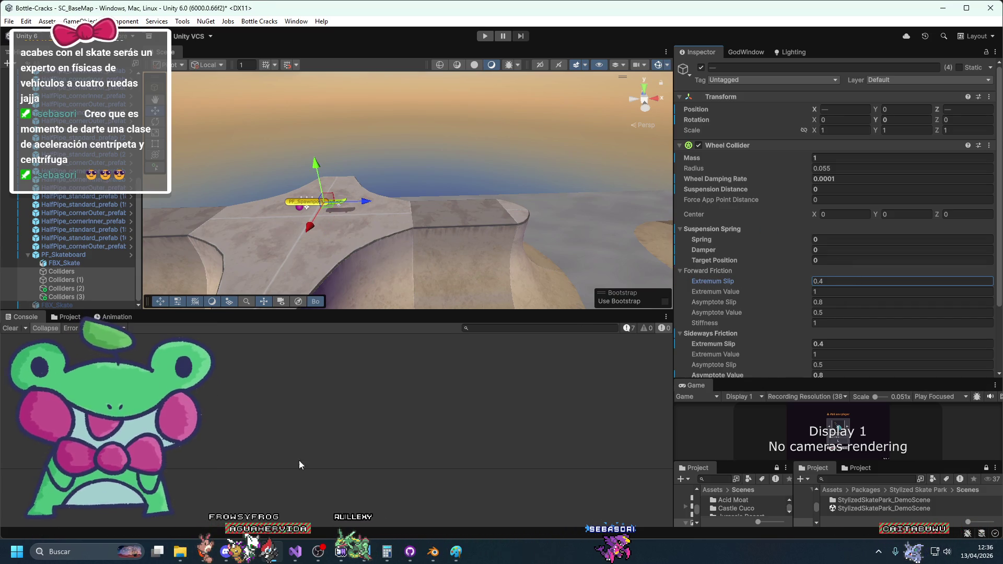
click(197, 552)
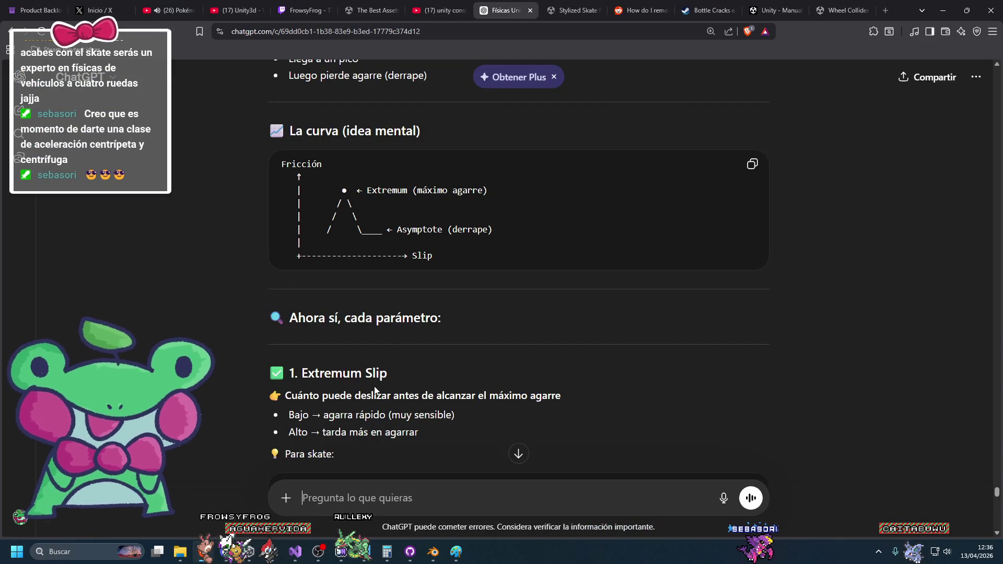
scroll(422, 380, down, 3)
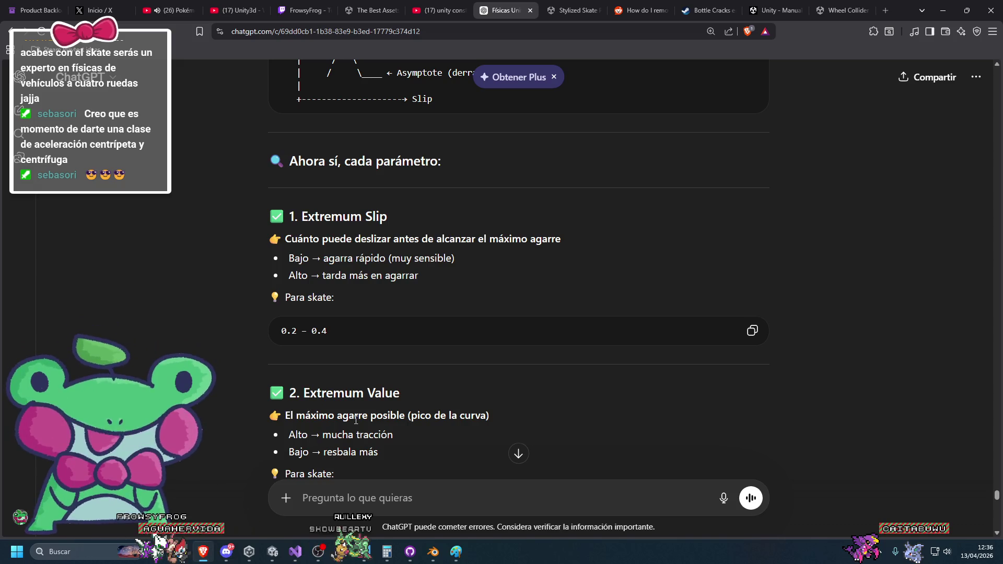
scroll(356, 420, up, 1)
key(alt+Tab)
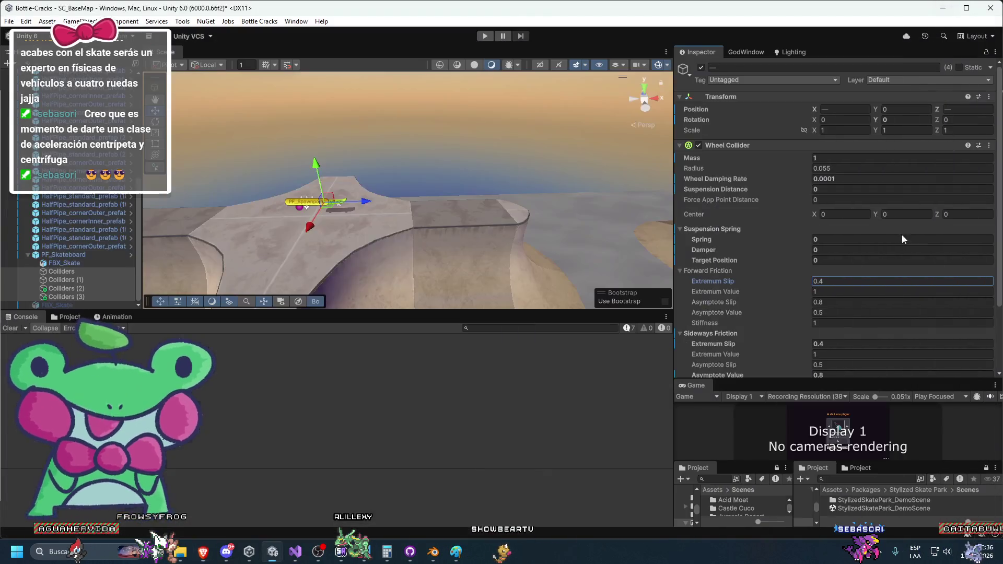
Step: Edit the four wheel colliders' Forward Friction Extremum Value between play tests of the skateboard
click(853, 289)
text(0)
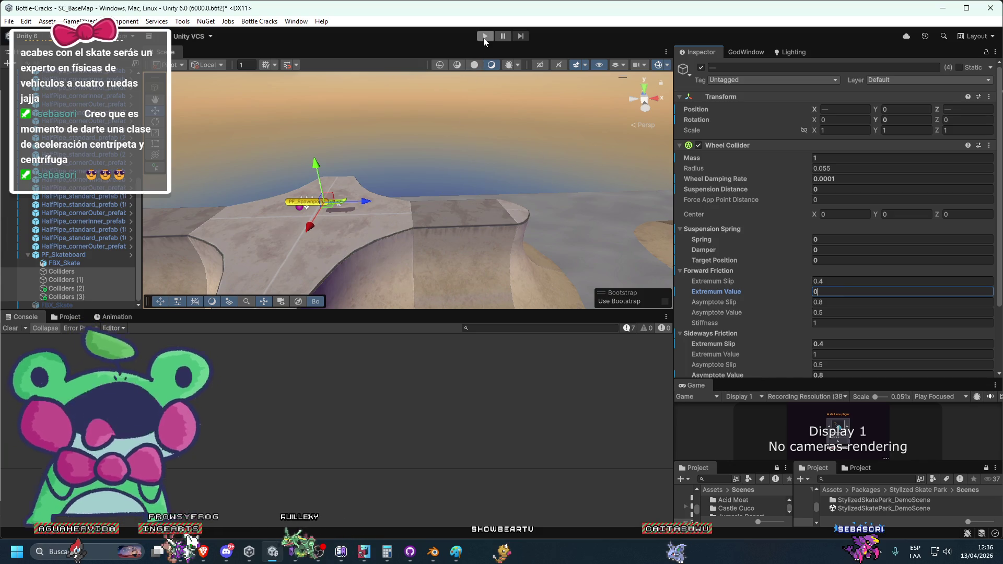
click(88, 256)
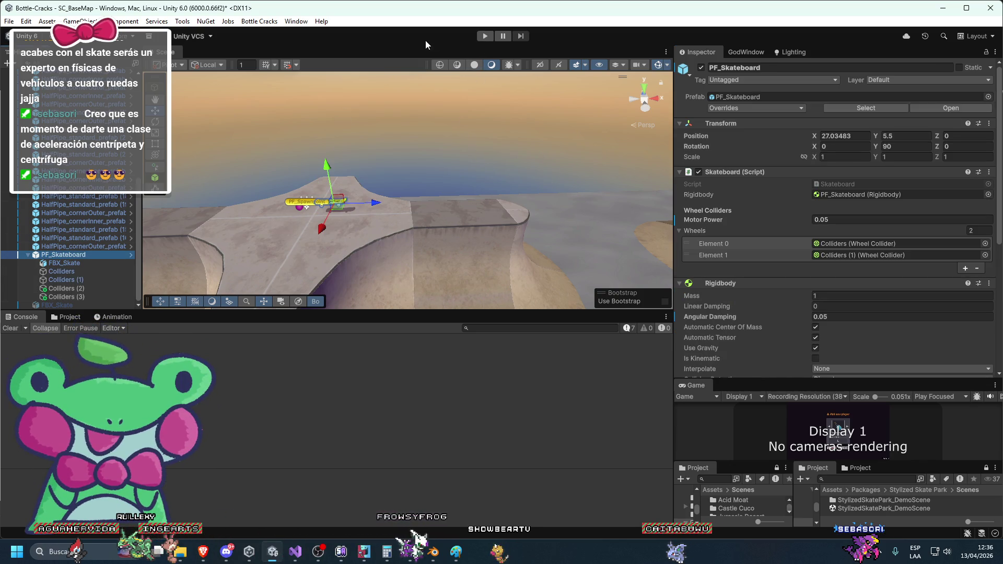
click(483, 37)
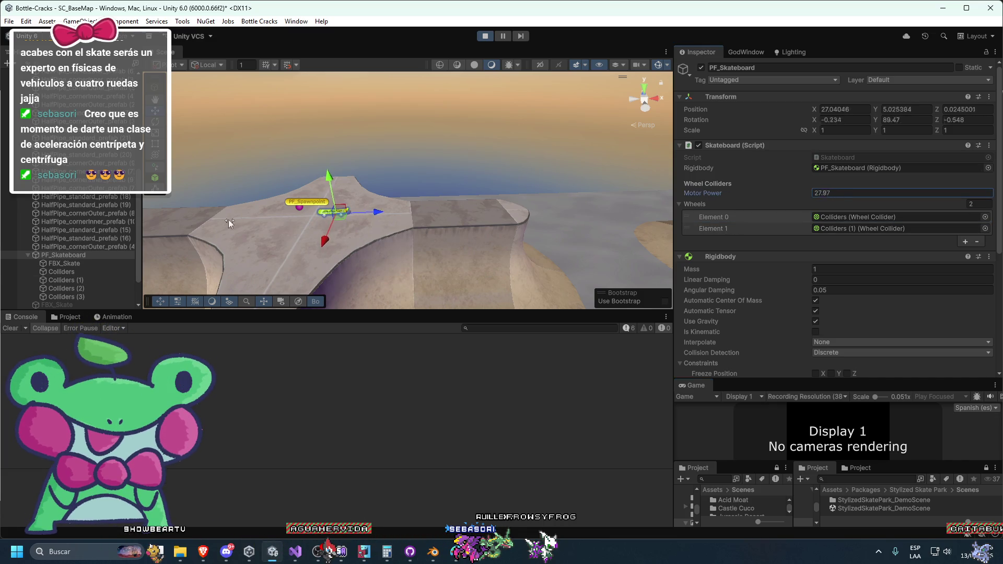
click(83, 295)
shift+click(61, 273)
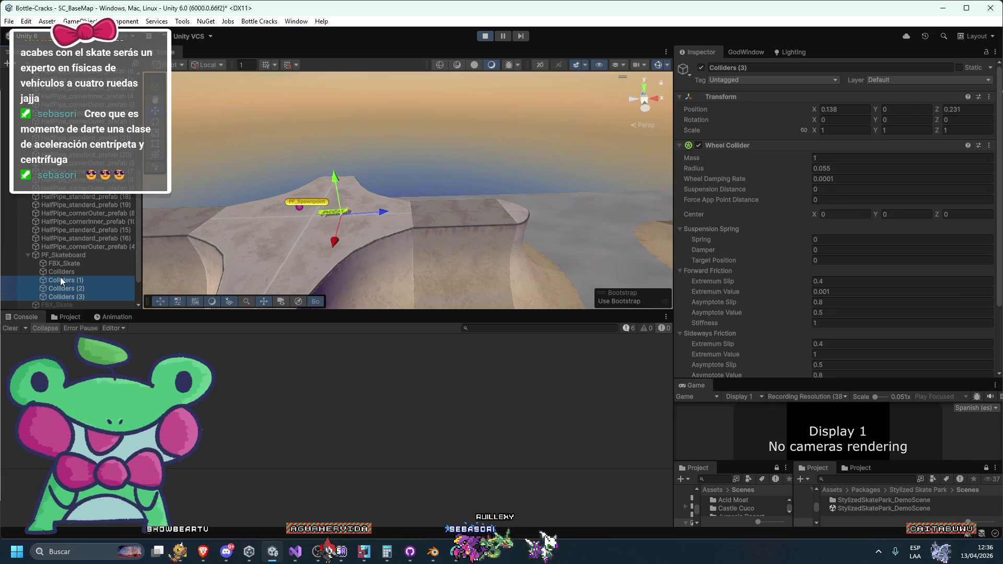
click(849, 291)
text(0.81)
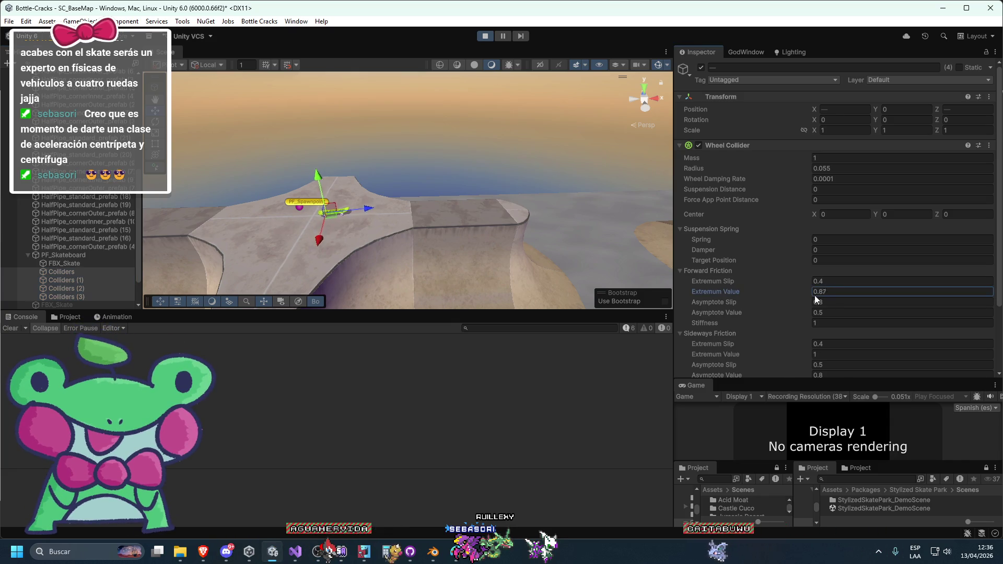
text(f)
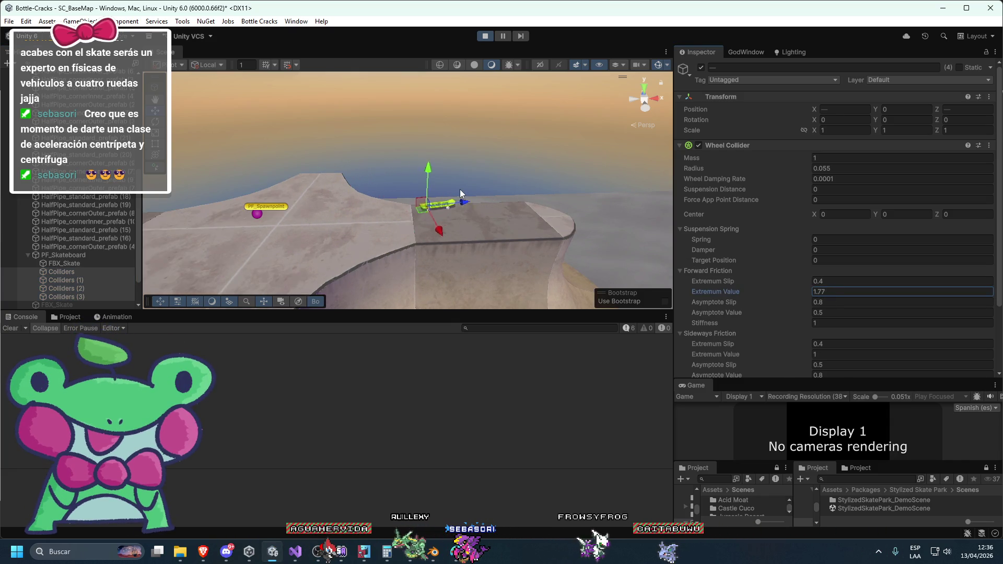
click(484, 36)
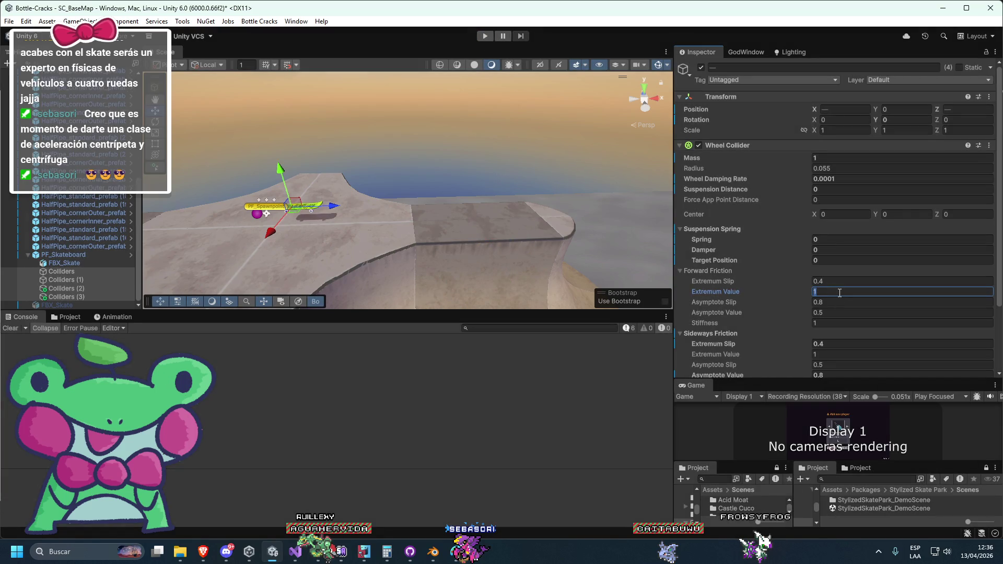
Step: Start a new PF_Skateboard play test on the half-pipe and recheck ChatGPT's friction advice
click(87, 253)
click(481, 38)
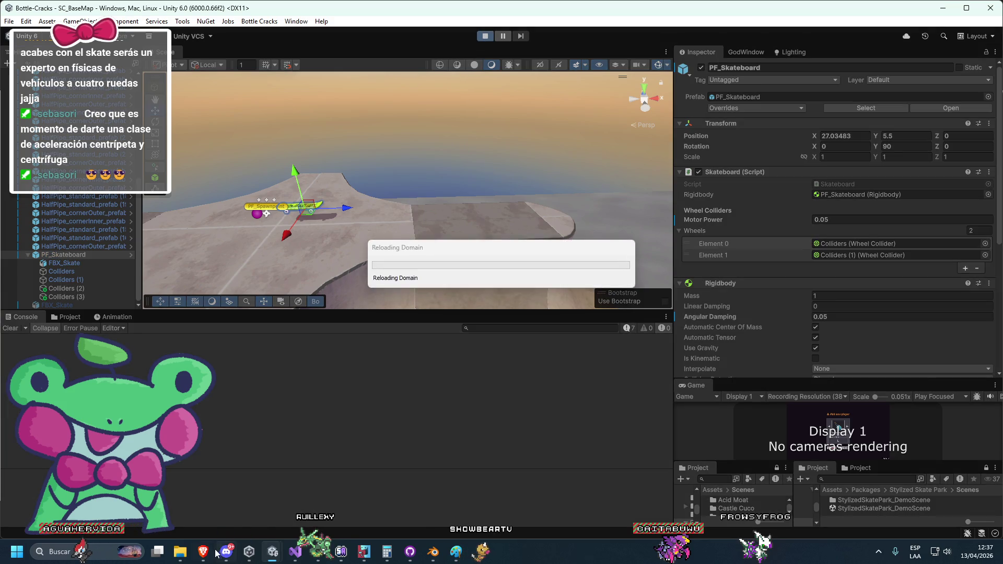
key(alt+Tab)
scroll(327, 409, down, 2)
scroll(328, 403, down, 4)
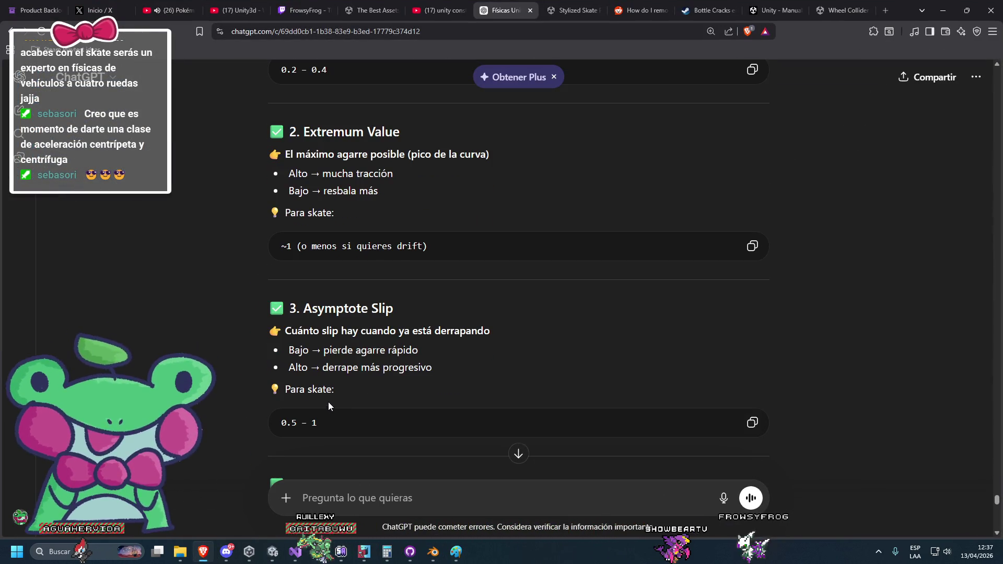
click(942, 16)
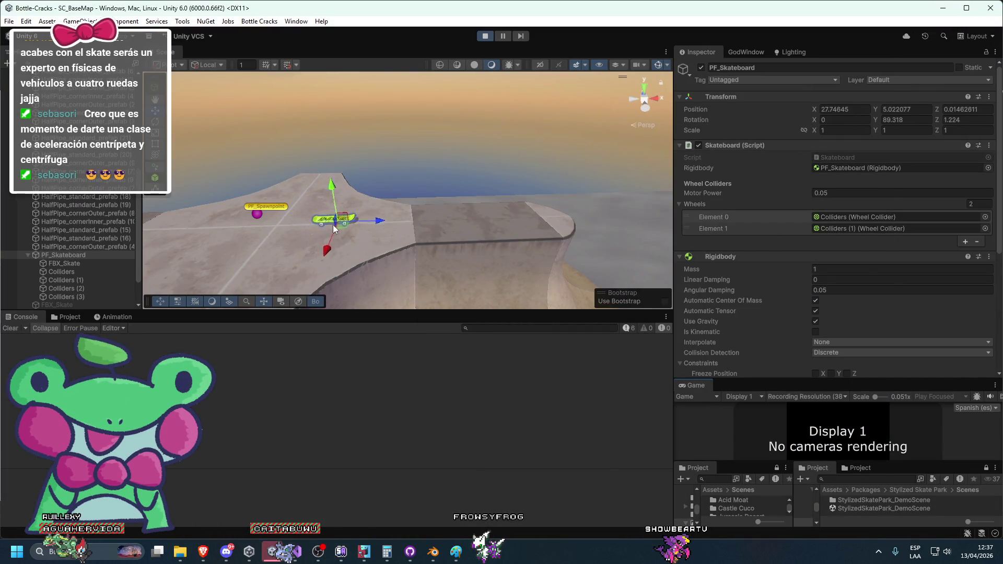
Step: Undo the asymptote value edit on the last wheel collider and stop the running test
click(73, 297)
scroll(785, 274, down, 2)
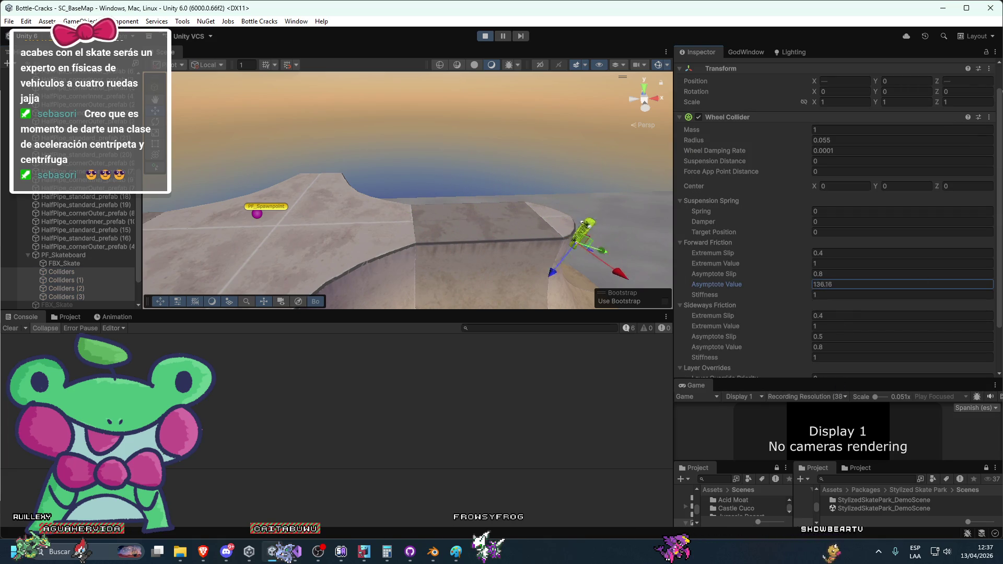
key(ctrl+z)
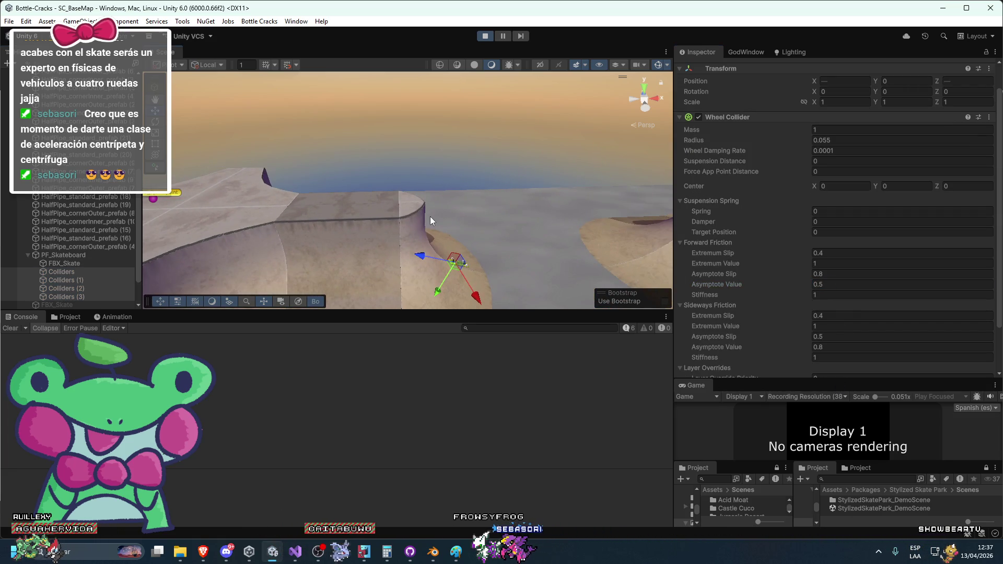
click(481, 37)
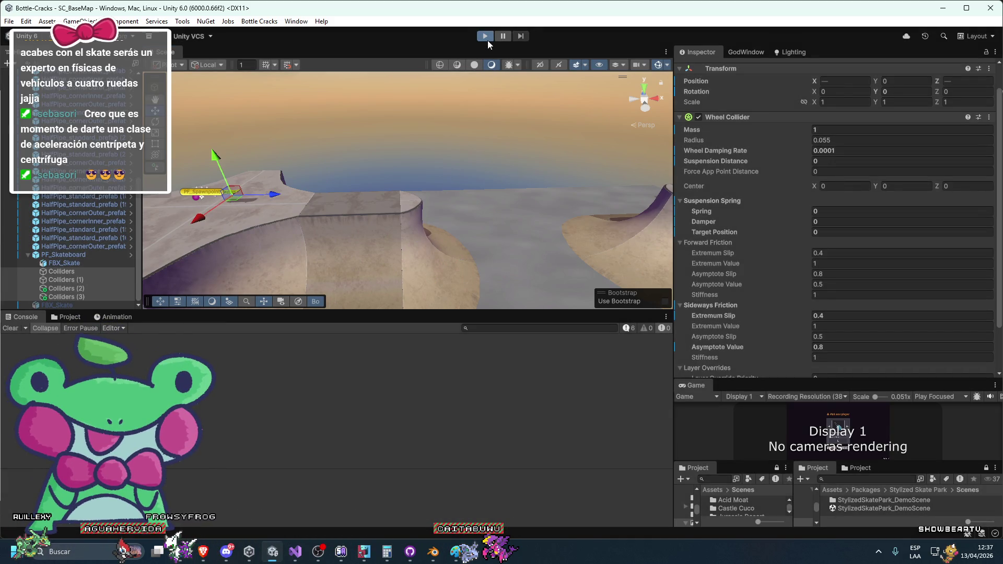
key(f)
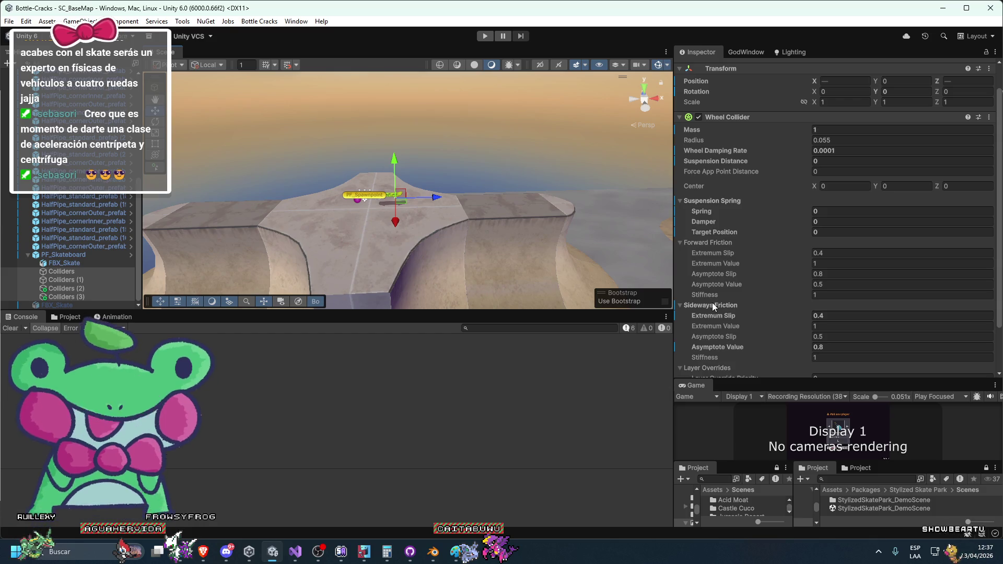
scroll(832, 312, down, 3)
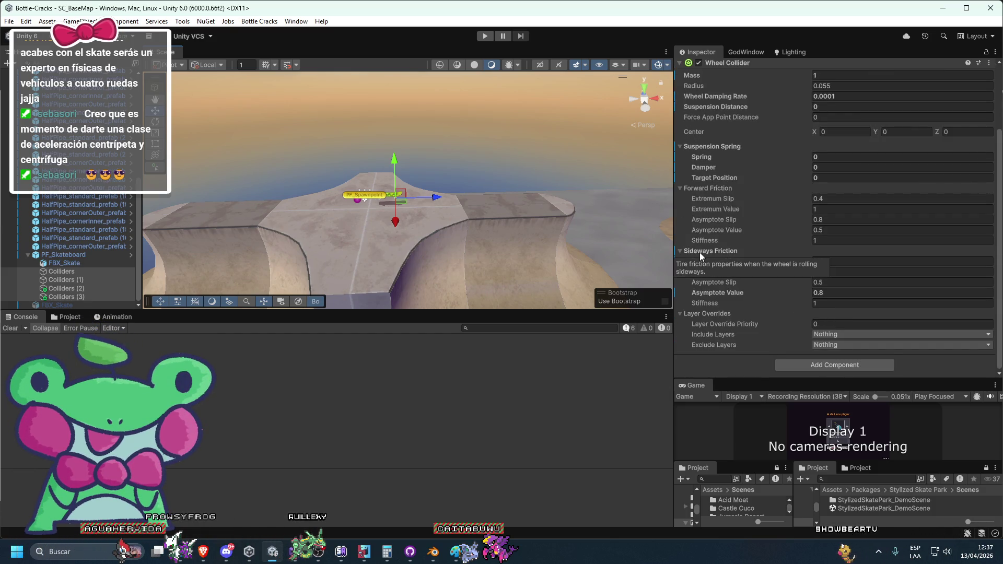
Step: Set sideways friction extremum and asymptote slip/value to 0.001 and stiffness to 0
click(836, 262)
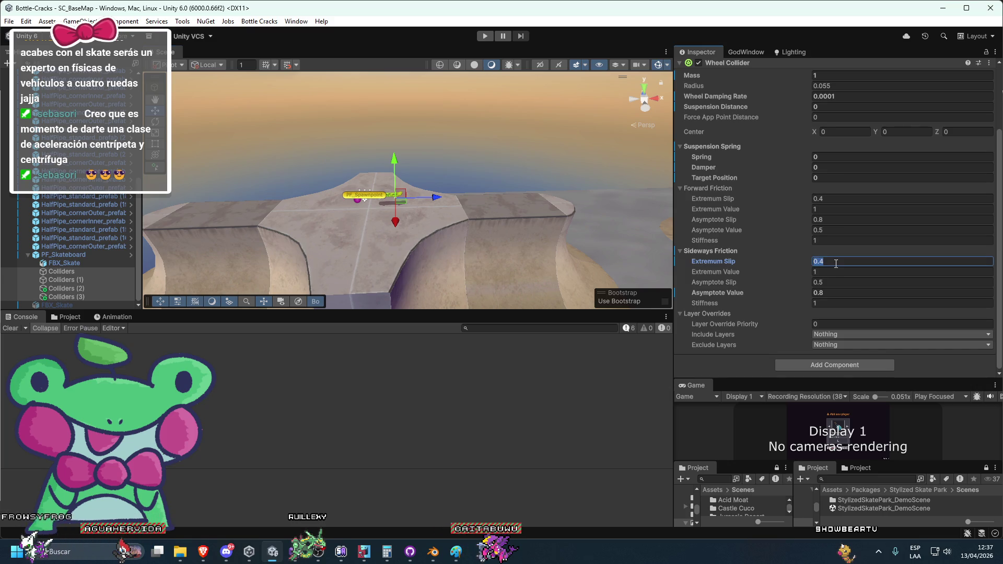
text(0.001)
key(Tab)
text(0.001)
key(Tab)
text(0.001)
key(Tab)
text(0.001)
key(Tab)
text(0)
Step: Play-test the skateboard on the half-pipe with the new sideways friction
click(483, 38)
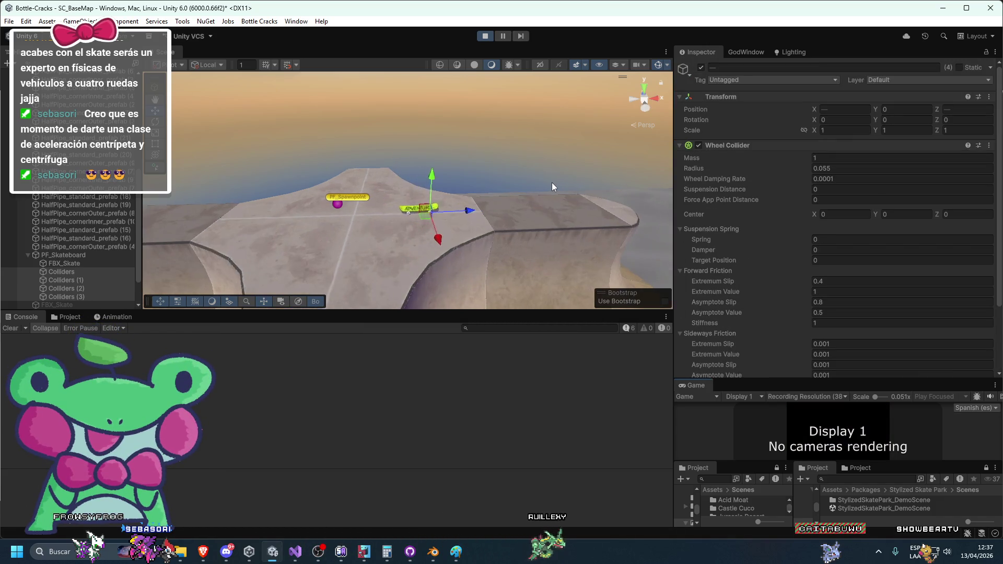
click(485, 35)
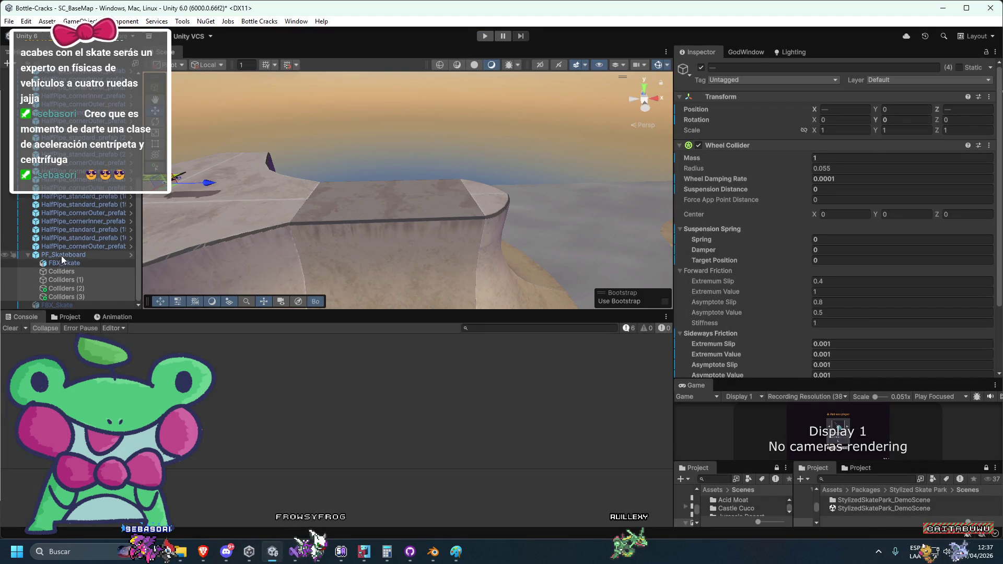
click(63, 255)
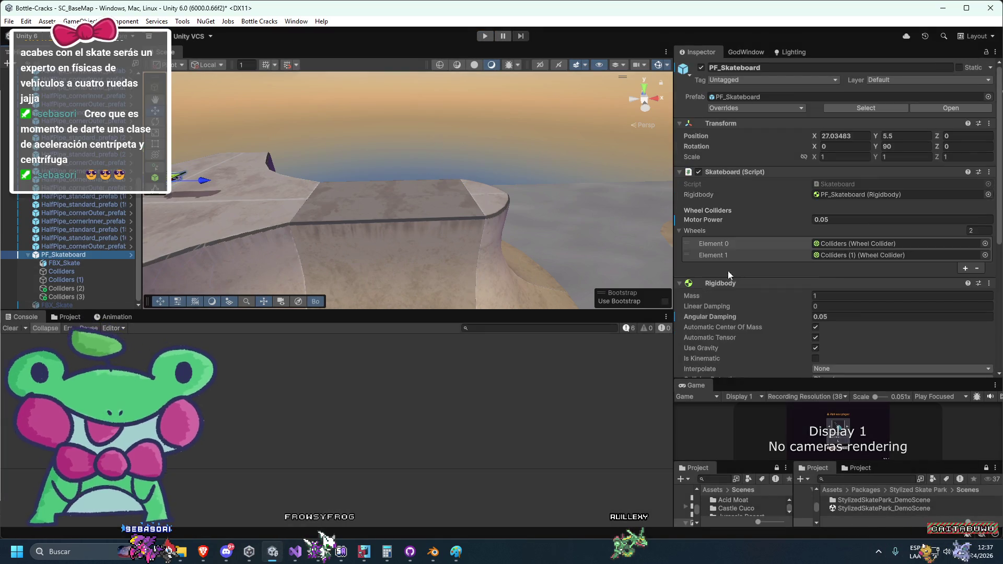
Step: Freeze the Rigidbody's Z rotation and nudge the skateboard along the ramp
scroll(834, 277, down, 6)
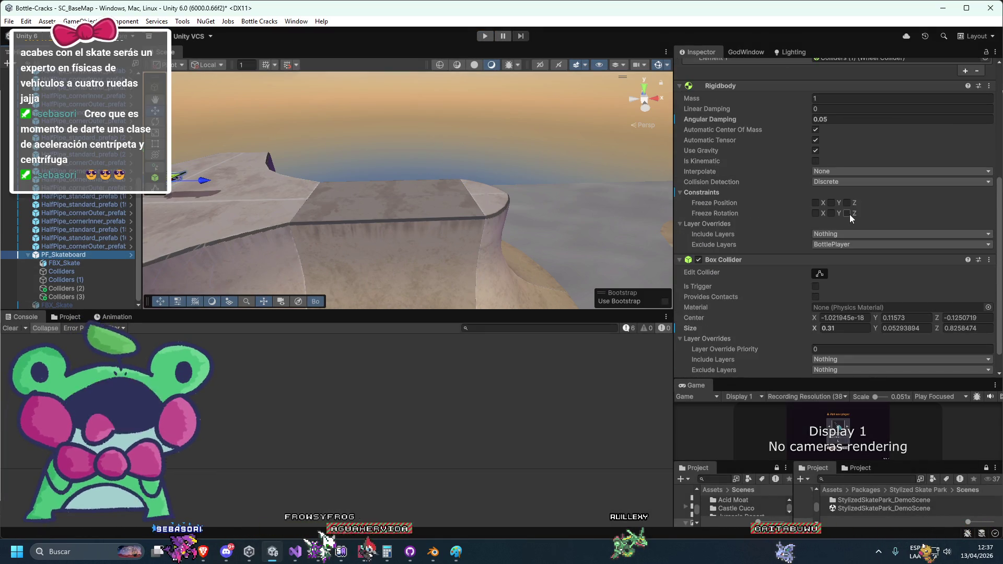
click(849, 214)
key(f)
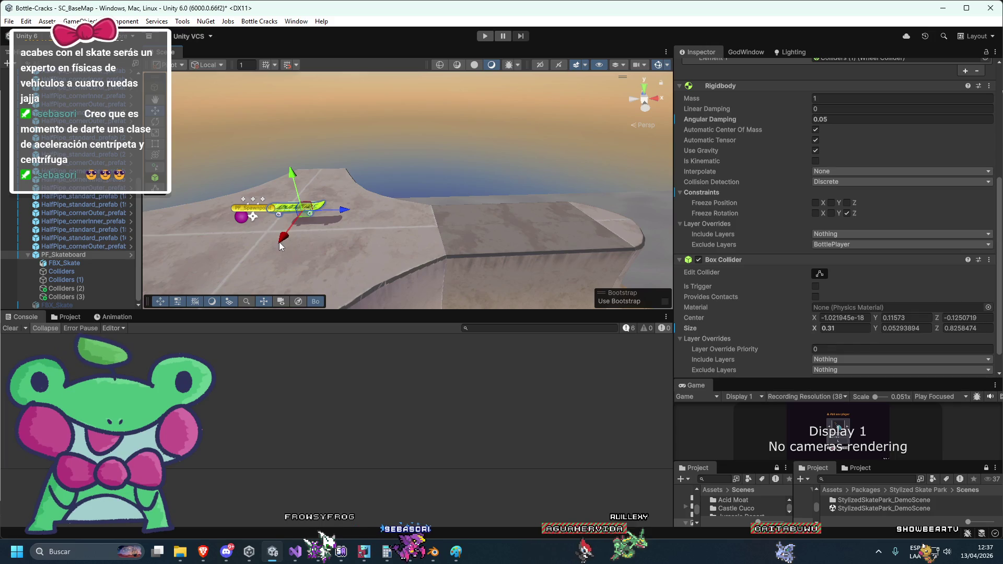
scroll(822, 294, up, 4)
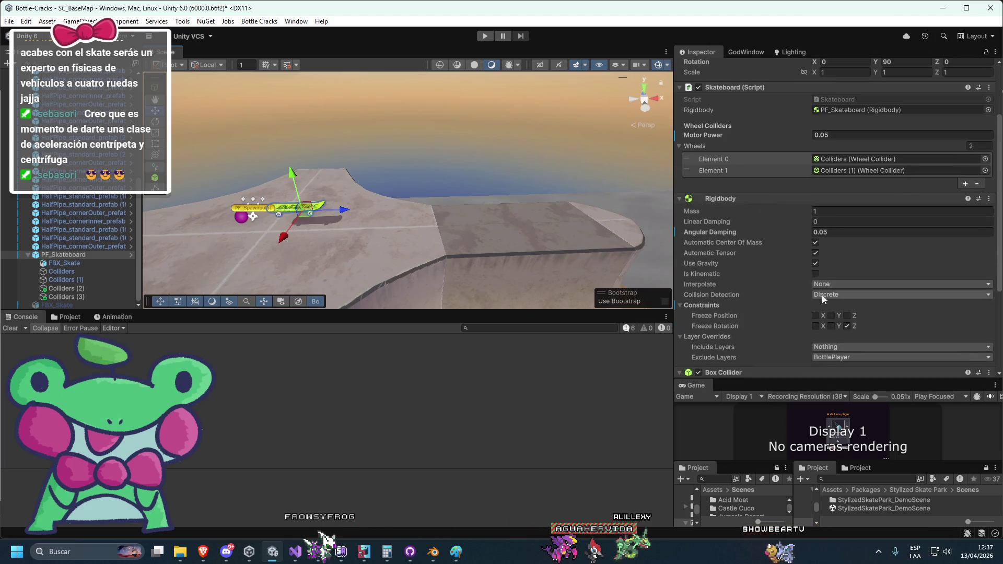
scroll(824, 310, up, 3)
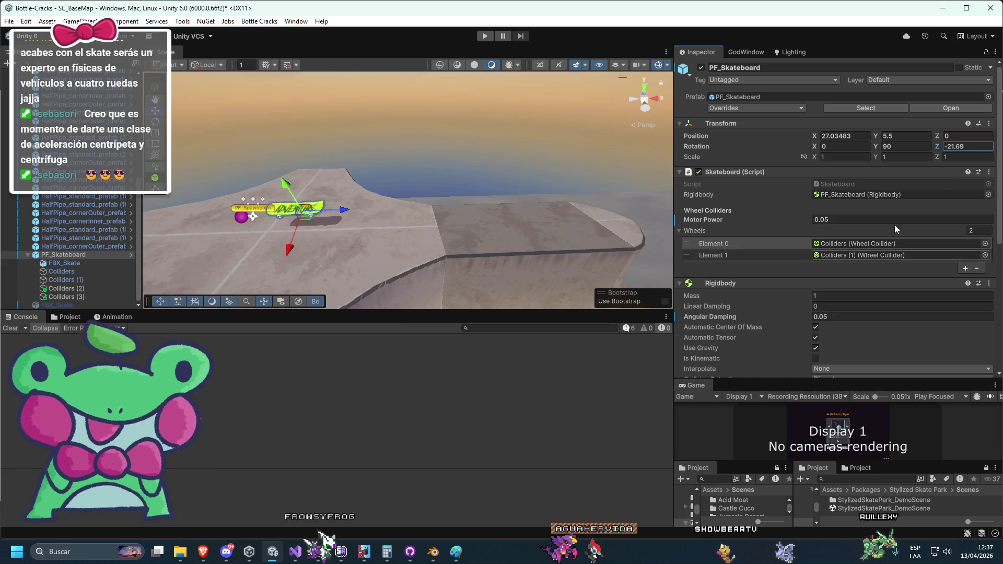
drag(814, 137, 876, 143)
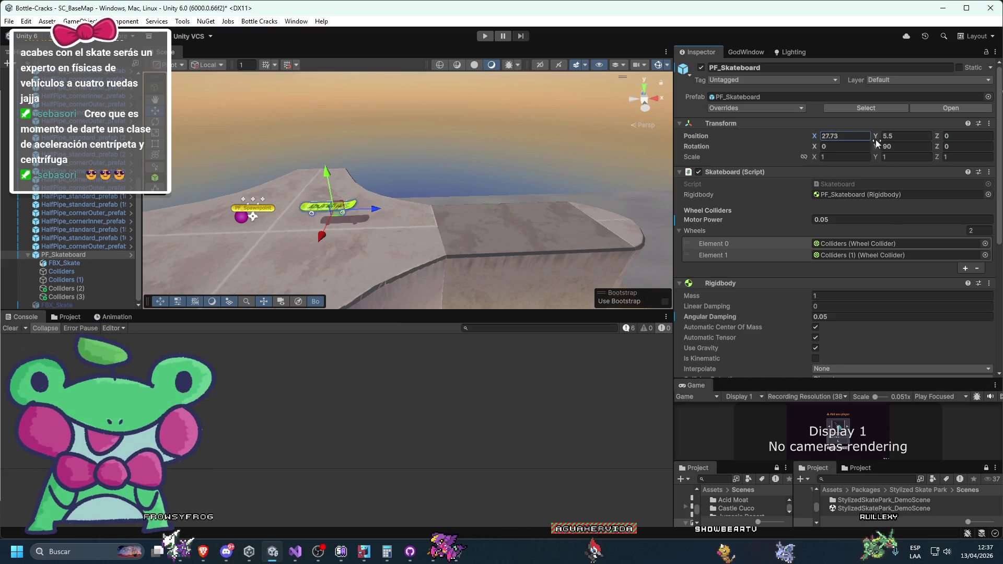
scroll(882, 280, down, 5)
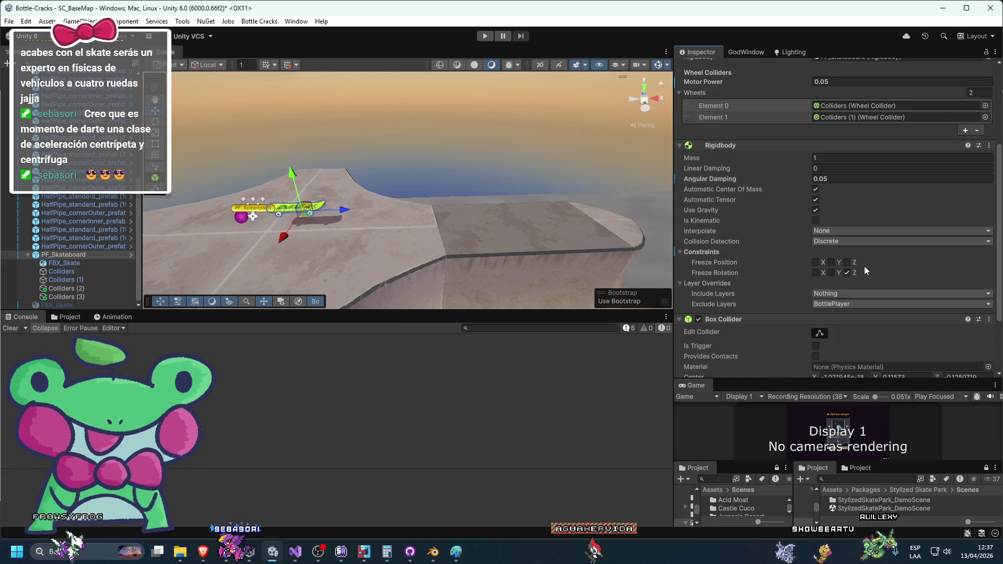
Step: Also freeze Y rotation, tilt the skateboard on the ramp and save the scene
click(831, 272)
key(e)
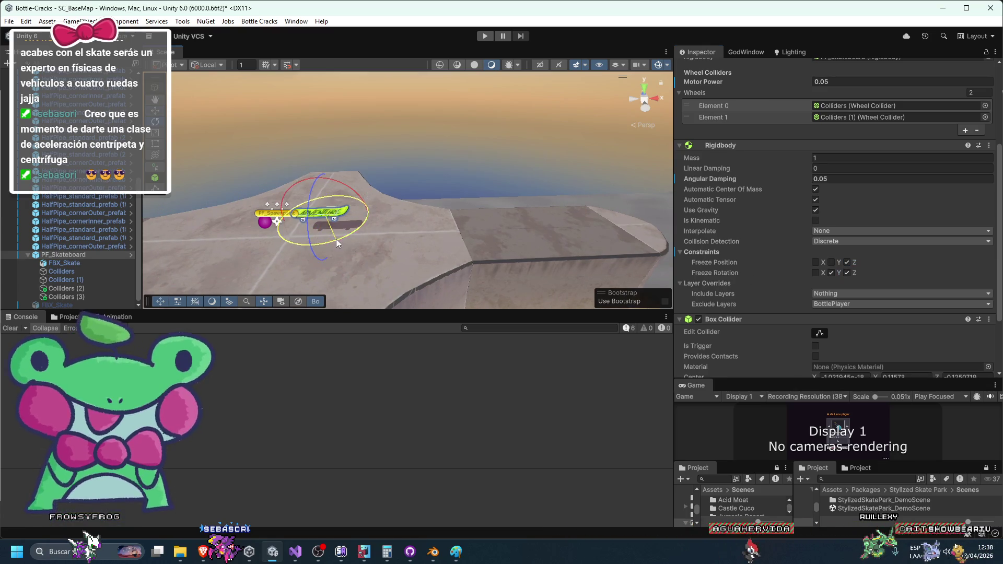
drag(337, 239, 350, 248)
key(ctrl+s)
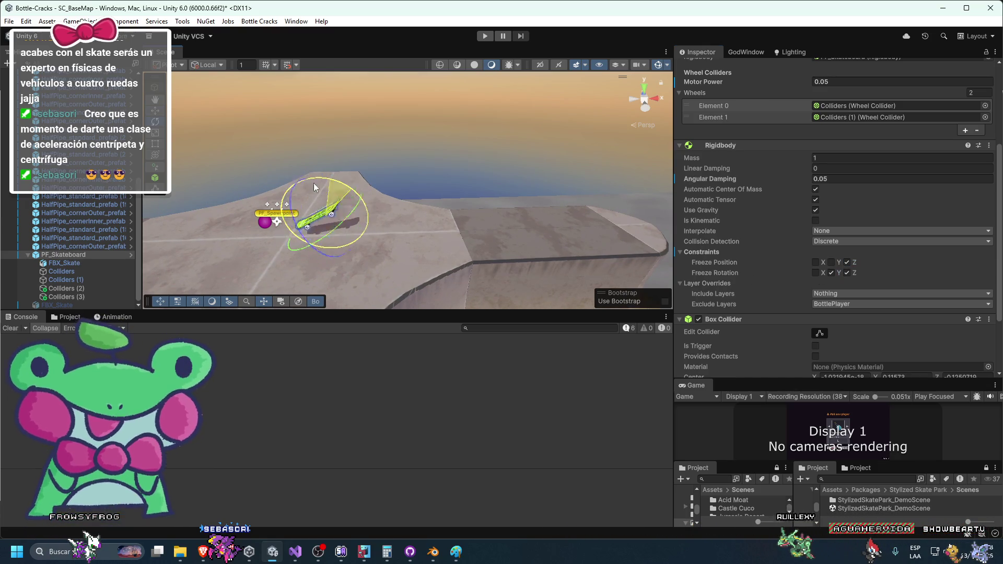
Step: Run two play tests of the skateboard with the rotation constraints
click(500, 35)
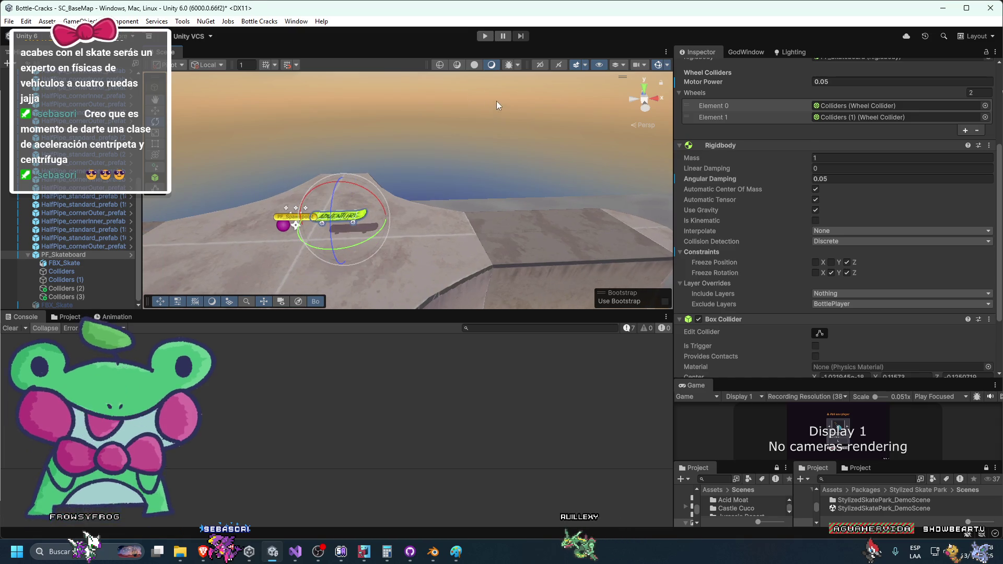
click(486, 36)
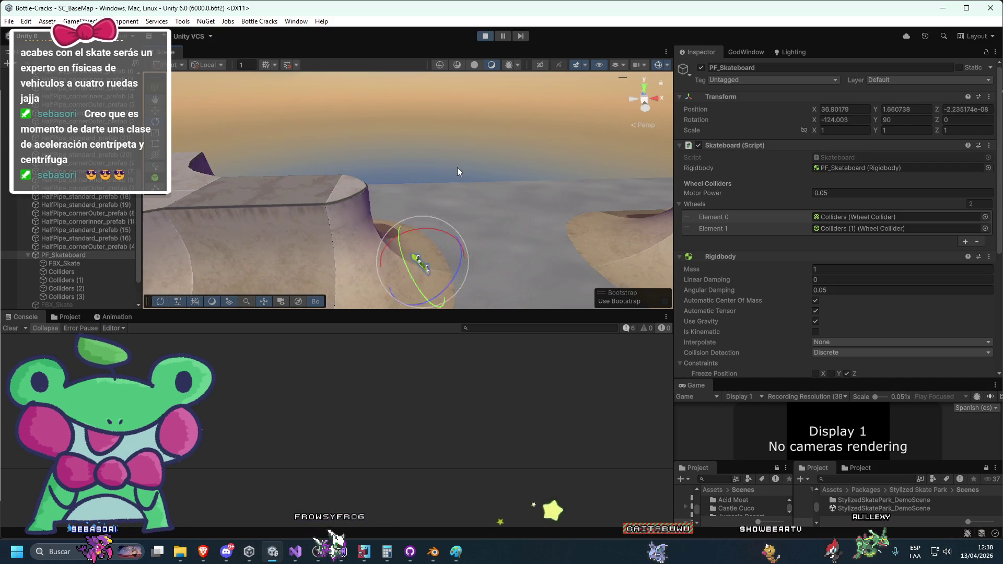
click(485, 38)
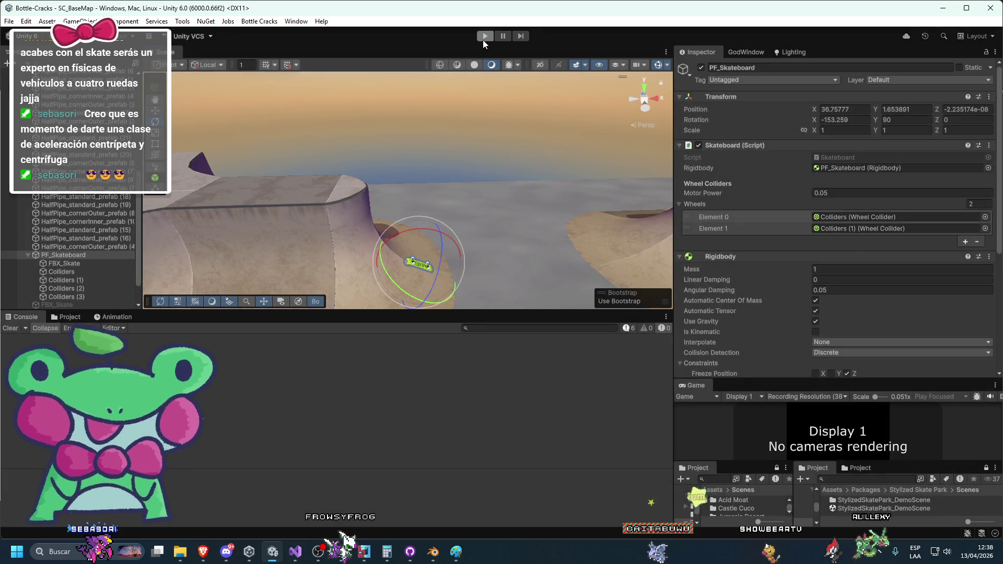
scroll(772, 236, down, 3)
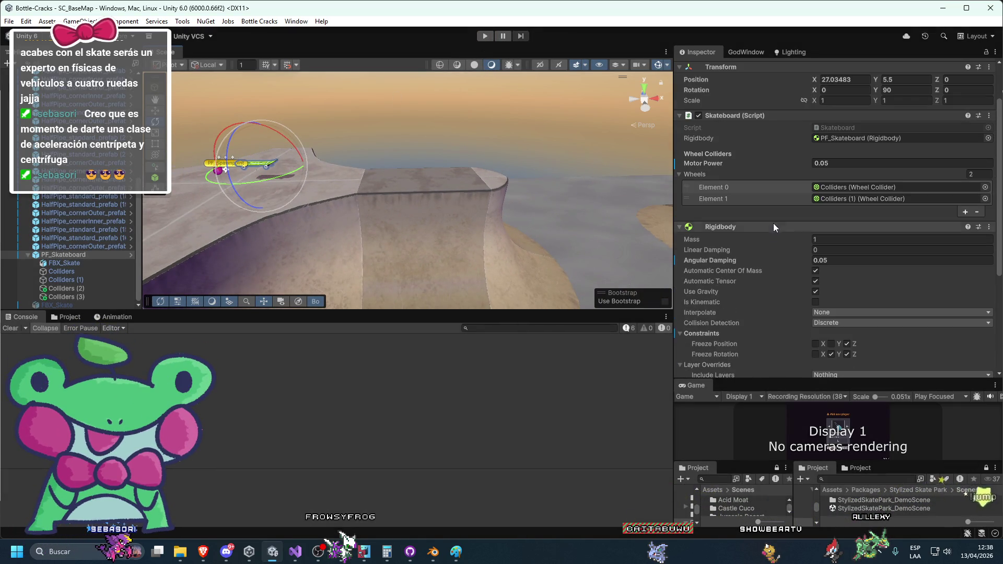
scroll(773, 226, down, 8)
scroll(782, 244, up, 9)
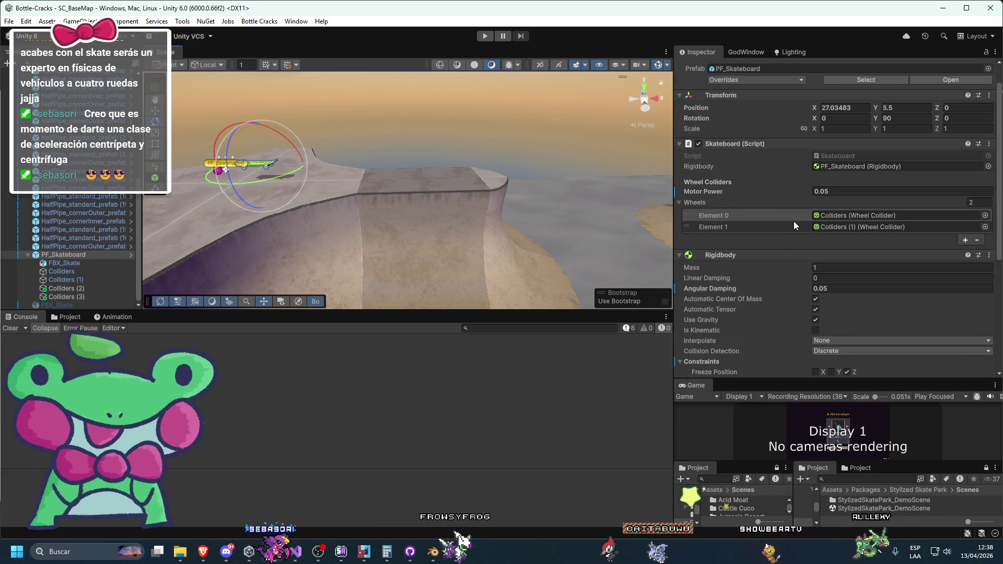
click(485, 36)
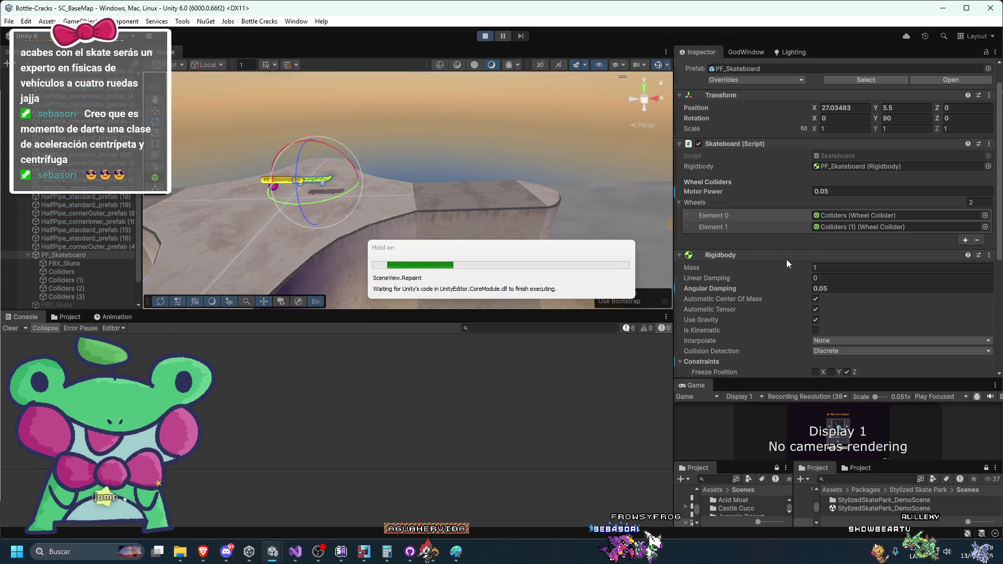
scroll(763, 300, down, 2)
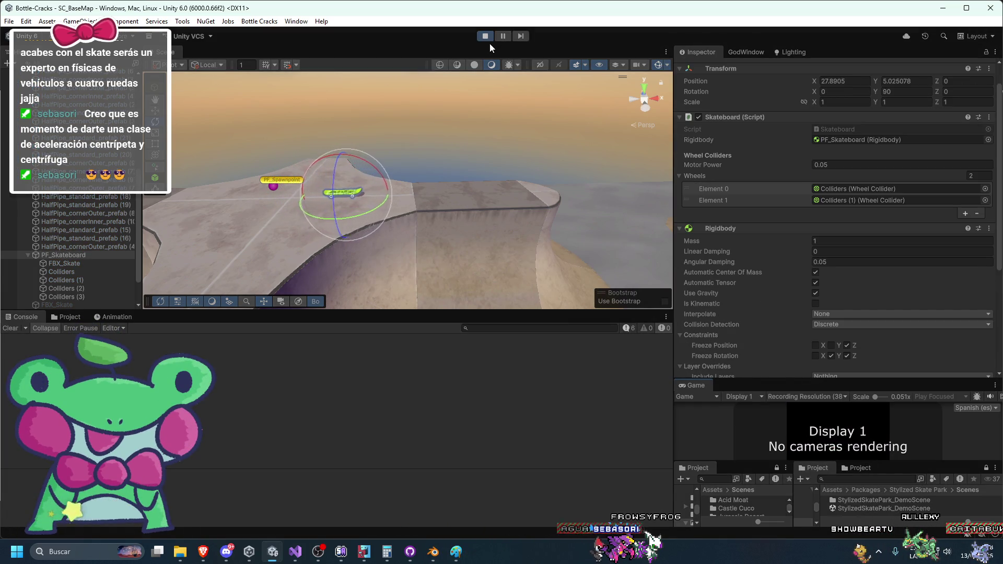
click(485, 36)
Step: Add Colliders (2) and (3) to the Skateboard script's Wheels list and inspect a wheel collider
click(829, 215)
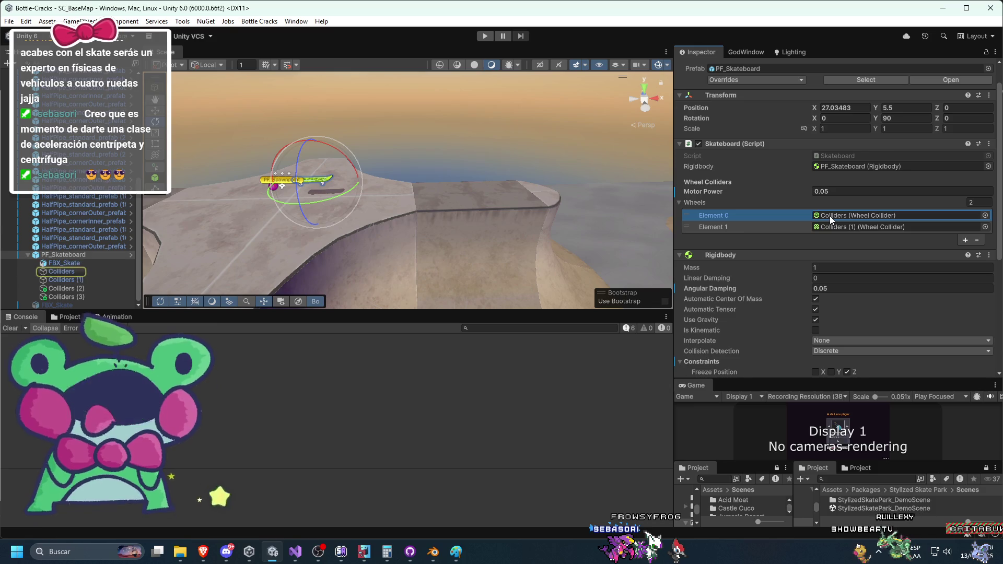
click(848, 227)
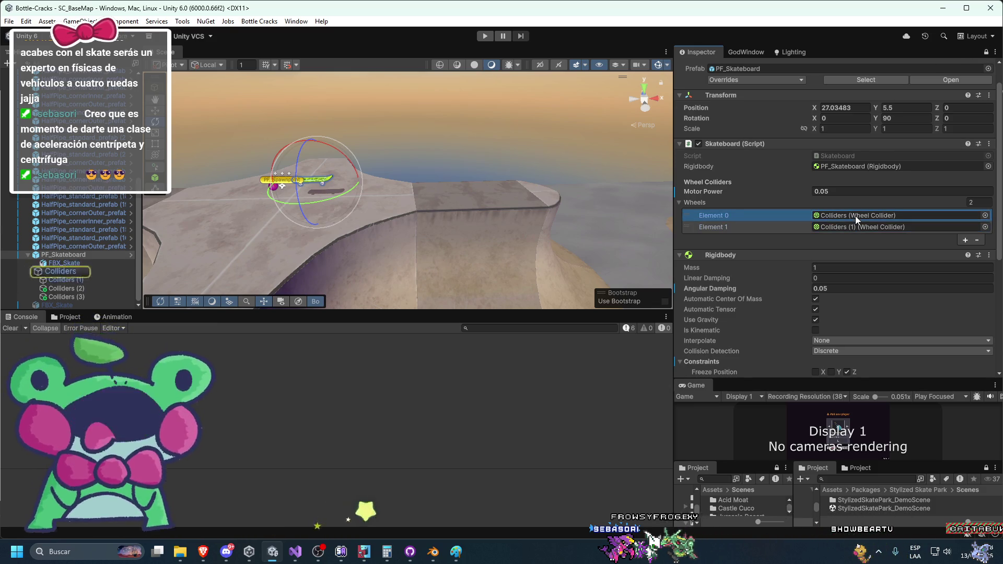
mouse_move(99, 291)
mouse_down()
mouse_move(670, 189)
mouse_move(716, 200)
mouse_up()
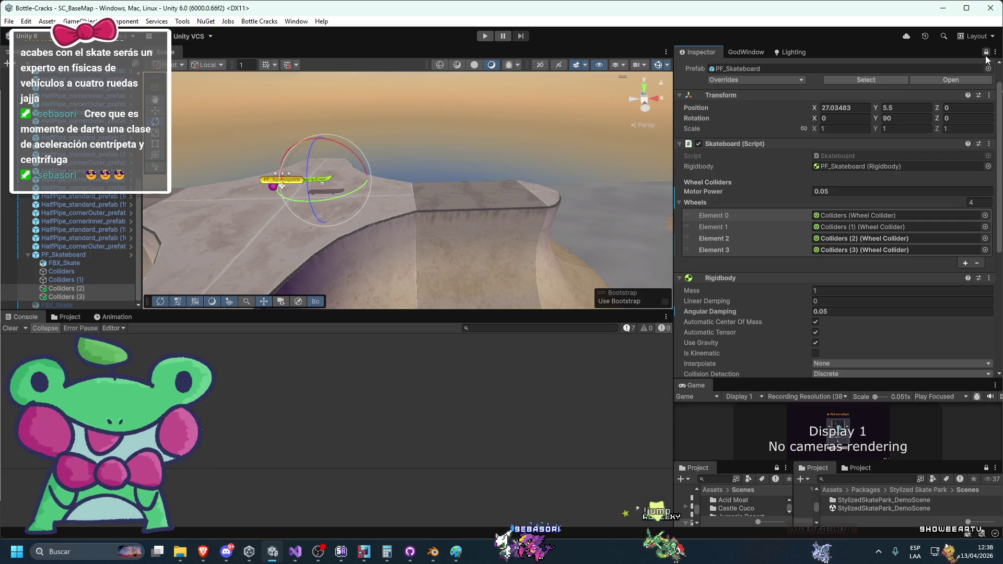
double_click(73, 272)
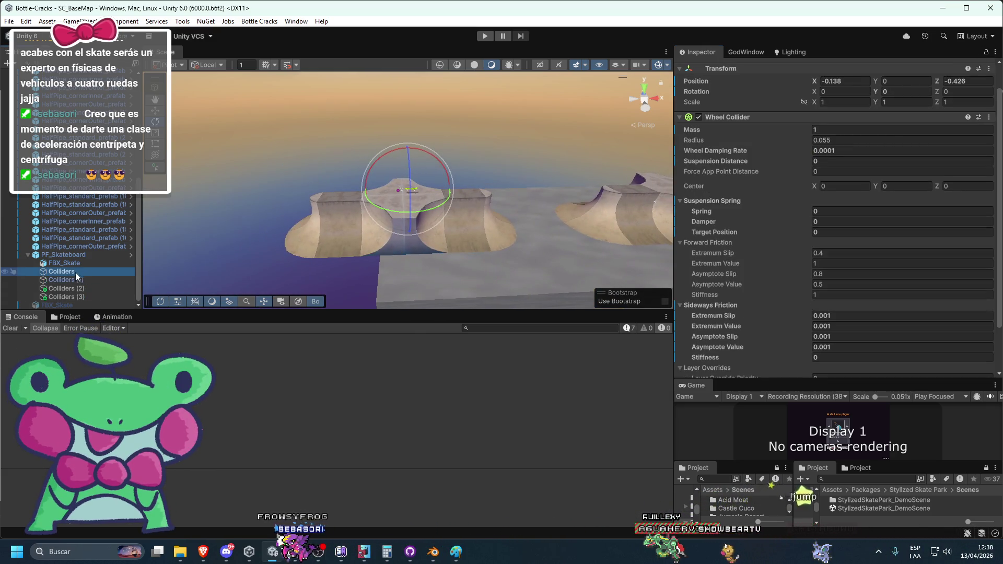
mouse_move(291, 205)
mouse_down()
mouse_move(431, 193)
mouse_move(563, 110)
mouse_move(562, 147)
mouse_move(212, 199)
mouse_move(399, 205)
mouse_move(307, 217)
mouse_up()
double_click(66, 256)
scroll(739, 250, down, 10)
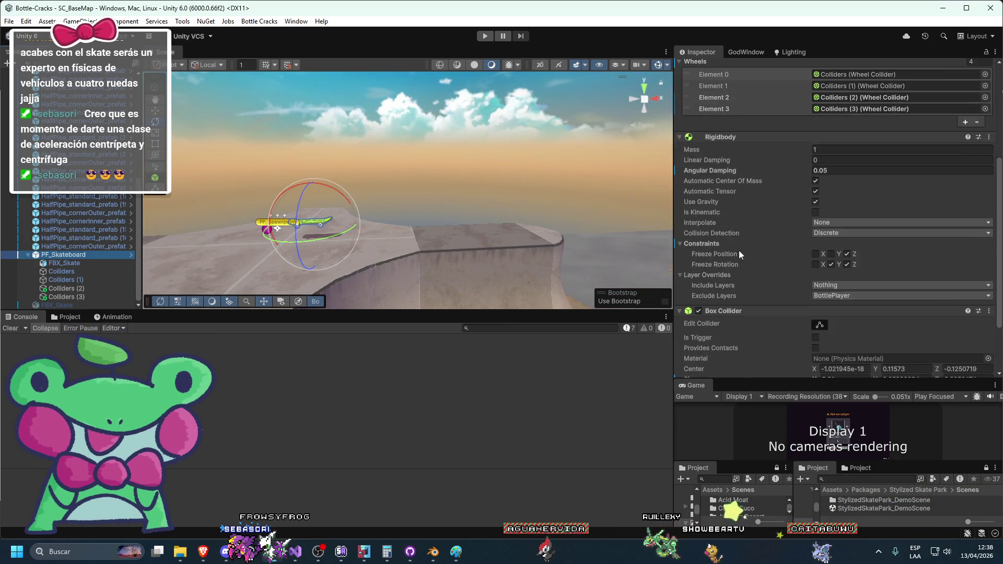
Step: Play-test the skateboard rolling on all four wheels
click(486, 36)
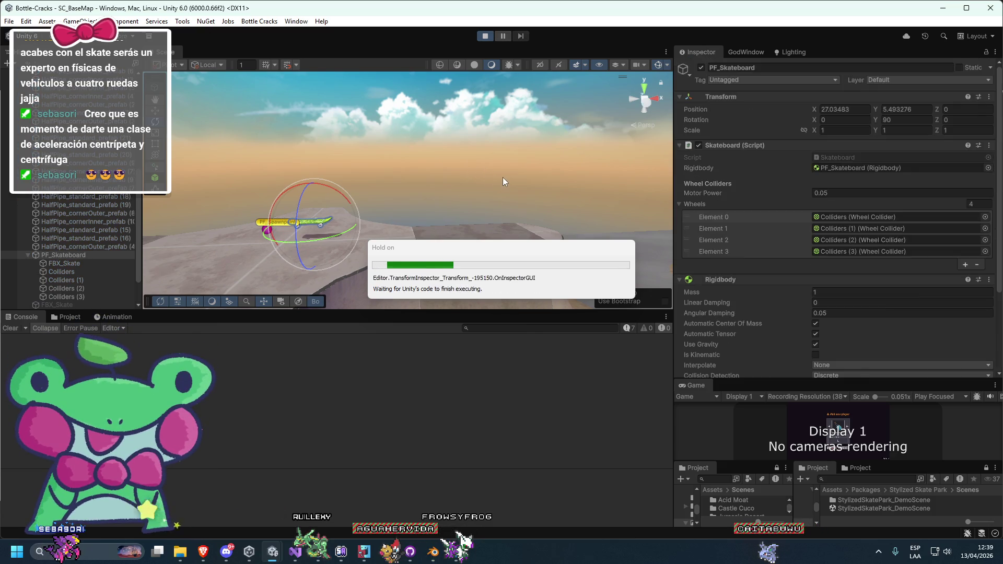
mouse_move(503, 177)
mouse_down()
mouse_move(494, 196)
mouse_move(380, 205)
mouse_move(499, 201)
mouse_move(390, 200)
mouse_up()
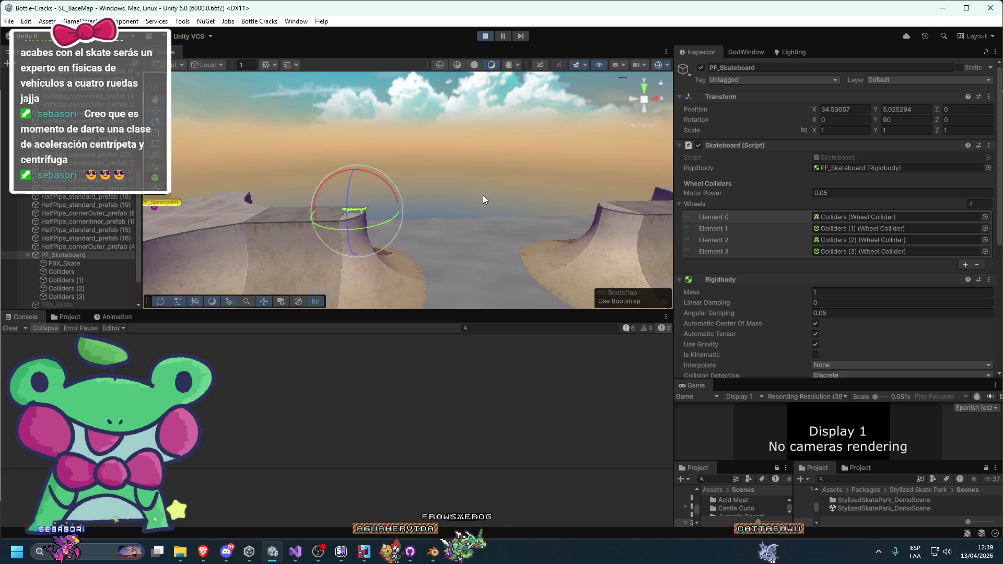
key(ctrl+p)
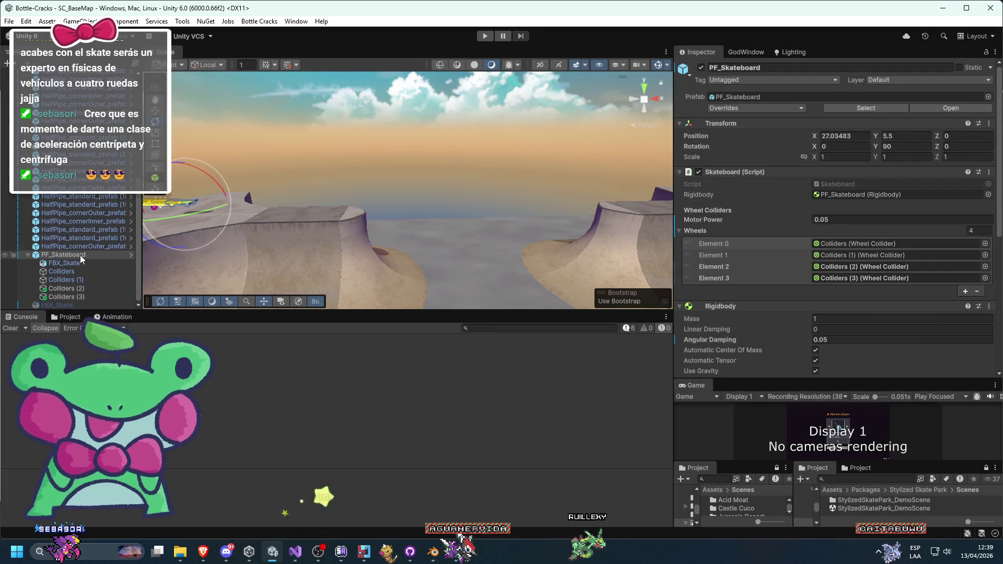
Step: Set the Rigidbody angular damping to 1 and stop the running test
scroll(841, 256, down, 6)
scroll(838, 238, up, 3)
click(838, 228)
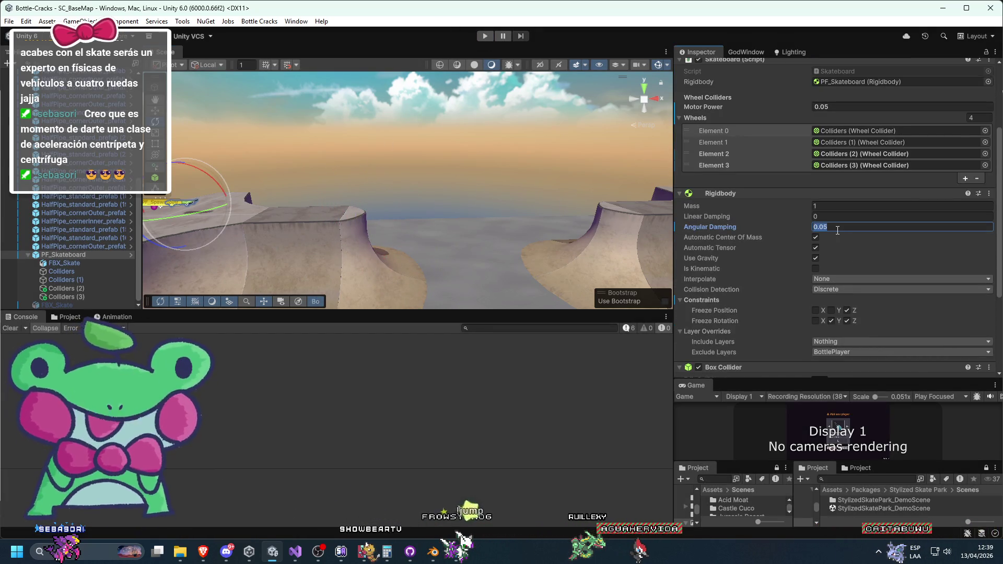
text(1)
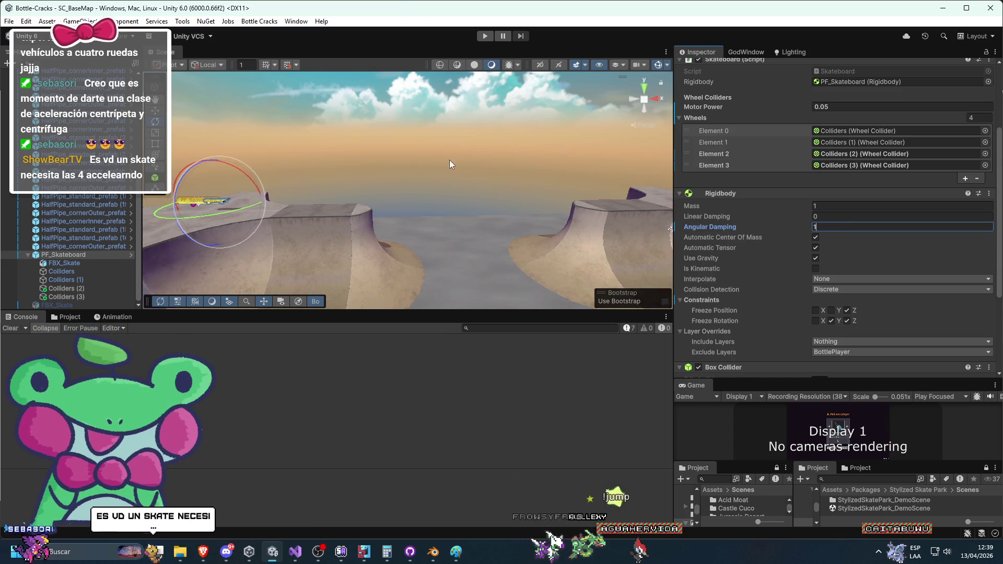
drag(452, 160, 518, 175)
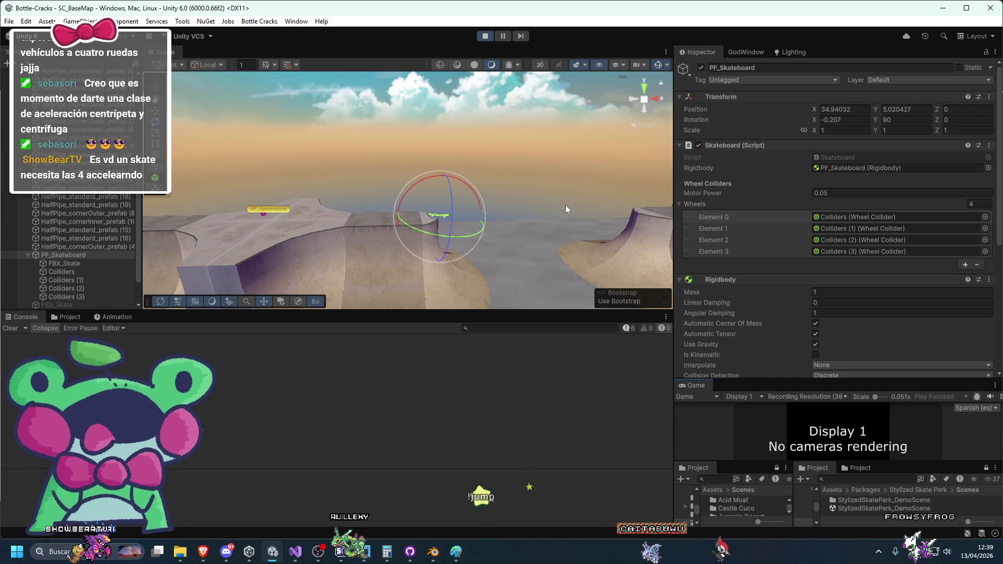
click(484, 36)
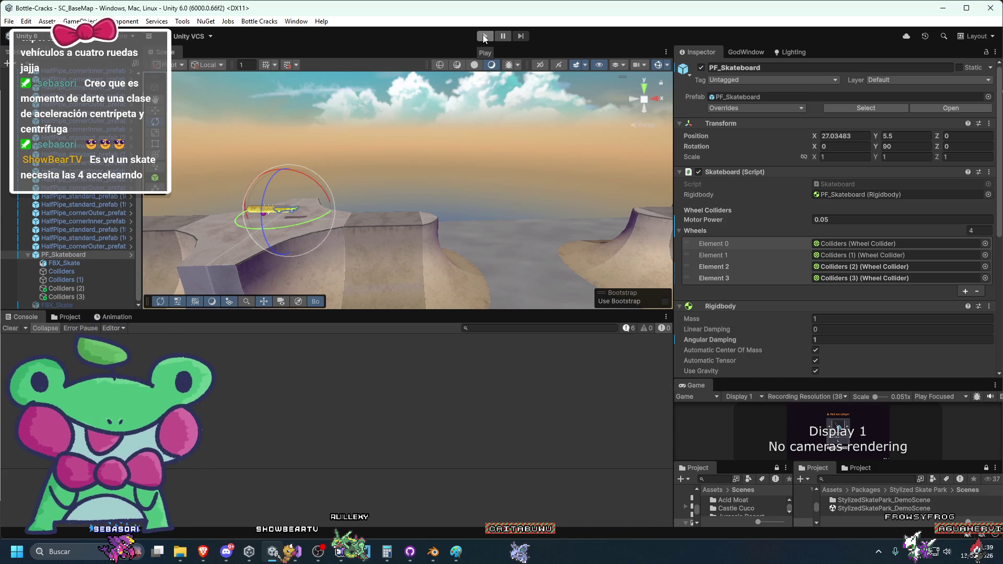
Step: Play-test the skateboard with damping 1, briefly trying angular damping 0 mid-run
scroll(772, 307, down, 5)
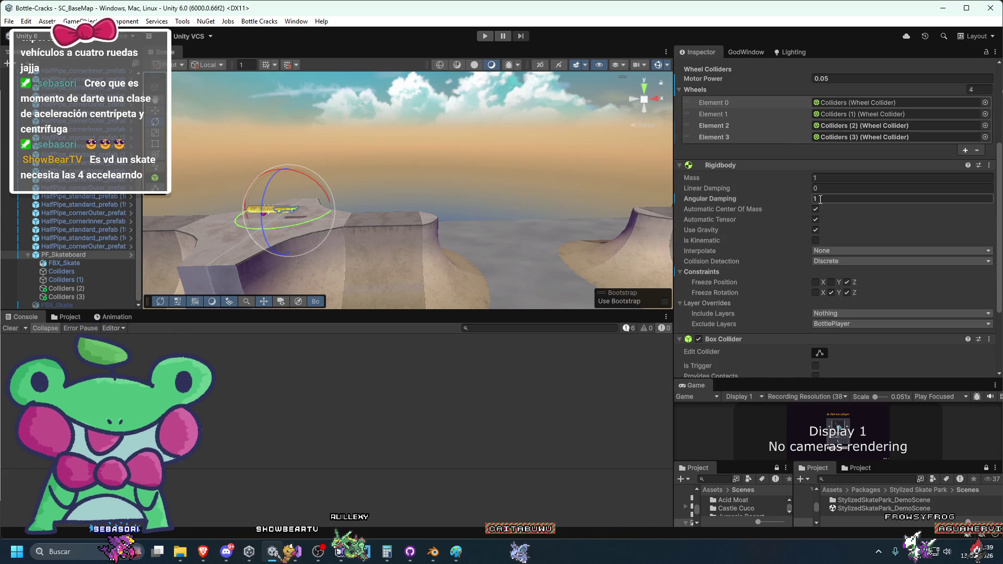
click(492, 37)
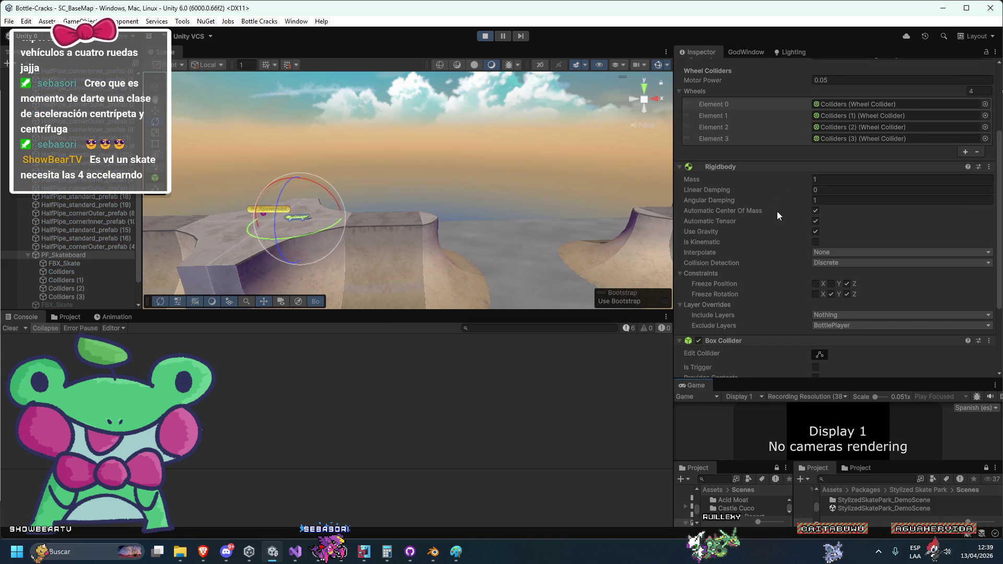
drag(764, 203, 561, 279)
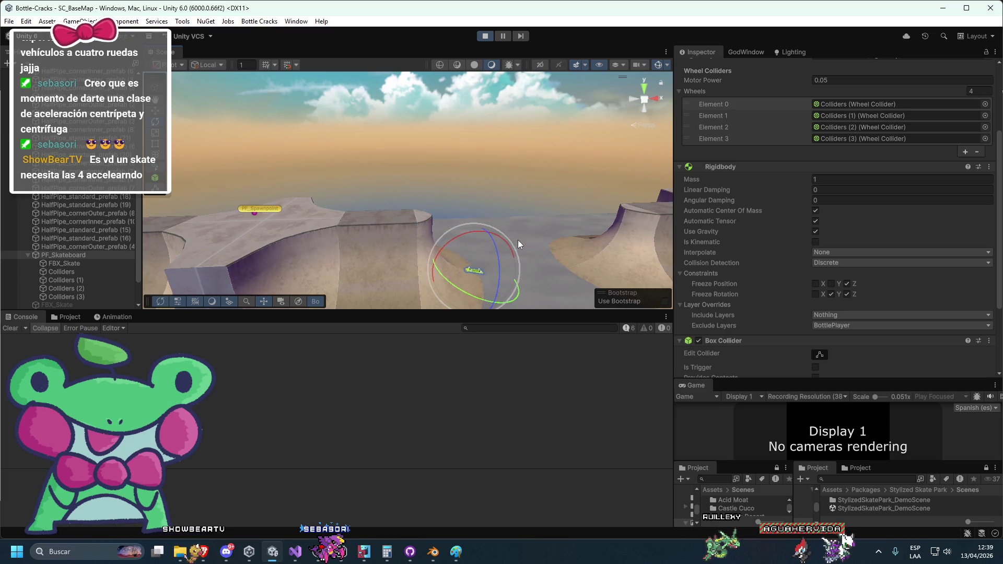
click(484, 39)
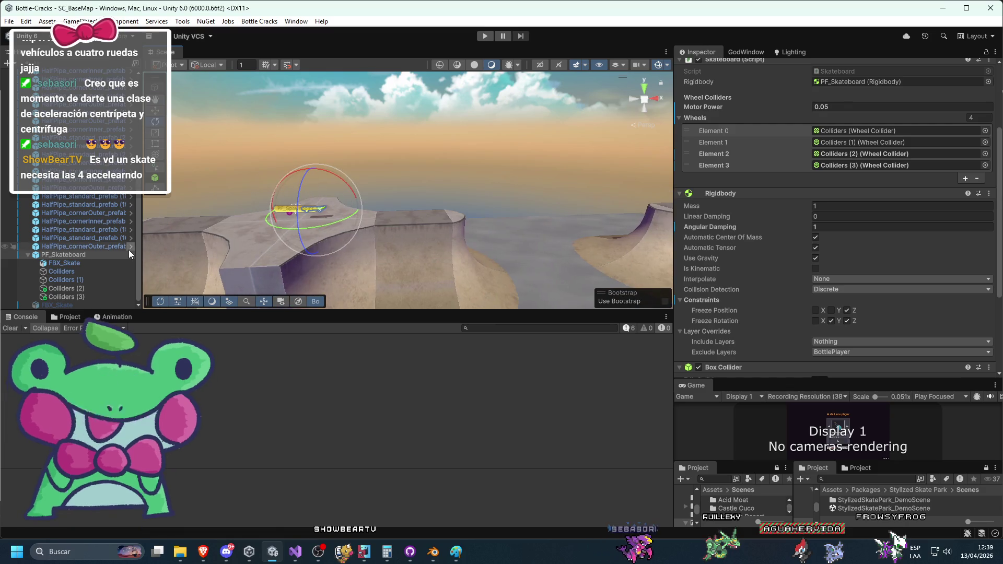
drag(392, 218, 543, 211)
scroll(790, 246, up, 5)
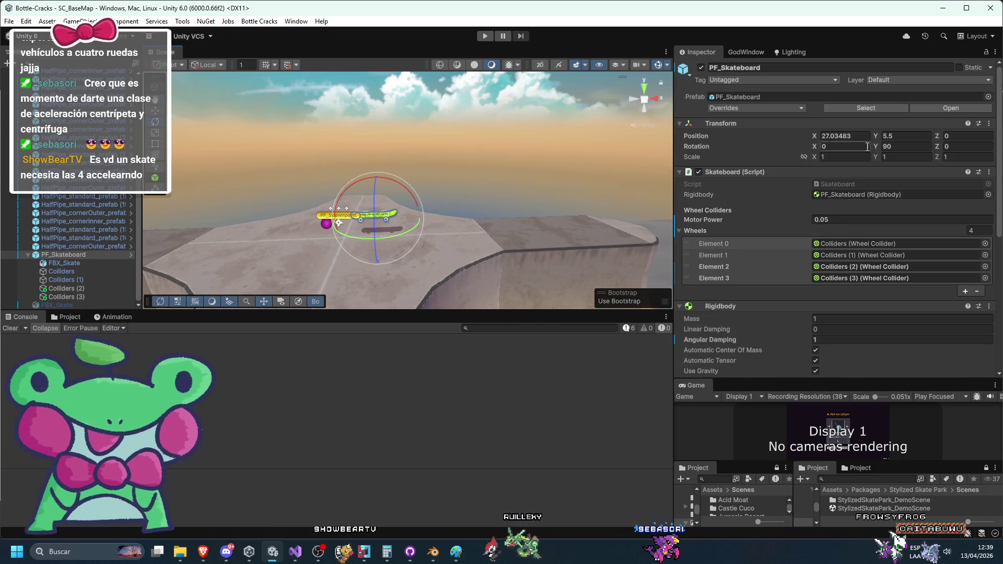
Step: Start a play test and raise Motor Power to 1 while it runs
text(1)
click(485, 36)
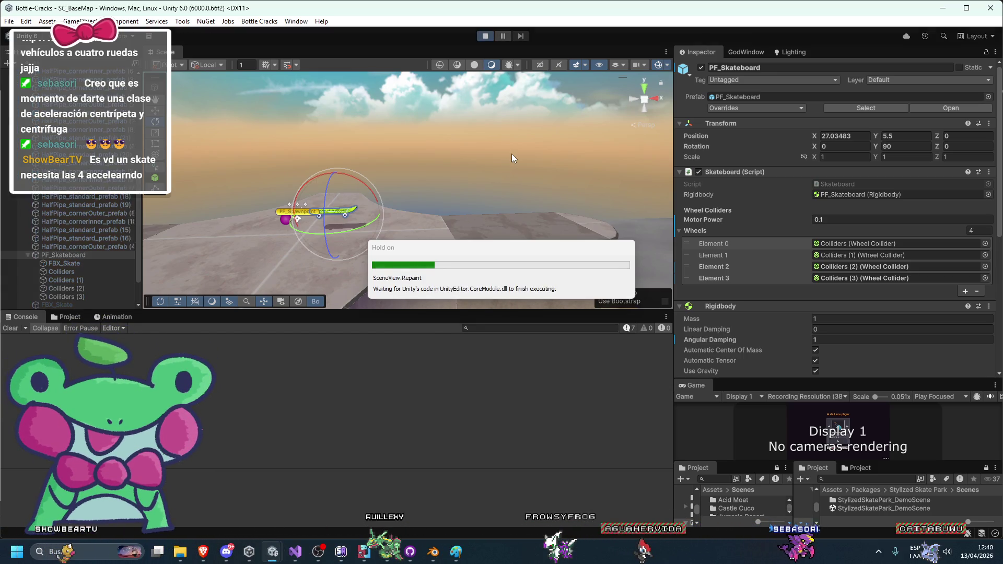
click(834, 192)
text(1)
key(Return)
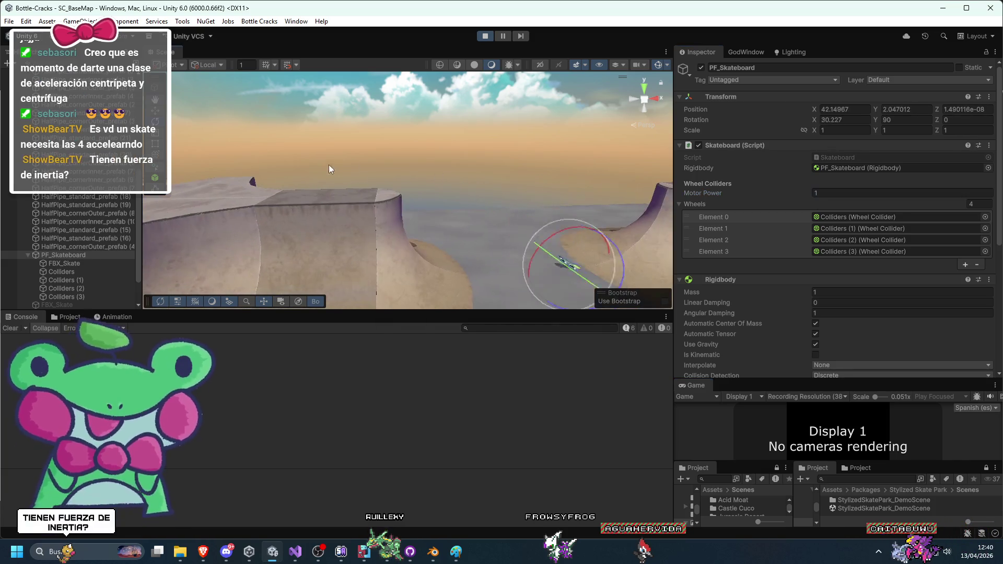
Step: Stop the half-pipe test and select the Colliders (3) wheel collider
drag(490, 172, 349, 151)
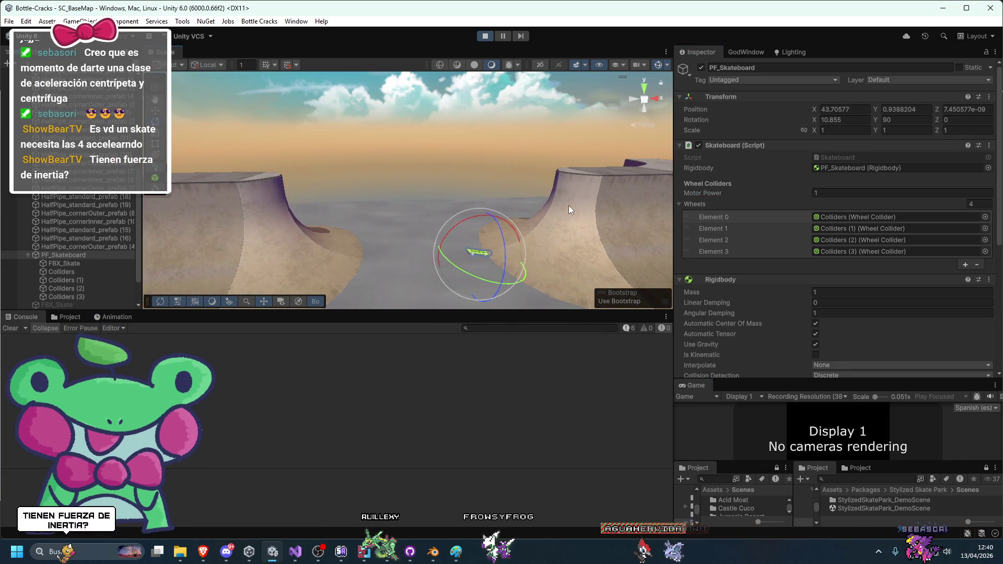
click(485, 36)
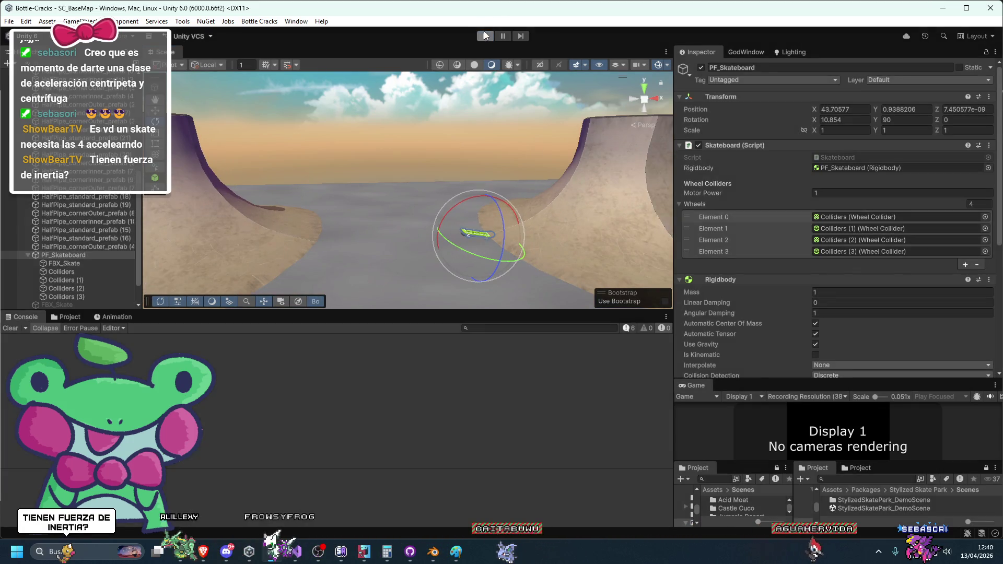
click(77, 297)
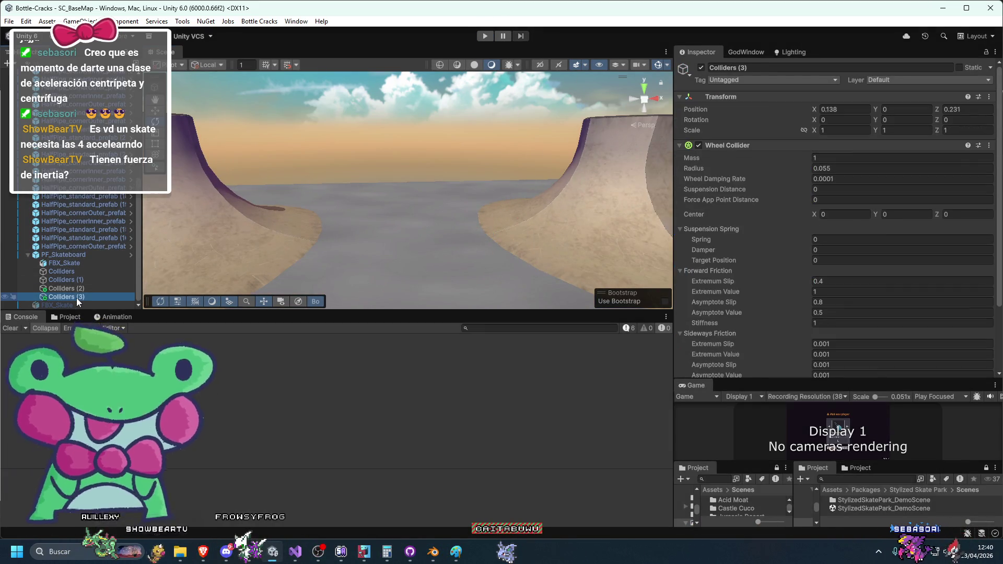
Step: Scroll through Colliders (3)'s suspension and friction values in the Inspector
scroll(785, 314, down, 3)
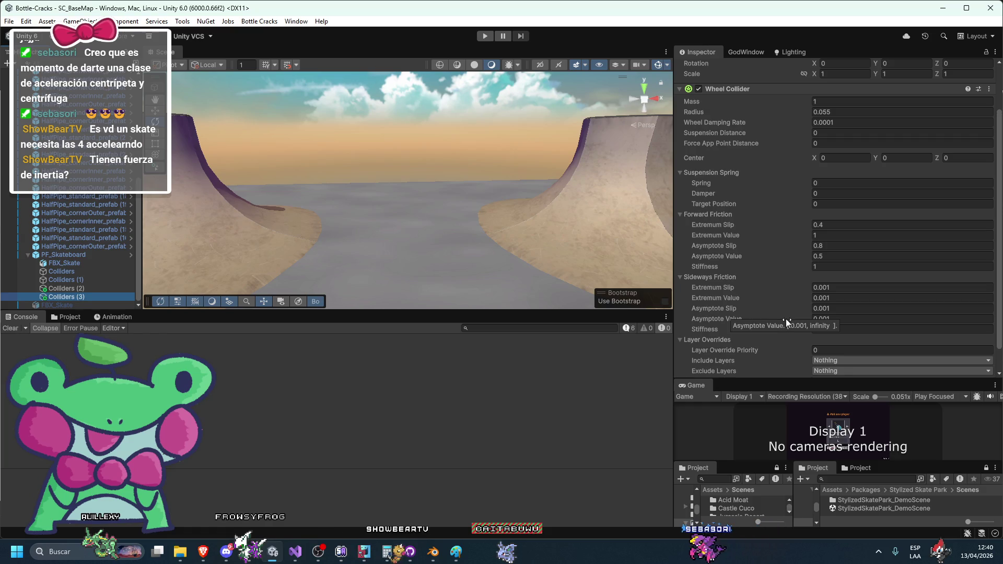
scroll(782, 318, down, 2)
drag(431, 249, 543, 269)
scroll(695, 280, up, 2)
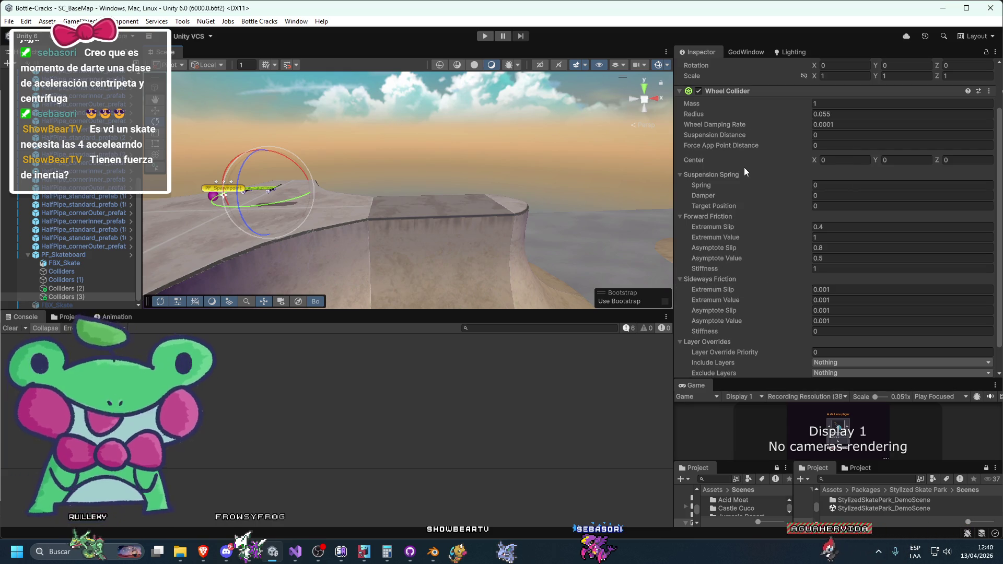
mouse_move(696, 146)
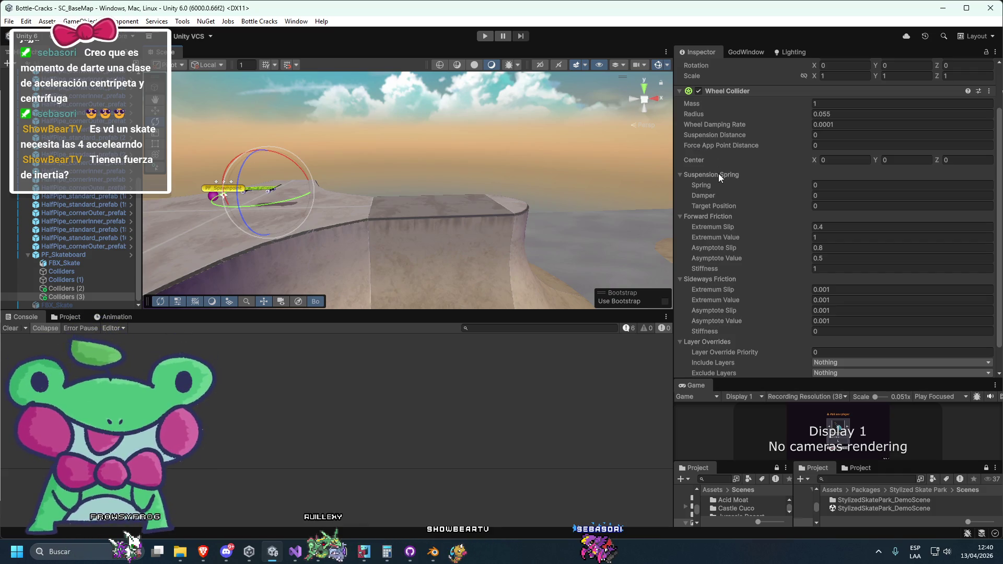
Step: Follow the skateboard in the Scene view, then bring up the 'unity constant torque' YouTube results
drag(650, 187, 547, 212)
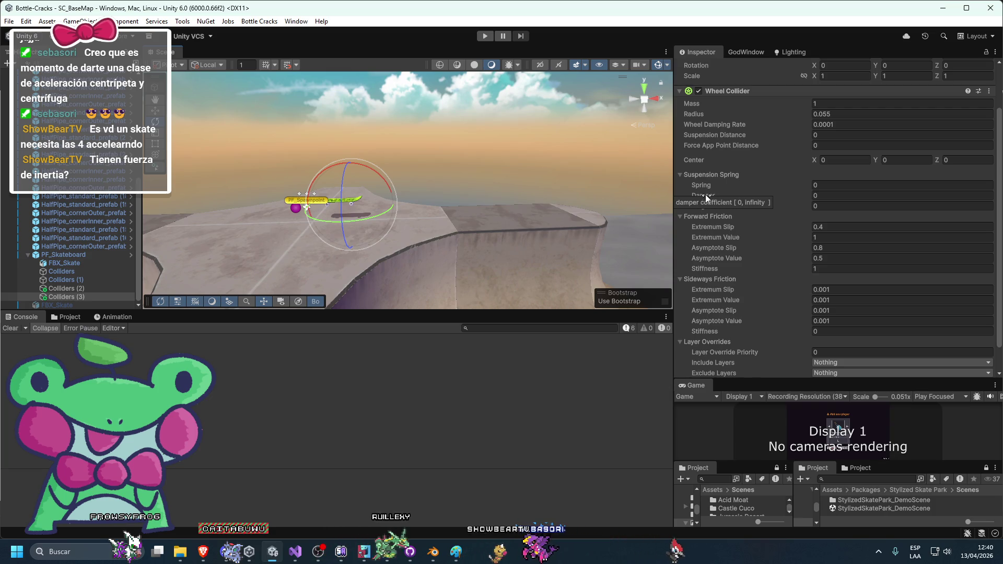
key(alt+Tab)
click(433, 10)
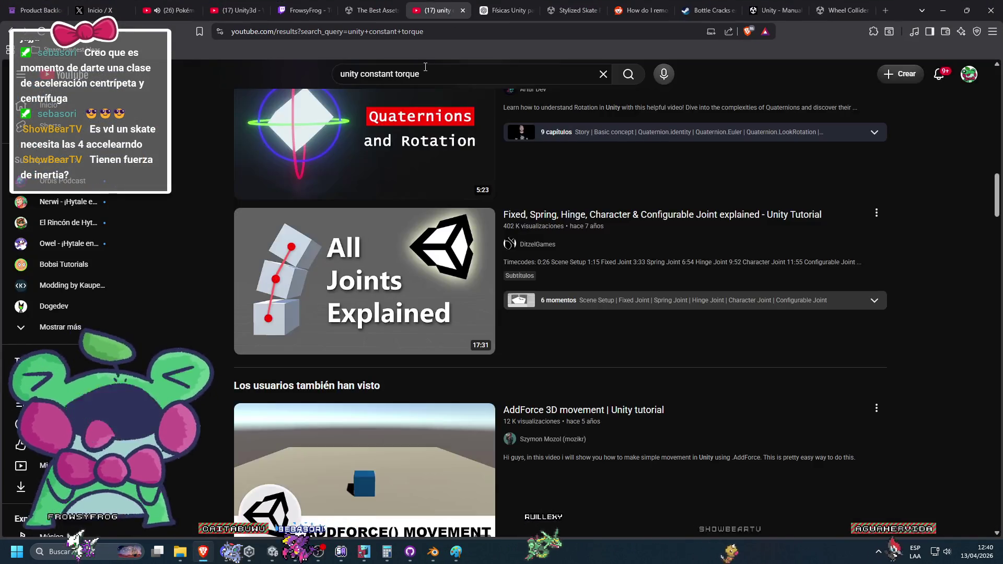
Step: Replace the YouTube search with 'skateboard unity' and run it
triple_click(425, 67)
text(skate)
key(BackSpace)
text(board unity)
key(Return)
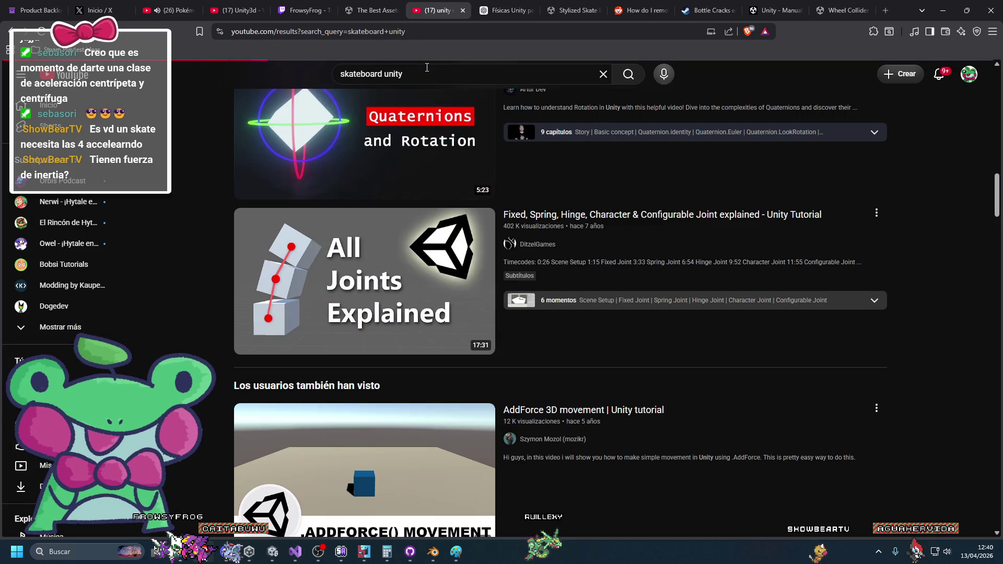
Step: Open the Skateboard Physics Unity video, then its linked source version
scroll(403, 324, down, 3)
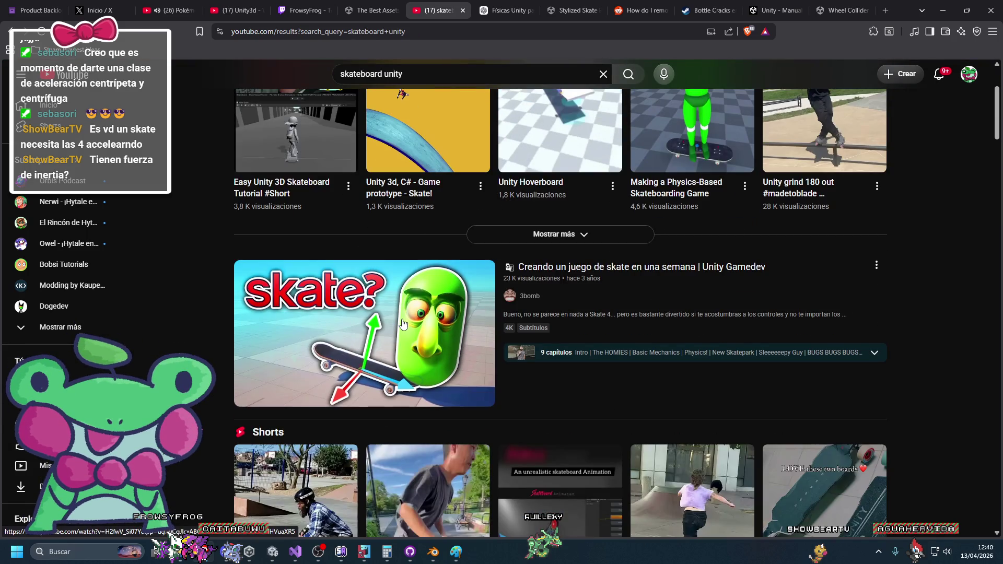
scroll(402, 324, down, 15)
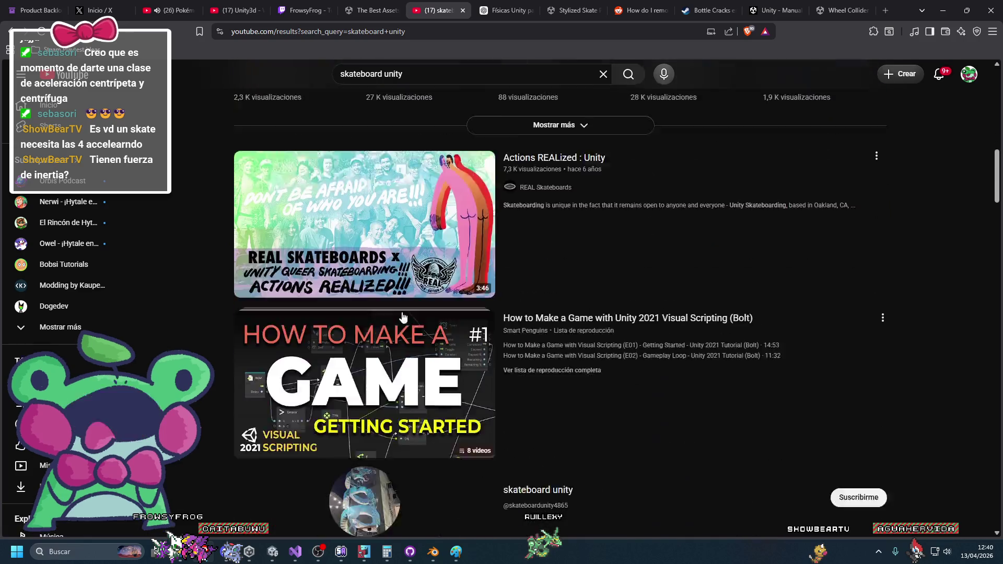
scroll(394, 312, down, 4)
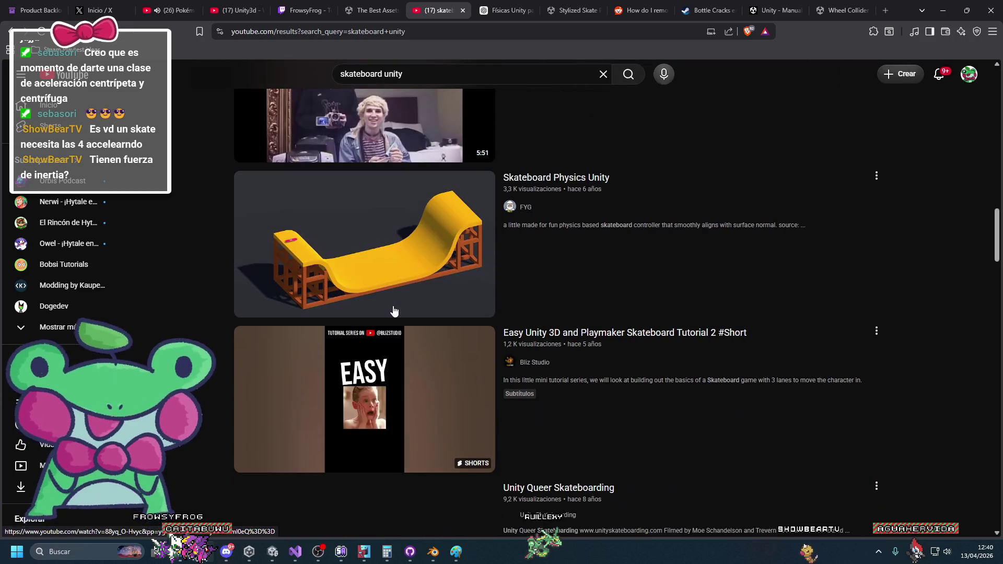
click(396, 269)
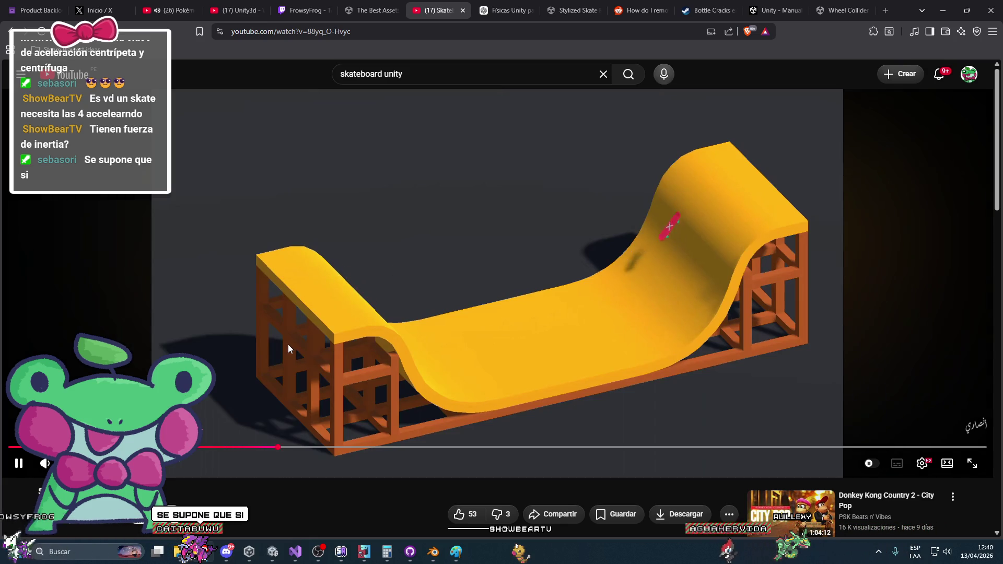
scroll(297, 346, down, 4)
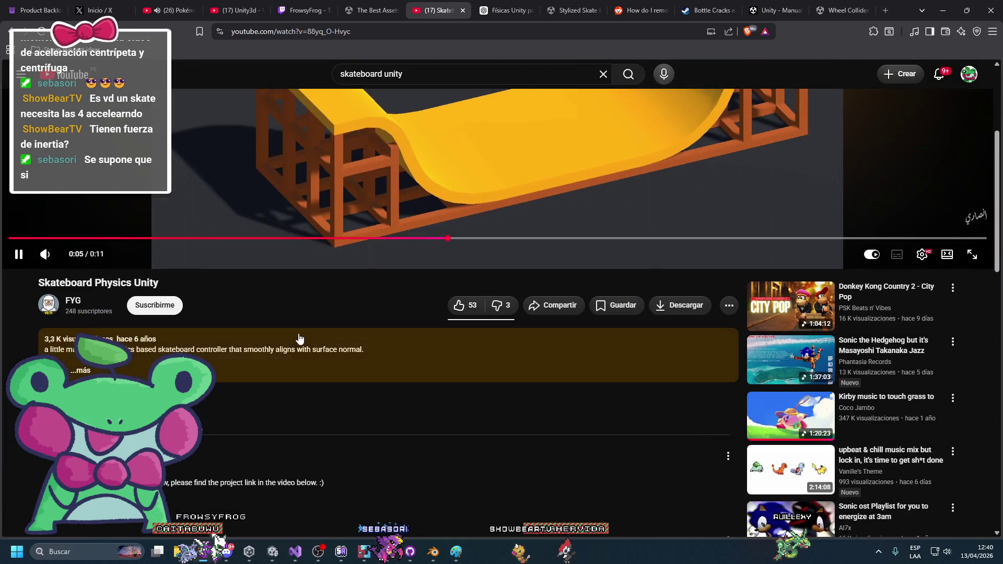
scroll(297, 346, down, 6)
scroll(218, 314, up, 3)
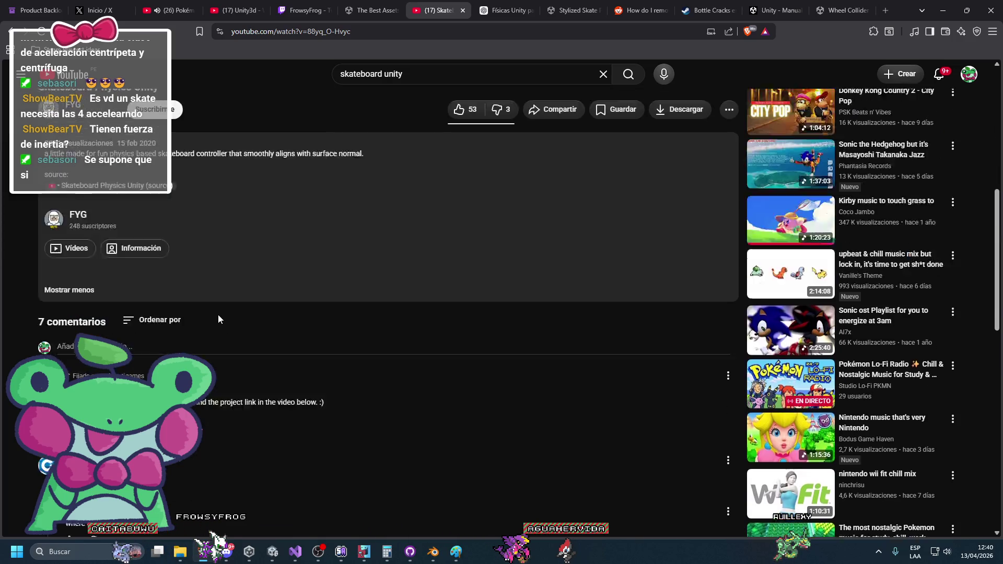
click(104, 452)
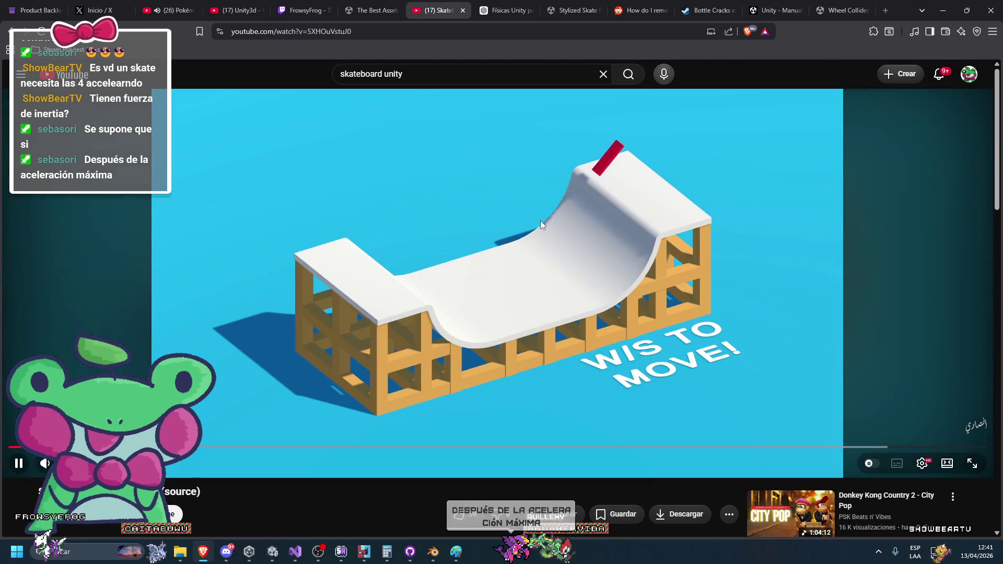
Step: Open the video's project link in a new tab and pause the video
scroll(540, 220, down, 4)
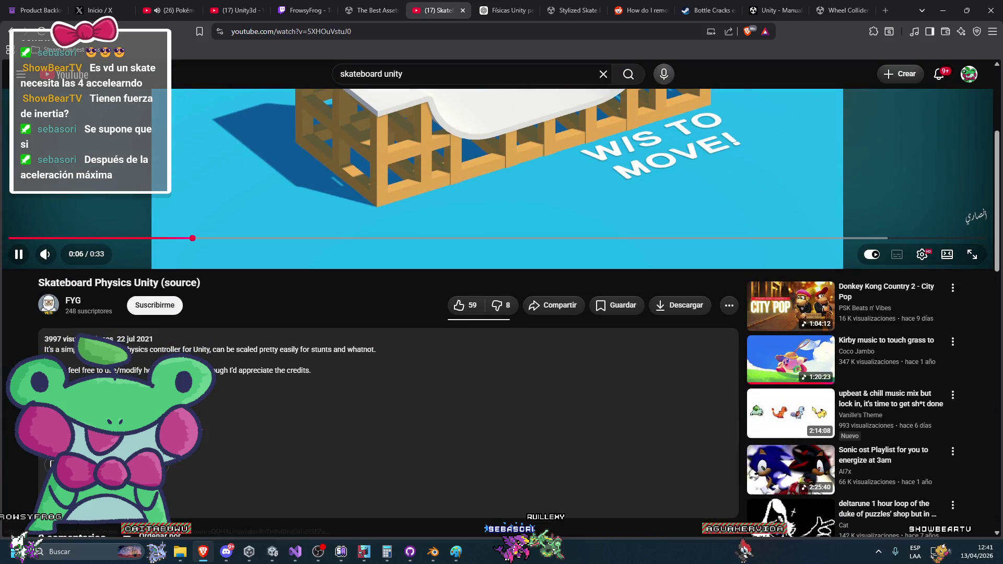
right_click(117, 366)
click(160, 235)
scroll(330, 256, up, 4)
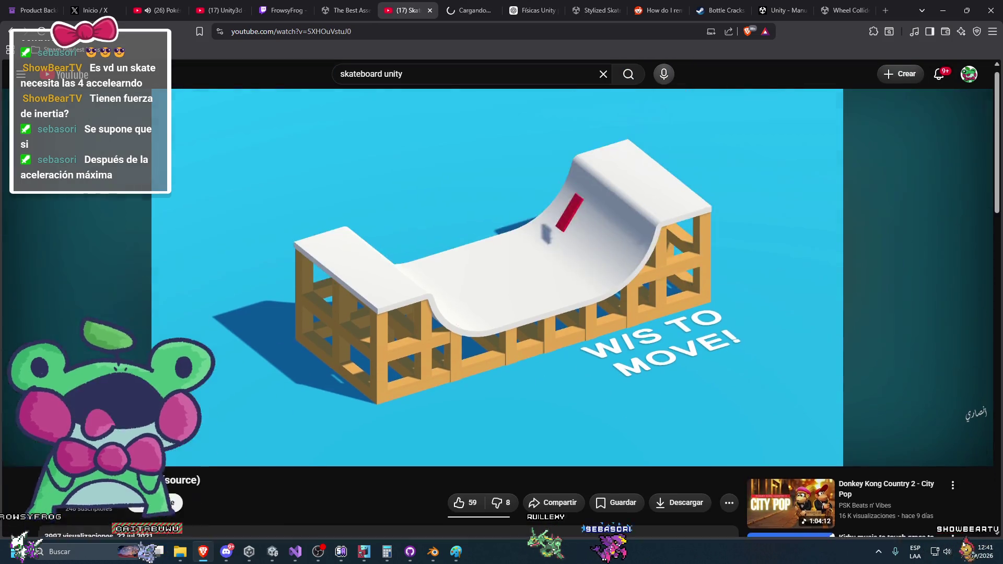
click(330, 256)
Step: Download Skateboard-Physics-Controller-Unity from GitHub as a ZIP file
key(ctrl+Tab)
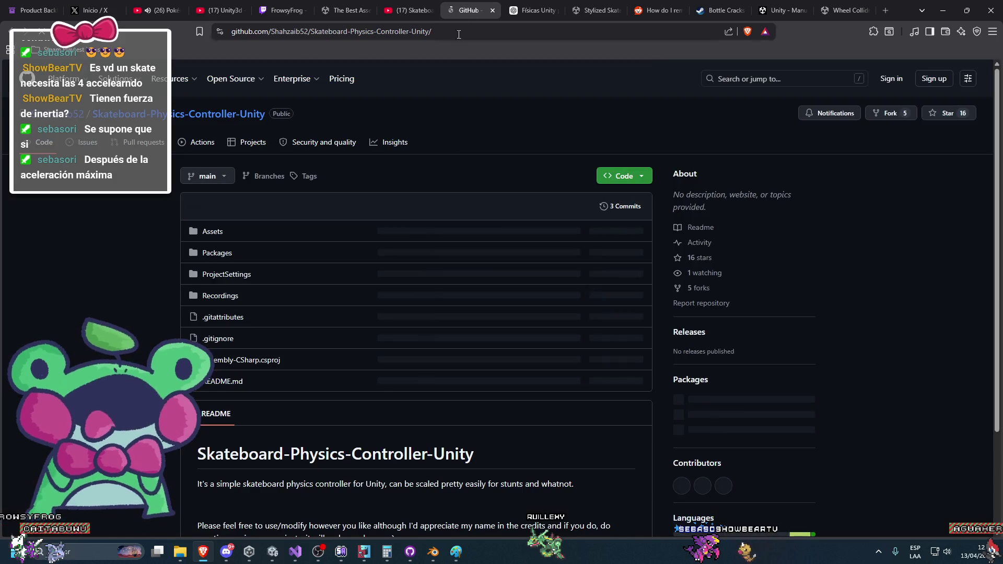
click(620, 180)
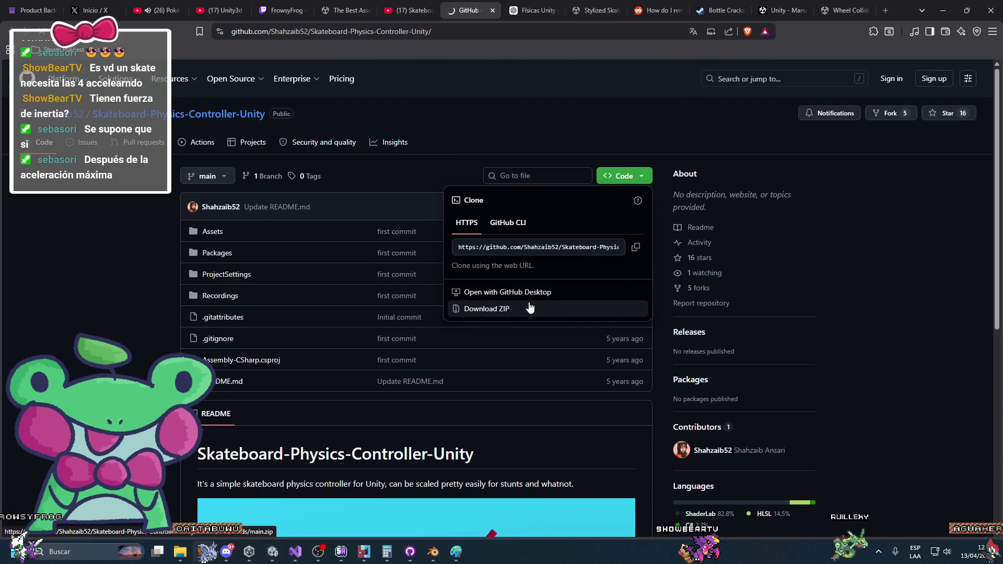
click(619, 311)
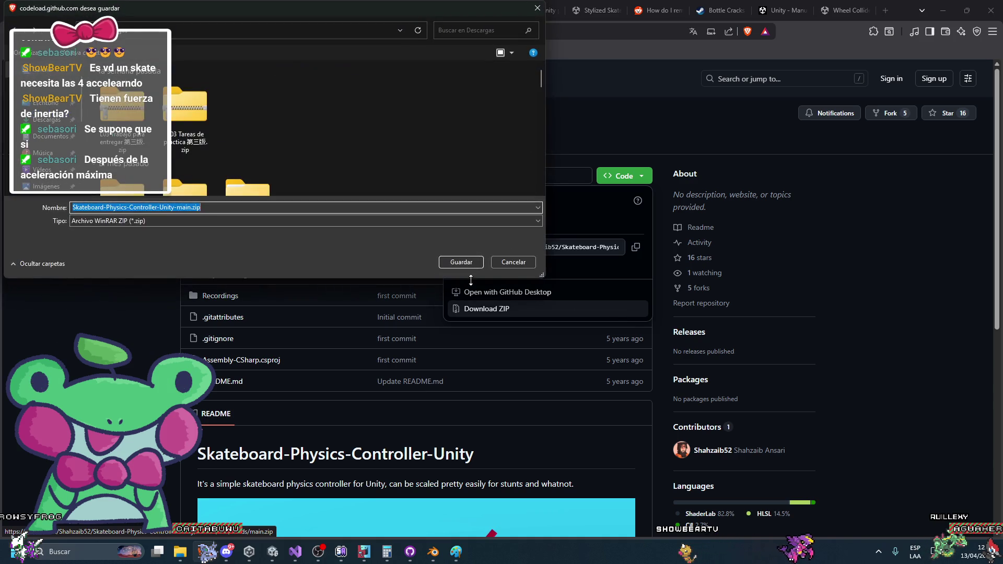
key(Return)
scroll(650, 384, down, 5)
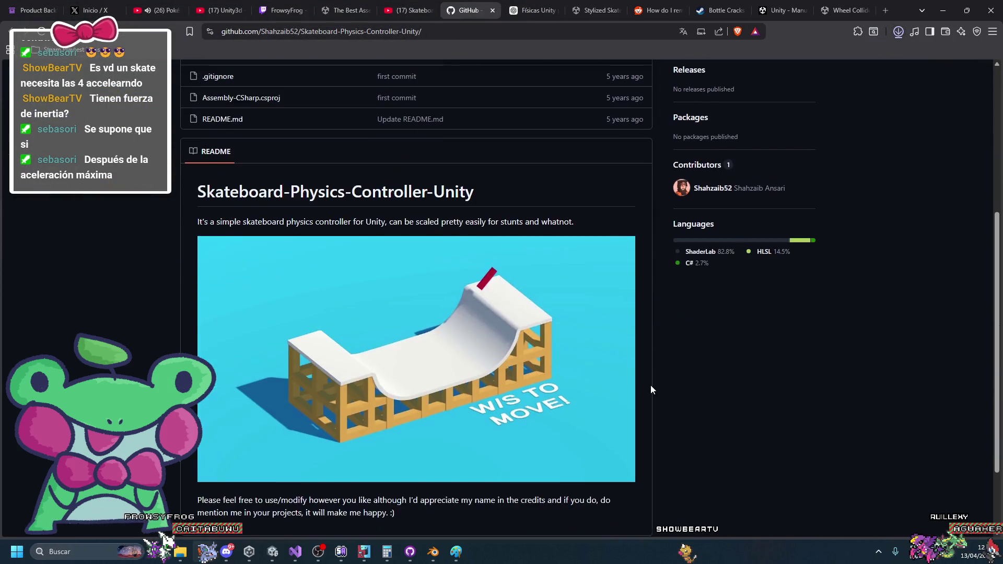
scroll(656, 380, up, 4)
click(886, 137)
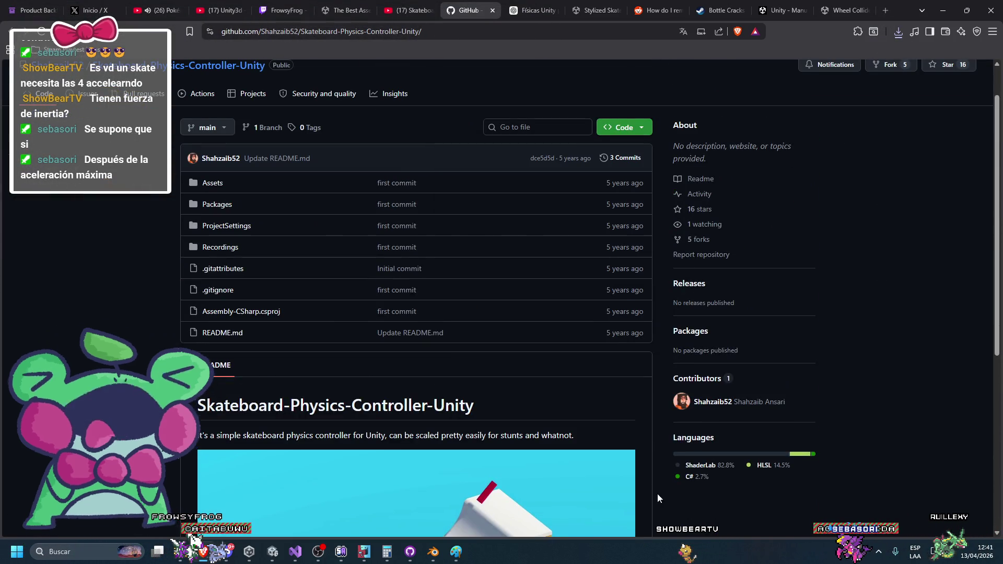
Step: Show the downloaded Skateboard-Physics-Controller-Unity-main.zip in its folder
click(900, 28)
mouse_move(817, 86)
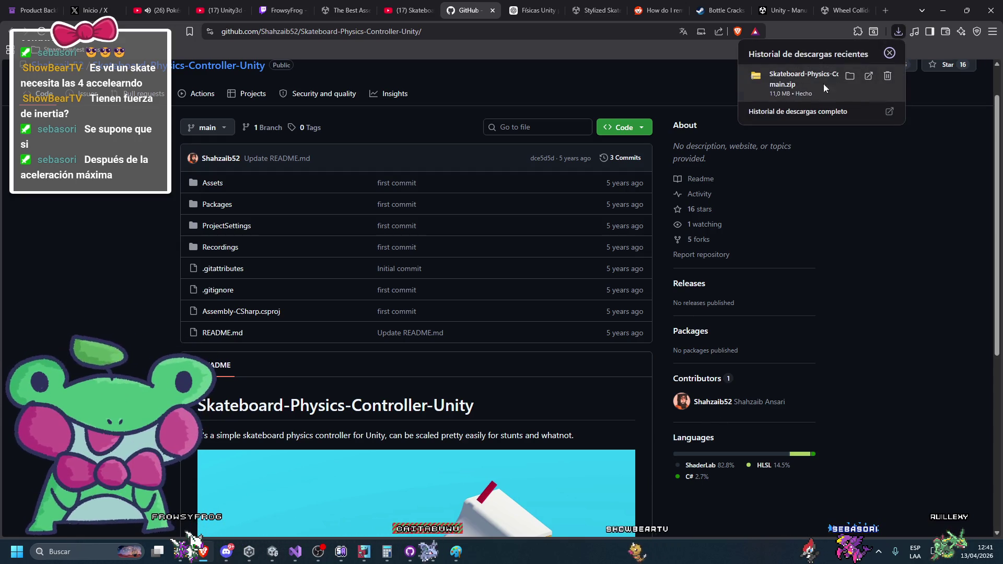
click(848, 76)
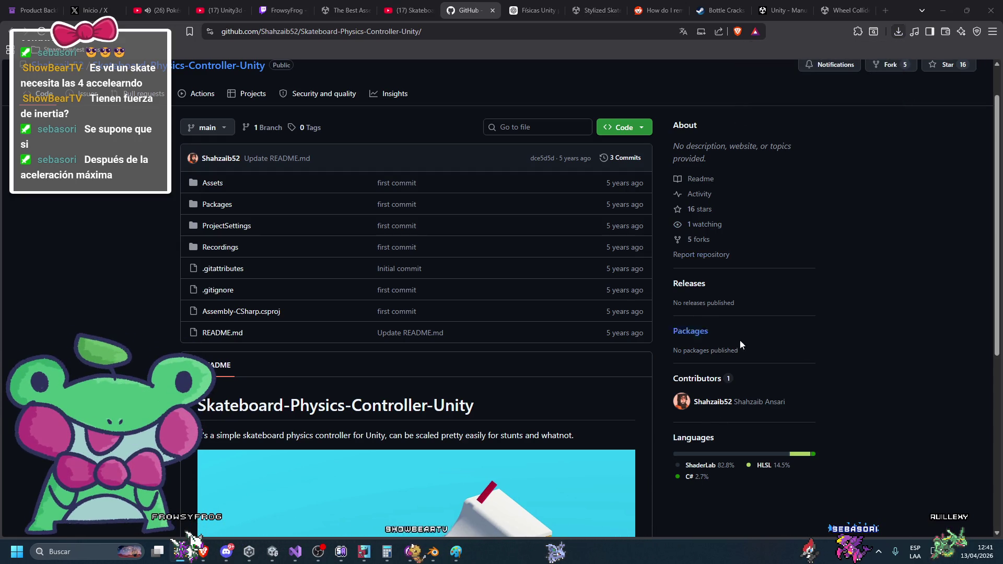
Step: Peek inside Skateboard-Physics-Controller-Unity-main.zip, return to Descargas and reach WinRAR's Extraer aquí
key(Return)
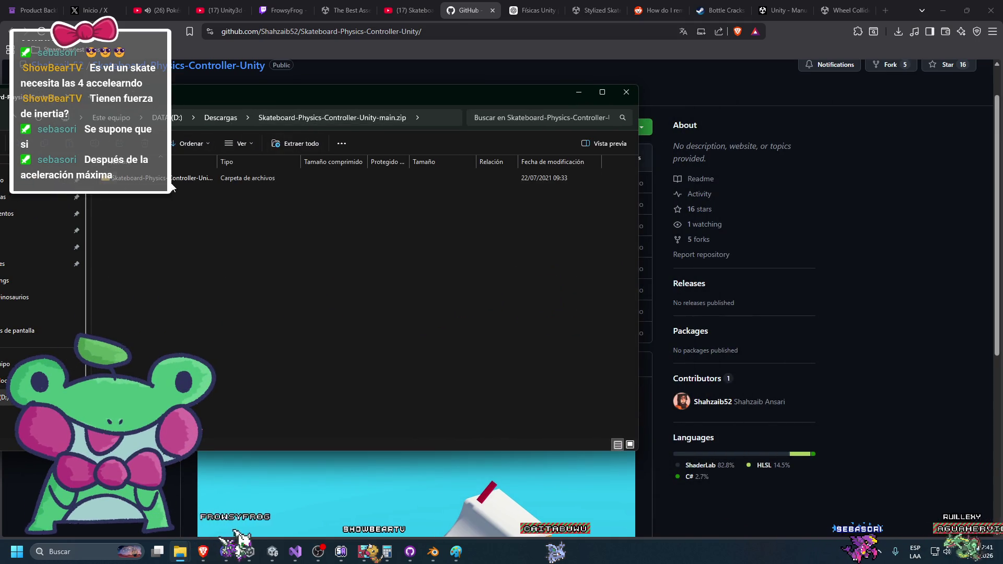
key(alt+Left)
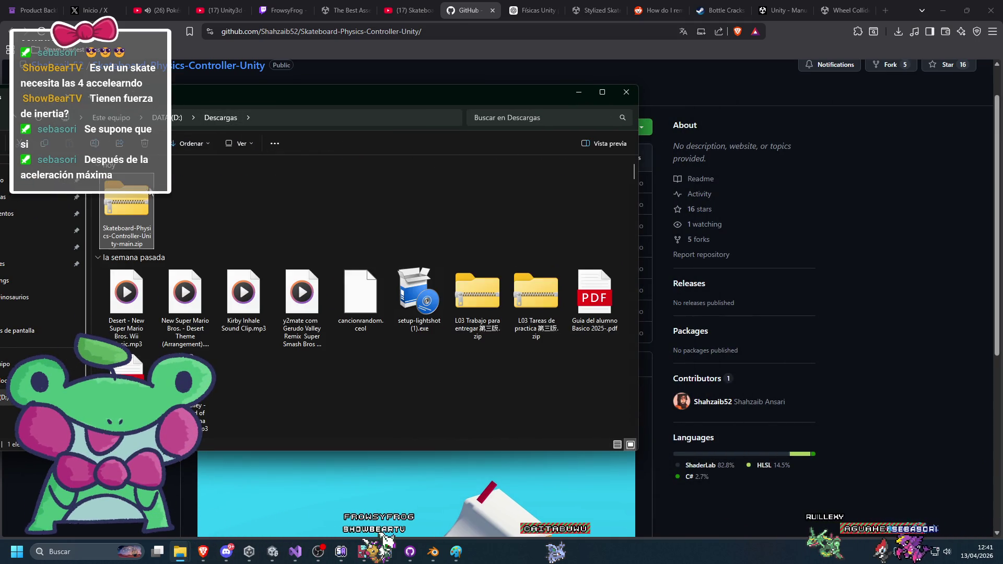
right_click(146, 189)
mouse_move(235, 234)
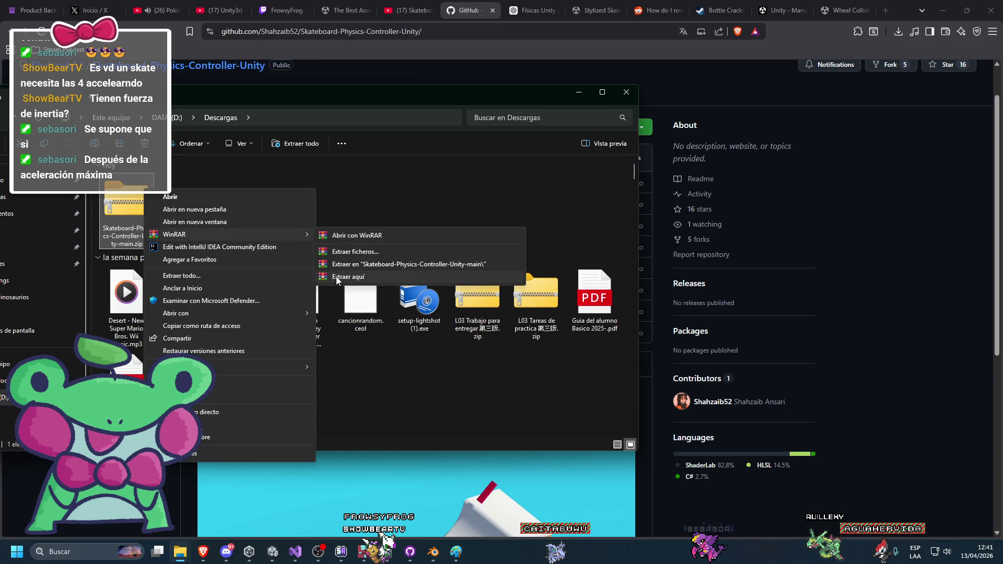